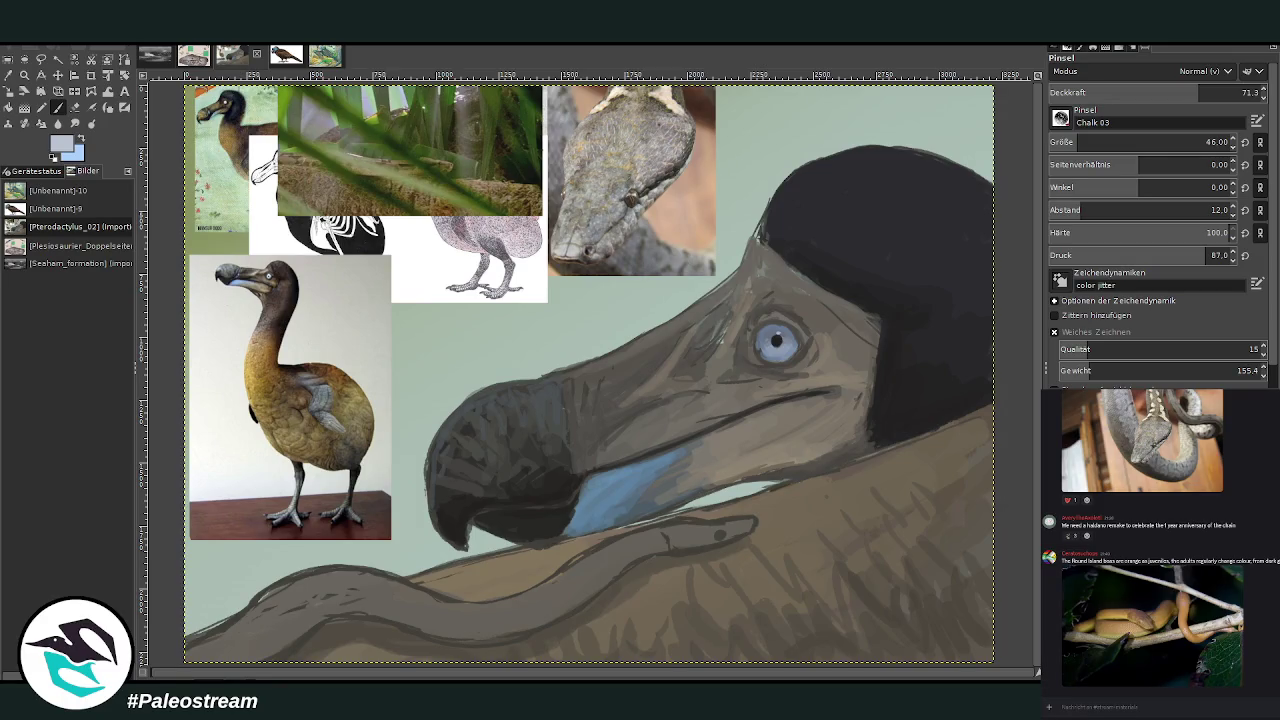
Sample a pale pinkish-white highlight colour from the reference photo for the chalk brush
click(8, 75)
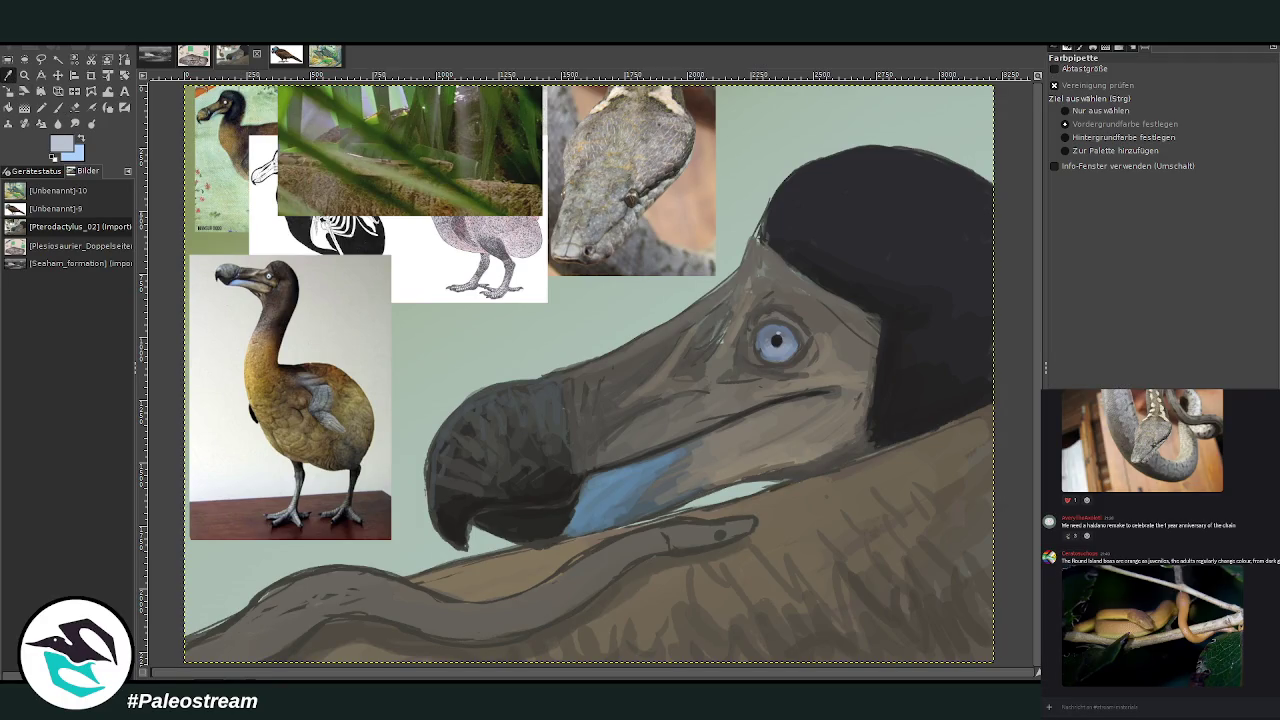
click(460, 92)
click(317, 116)
click(462, 96)
click(58, 107)
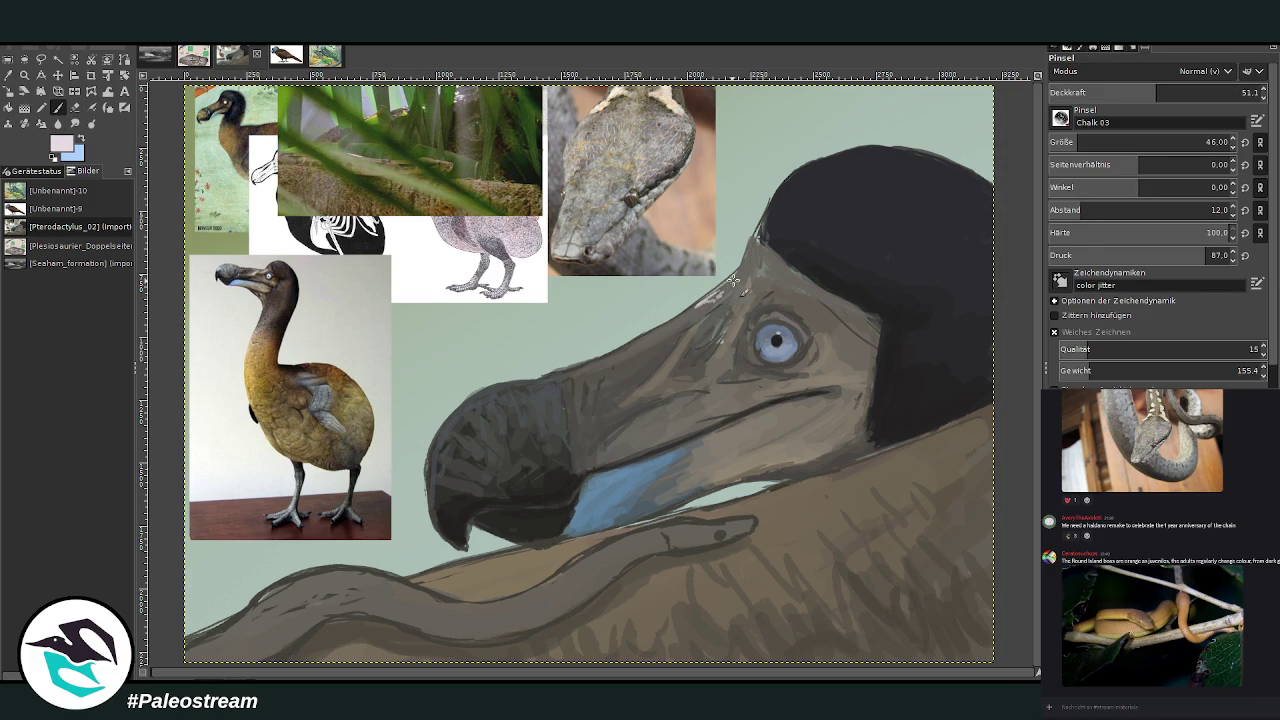
Dab a pinkish highlight on the dodo's head and lower brush opacity to 32.2
drag(712, 303, 717, 298)
click(1117, 92)
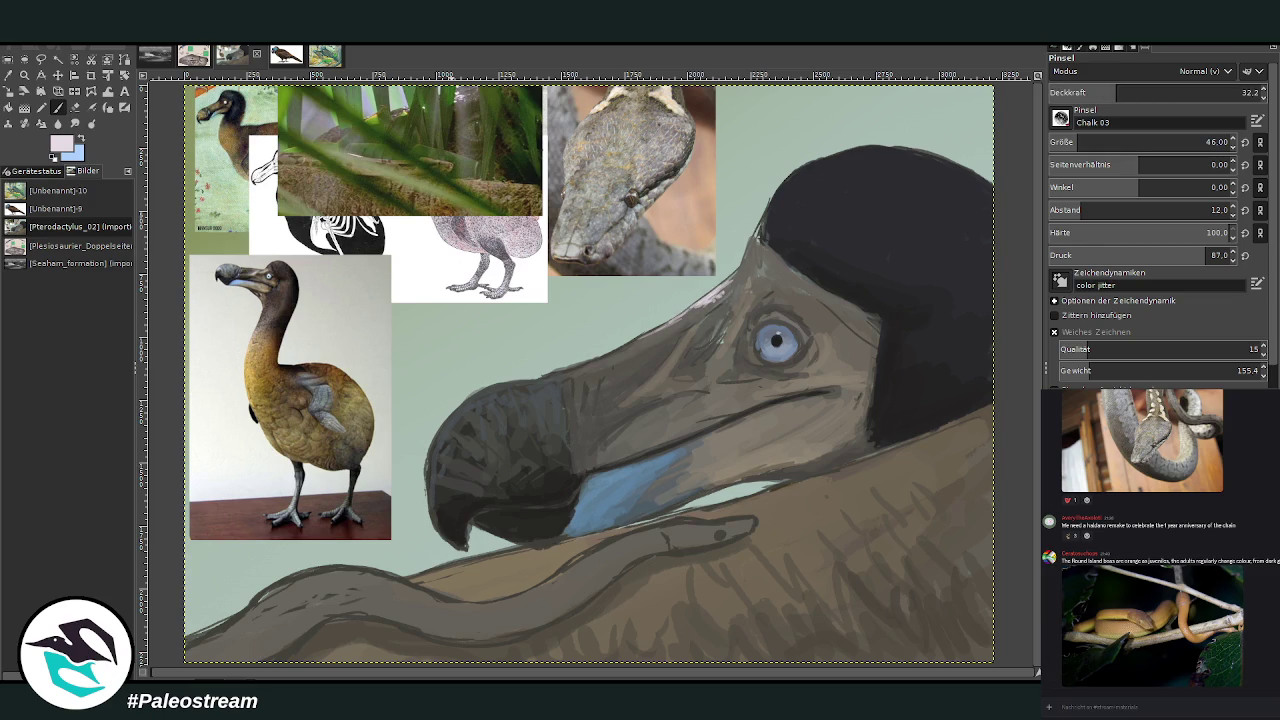
click(1082, 615)
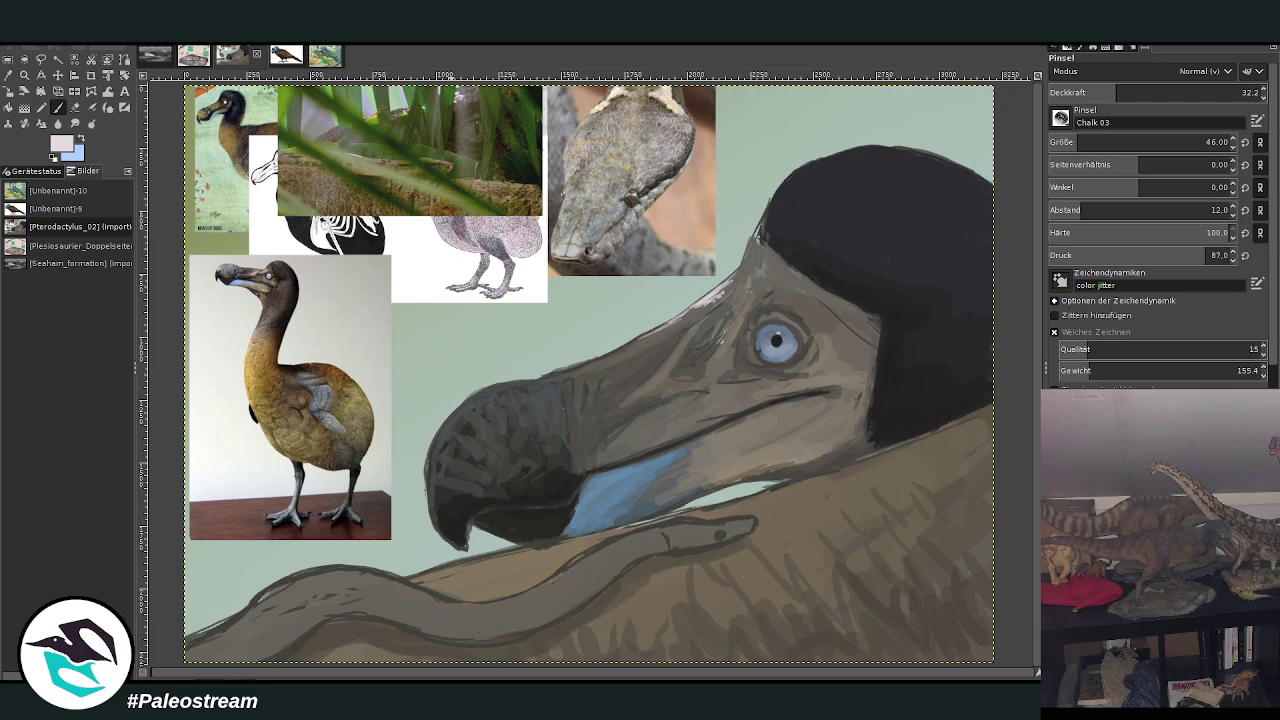
key(Escape)
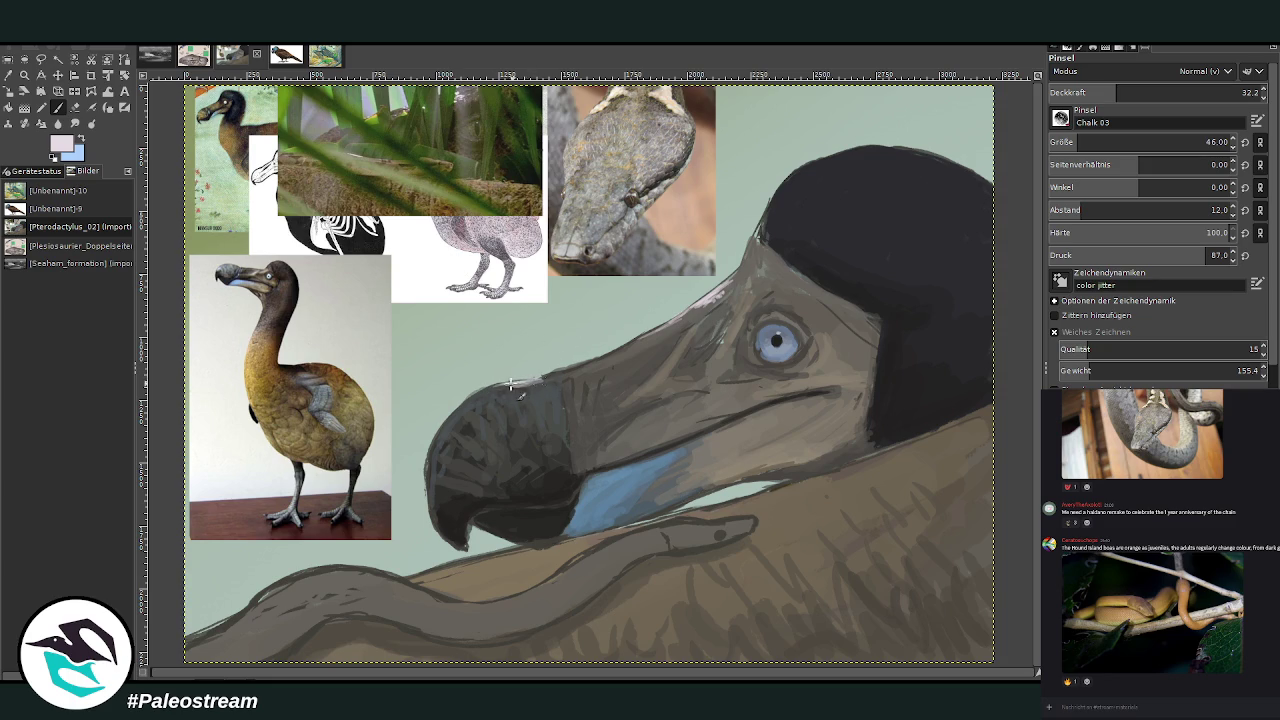
Paint light strokes on the beak's top edge and forehead, then set size 65, opacity 24.9
drag(524, 382, 463, 404)
mouse_move(722, 310)
mouse_down()
mouse_move(711, 299)
mouse_move(700, 310)
mouse_up()
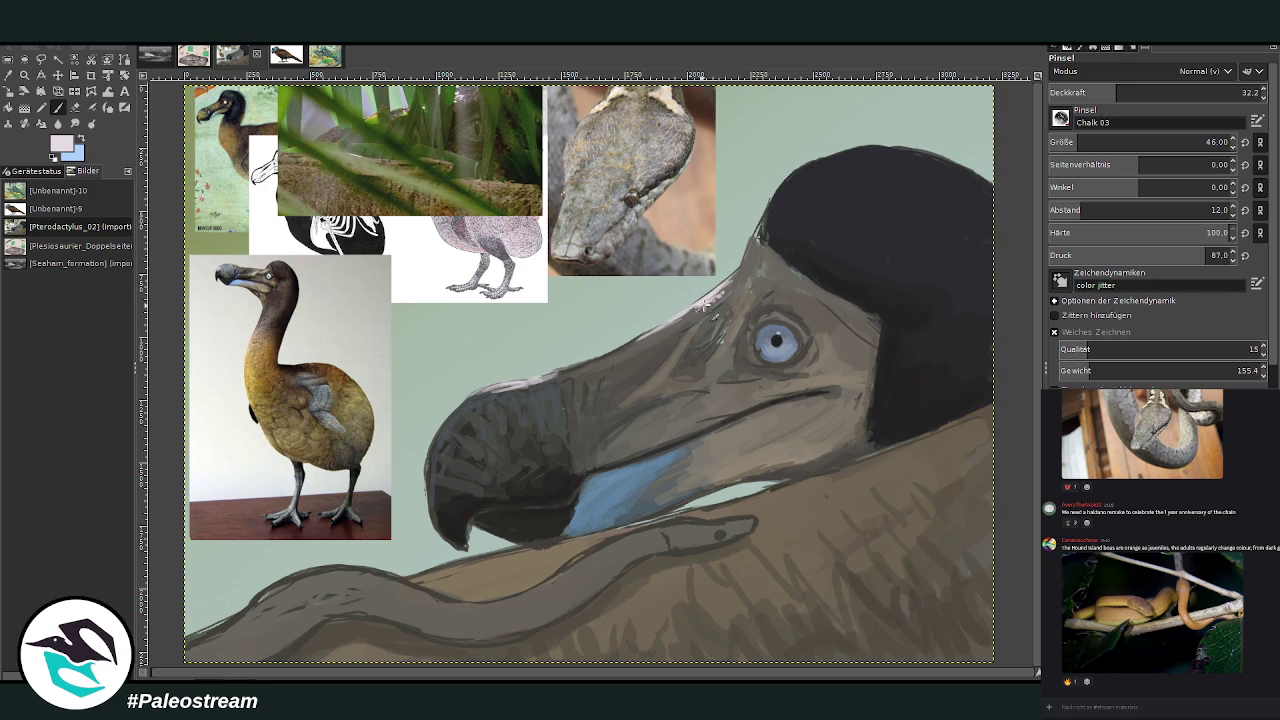
click(1086, 90)
key(Return)
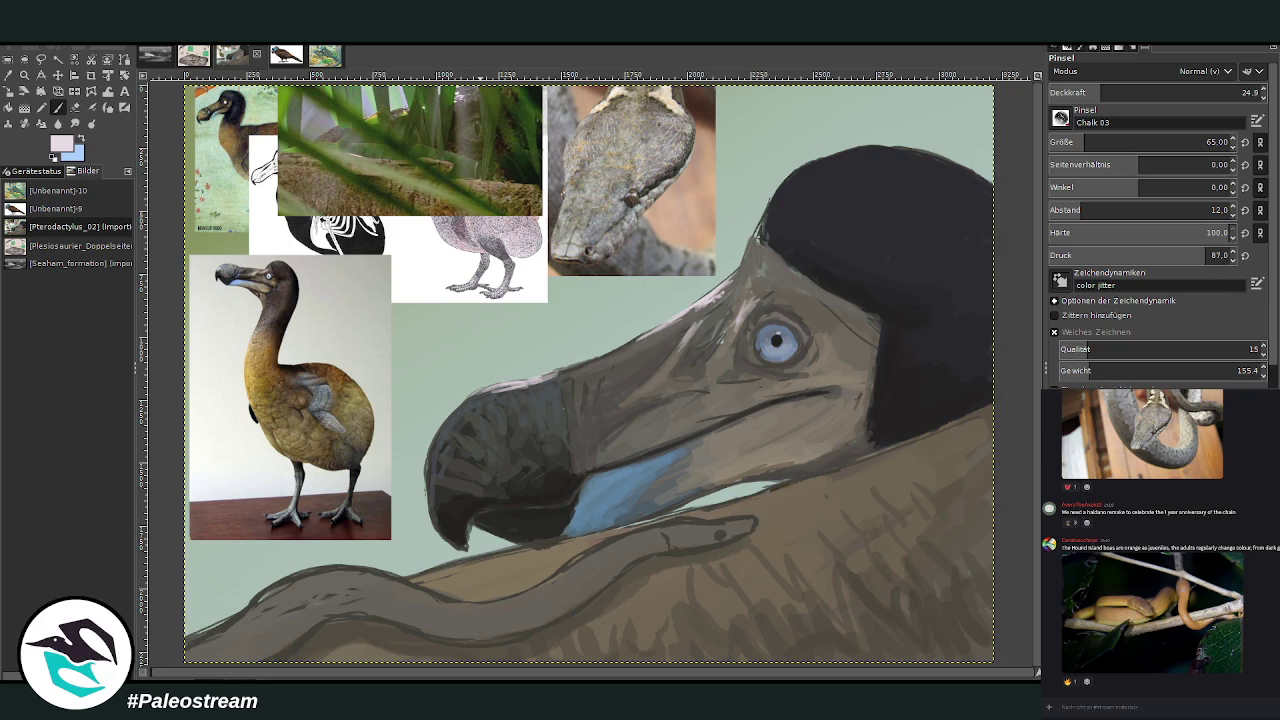
click(9, 75)
click(814, 180)
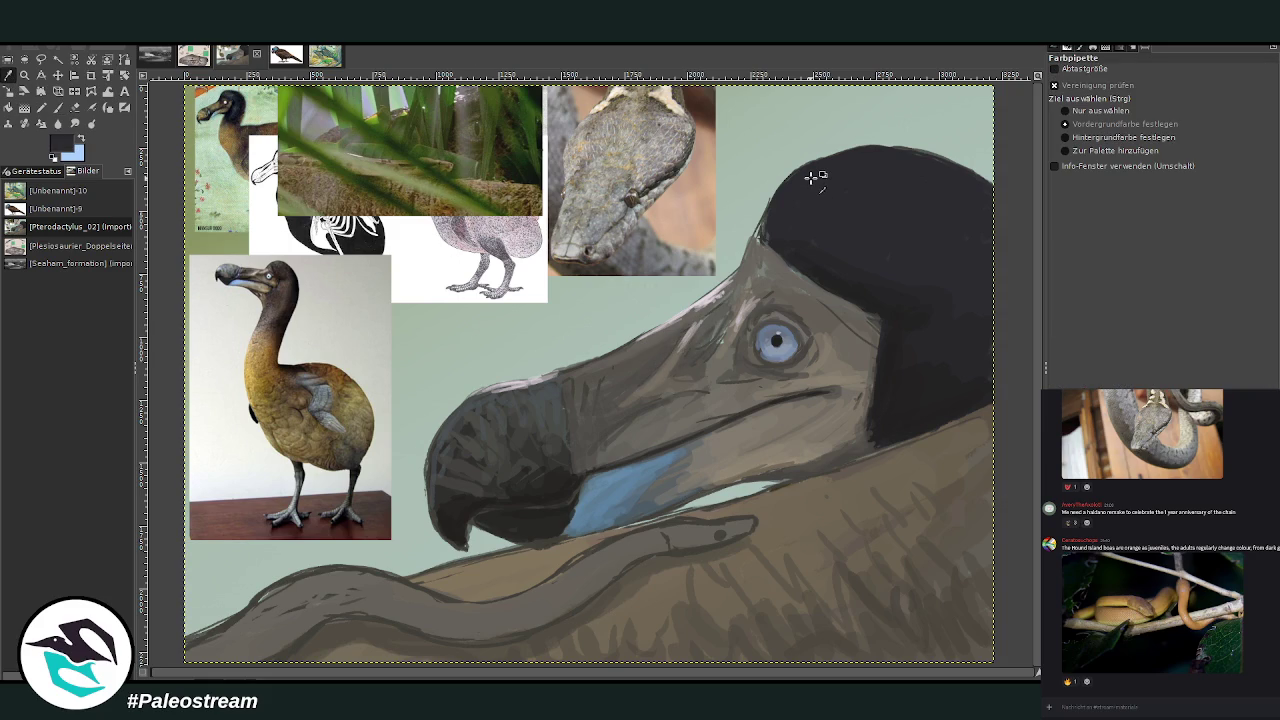
Set the brush to size 46 at opacity 55.8 and hatch strokes atop the dark cap
key(p)
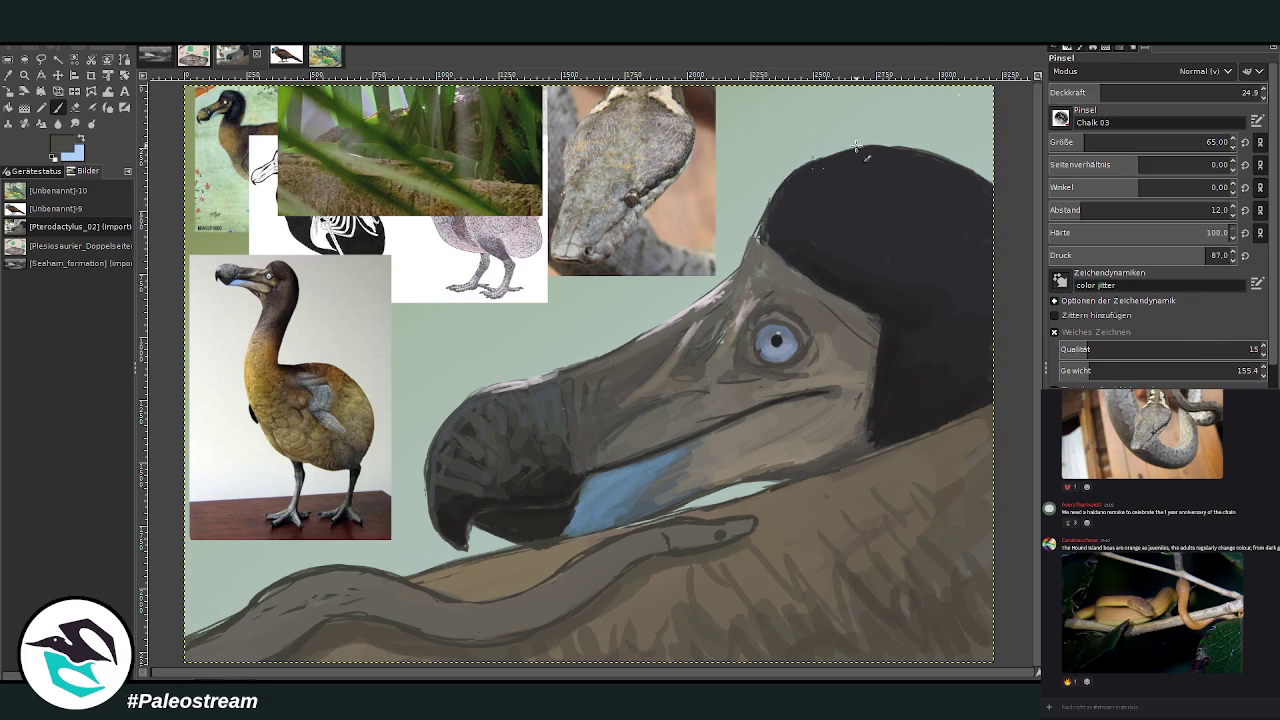
click(1185, 92)
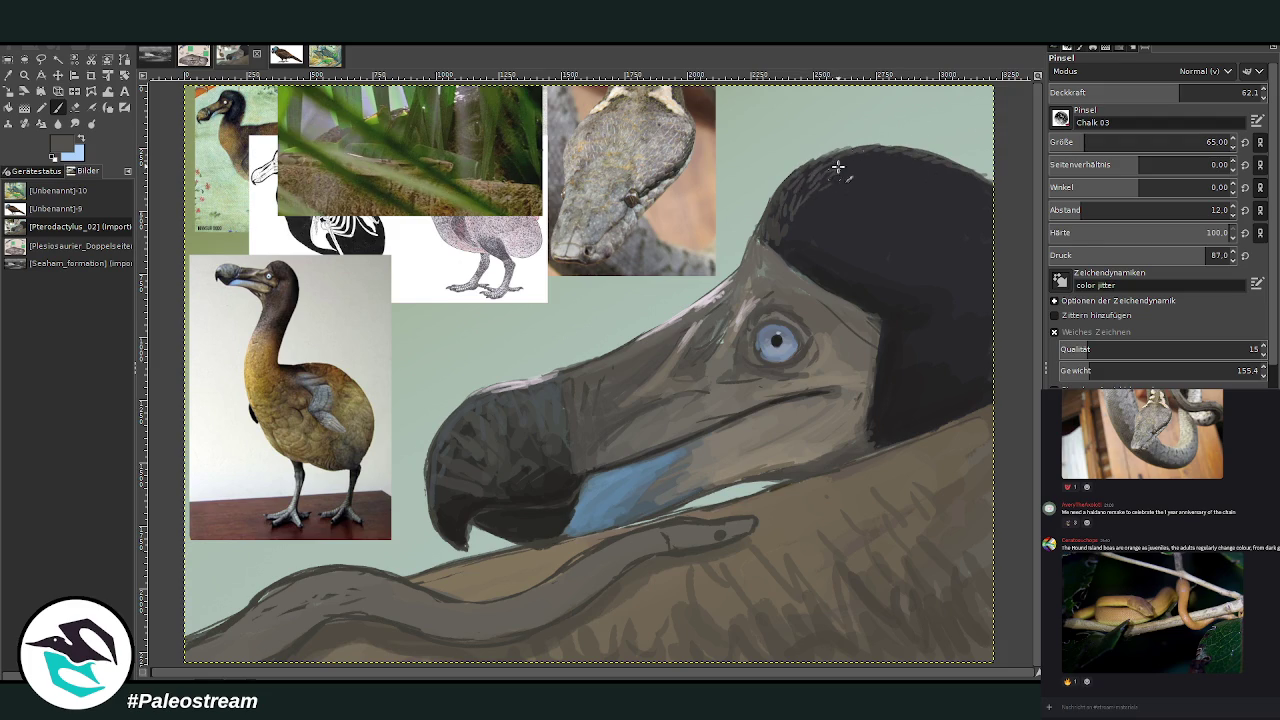
drag(1174, 94, 1166, 93)
click(1084, 142)
drag(840, 194, 828, 186)
Zoom on the cap and paint dark strokes along its left edge at size 23, opacity 86.8
click(24, 75)
drag(574, 104, 984, 402)
click(57, 107)
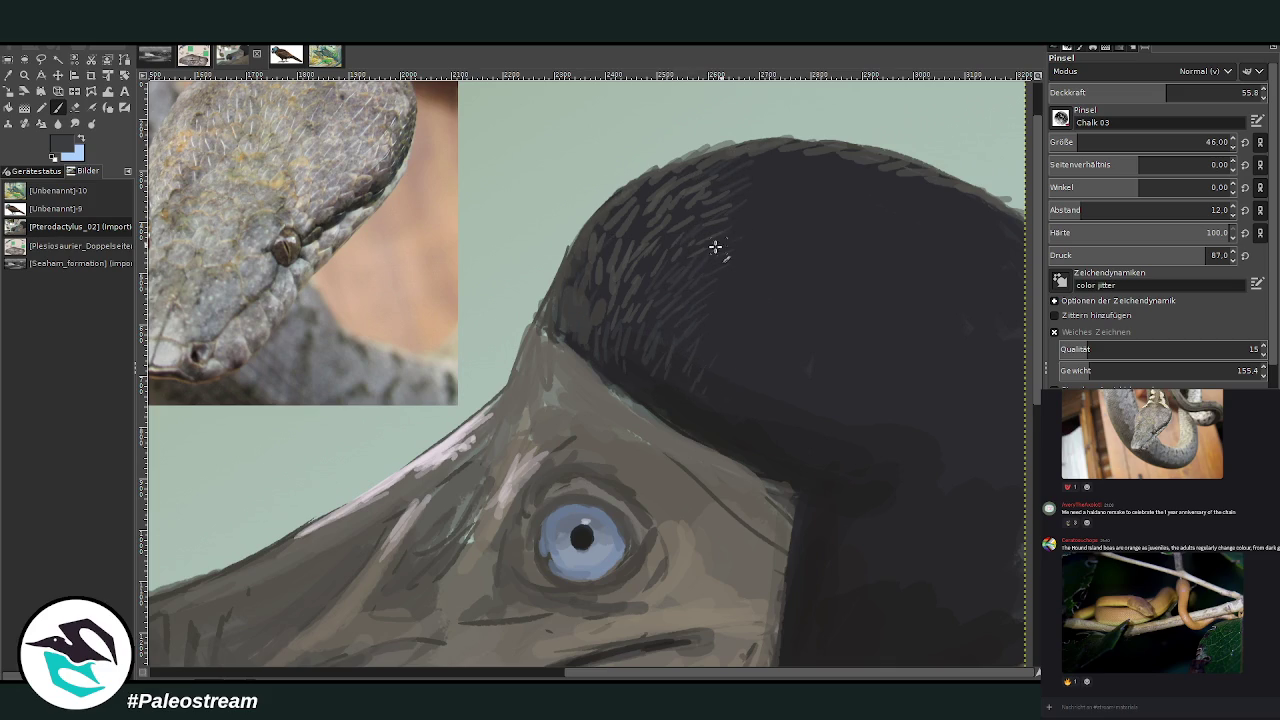
key(greater)
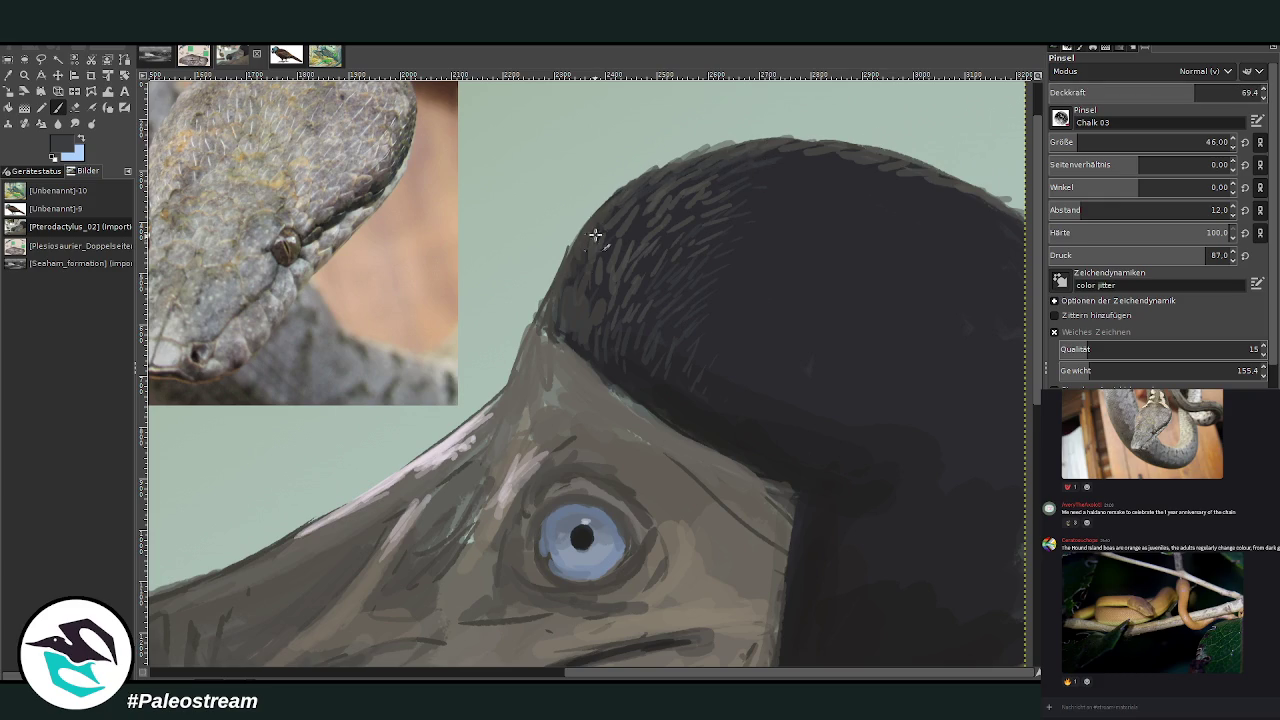
key(greater)
key(bracketleft)
mouse_move(570, 270)
mouse_down()
mouse_move(540, 302)
mouse_move(556, 318)
mouse_move(562, 268)
mouse_move(550, 290)
mouse_up()
ctrl+click(988, 258)
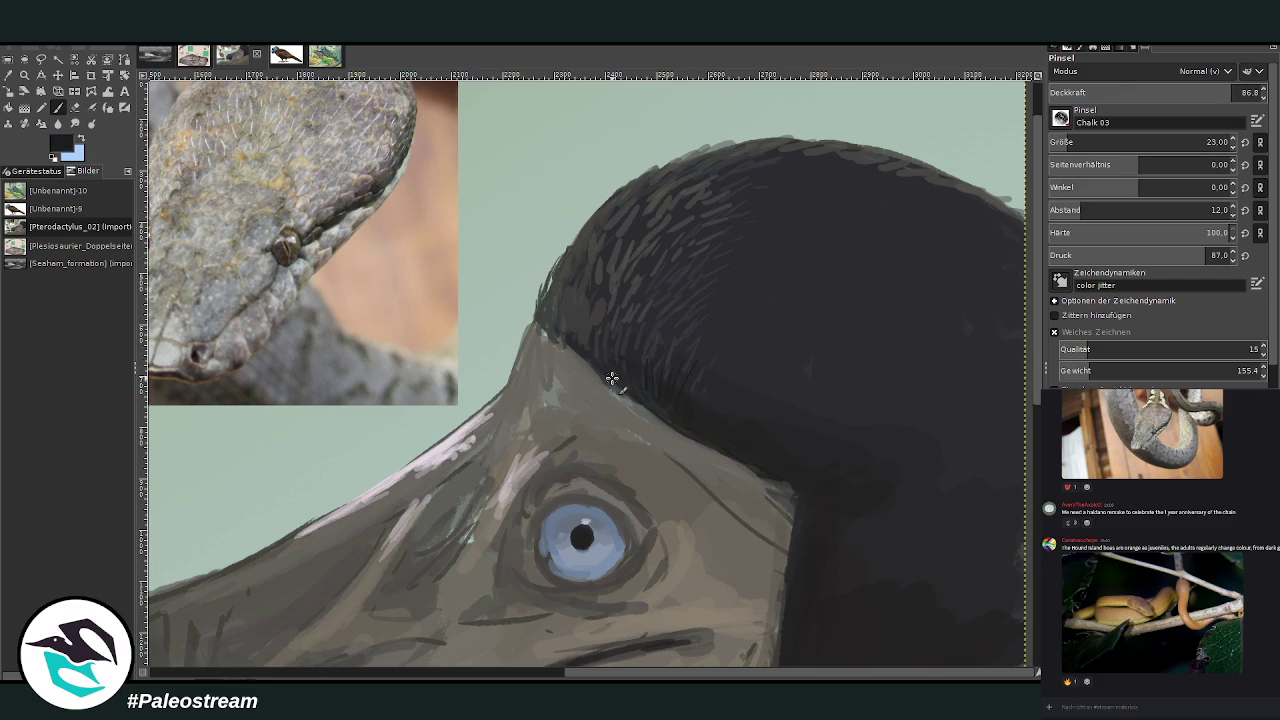
key(shift+ctrl+j)
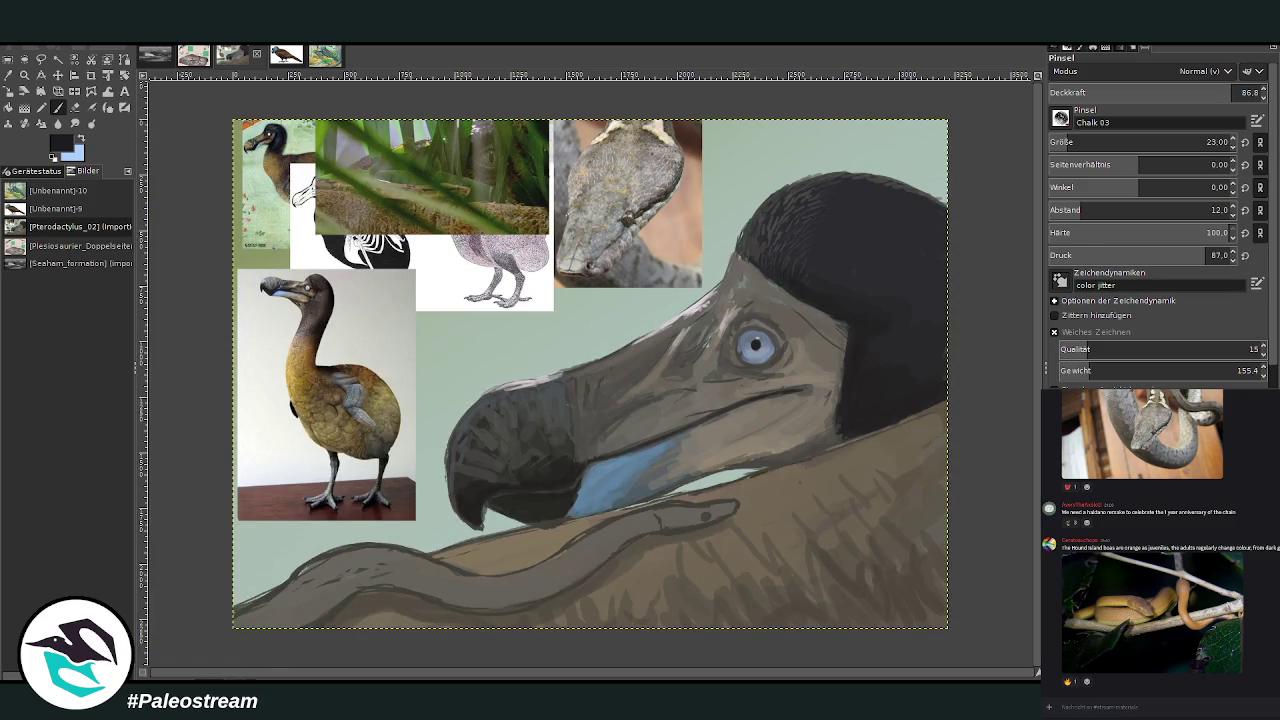
Sample a tan from the painting and set the chalk brush to size 119 at opacity 50.2
click(9, 75)
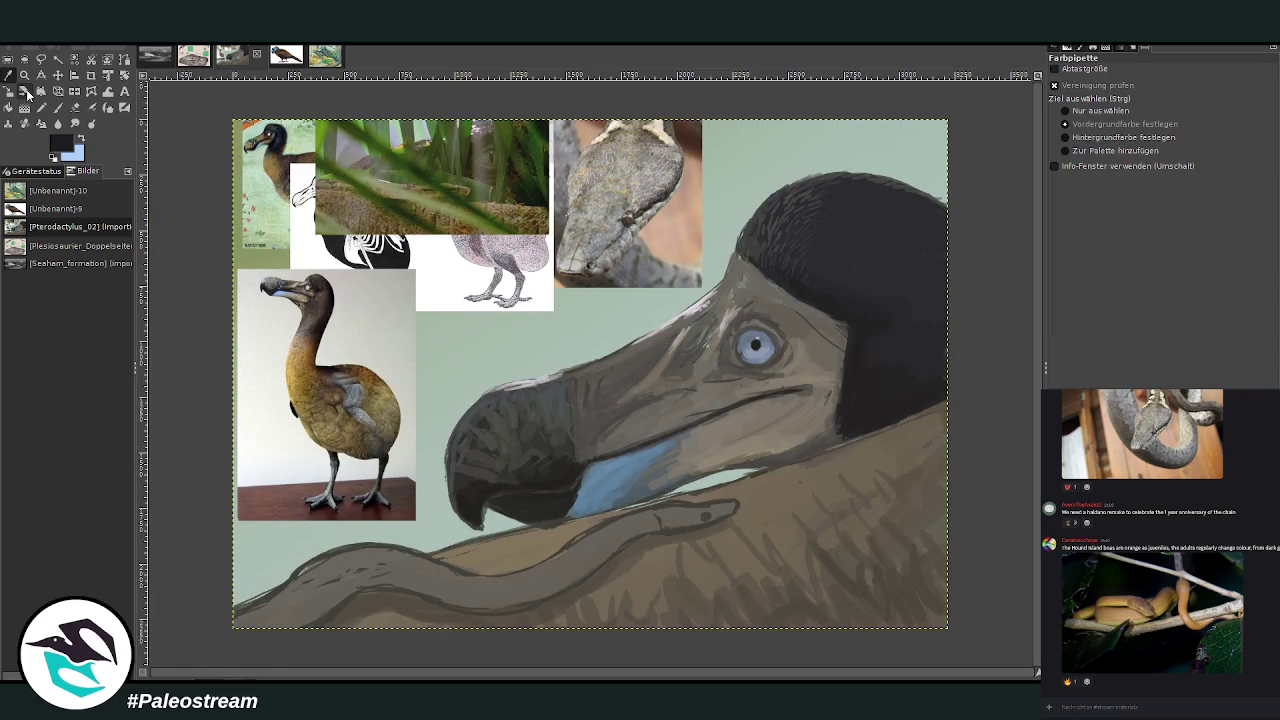
click(490, 190)
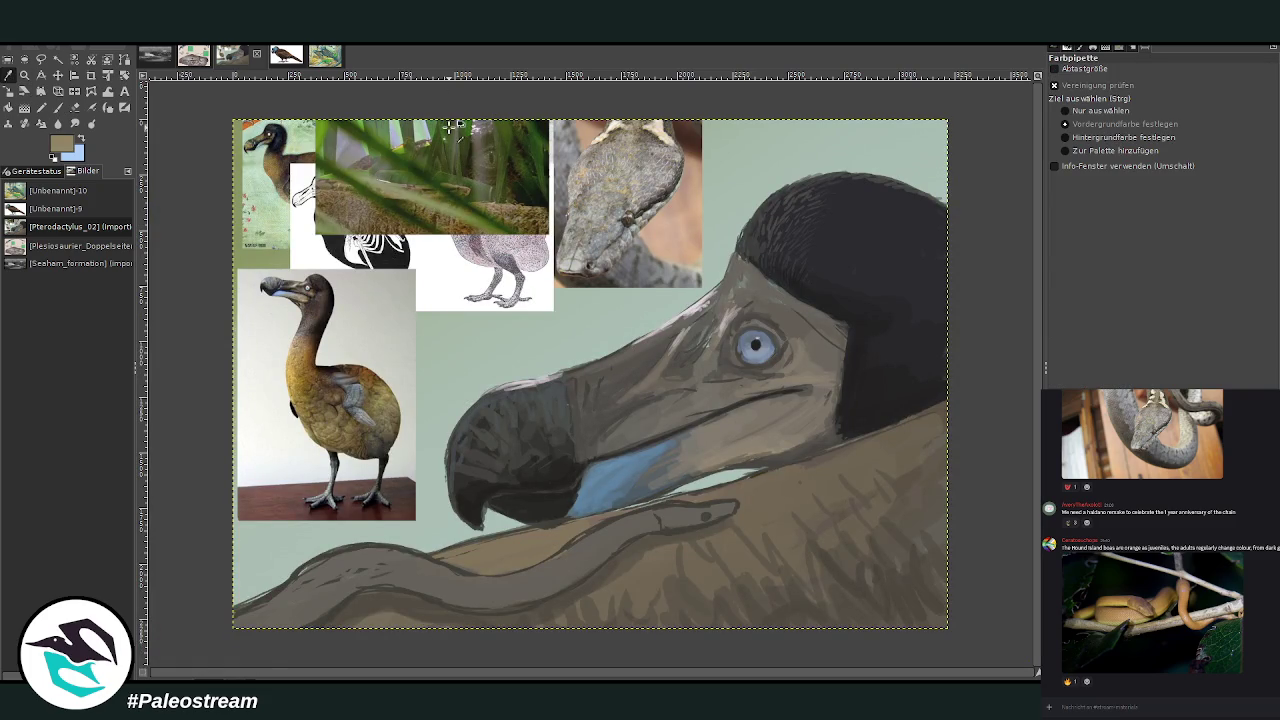
click(58, 108)
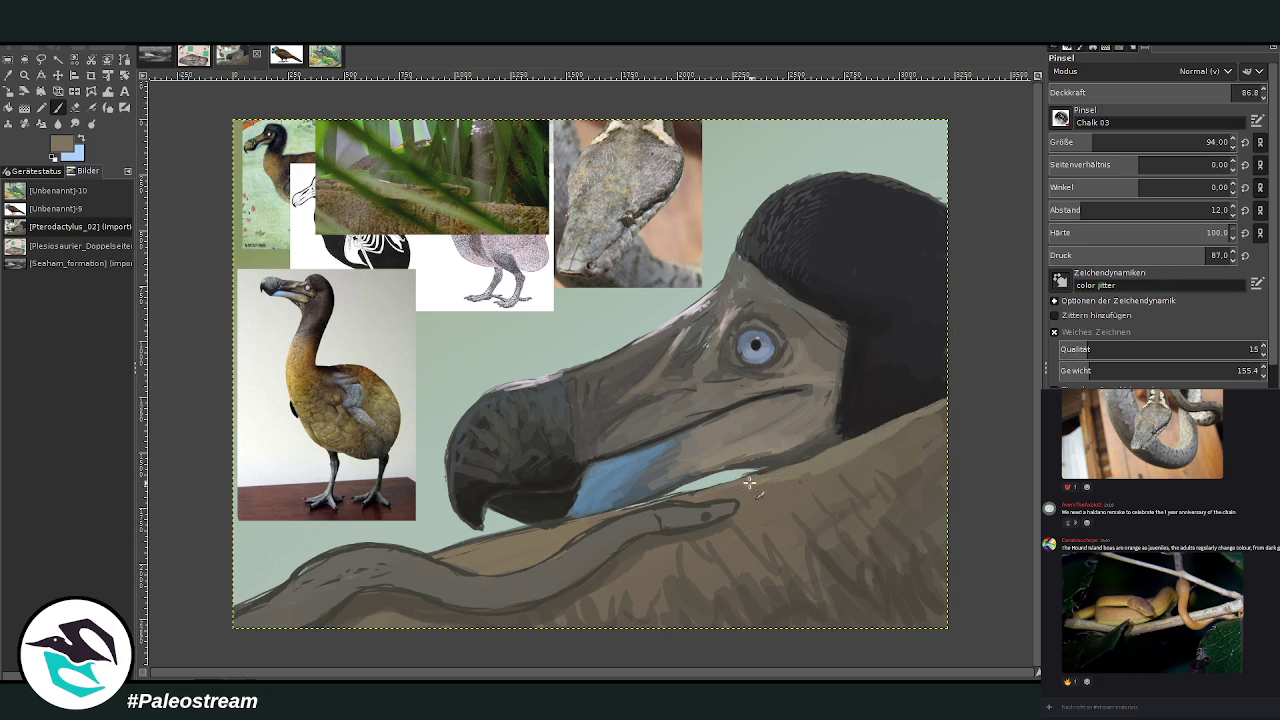
click(1201, 142)
drag(1213, 96, 1194, 93)
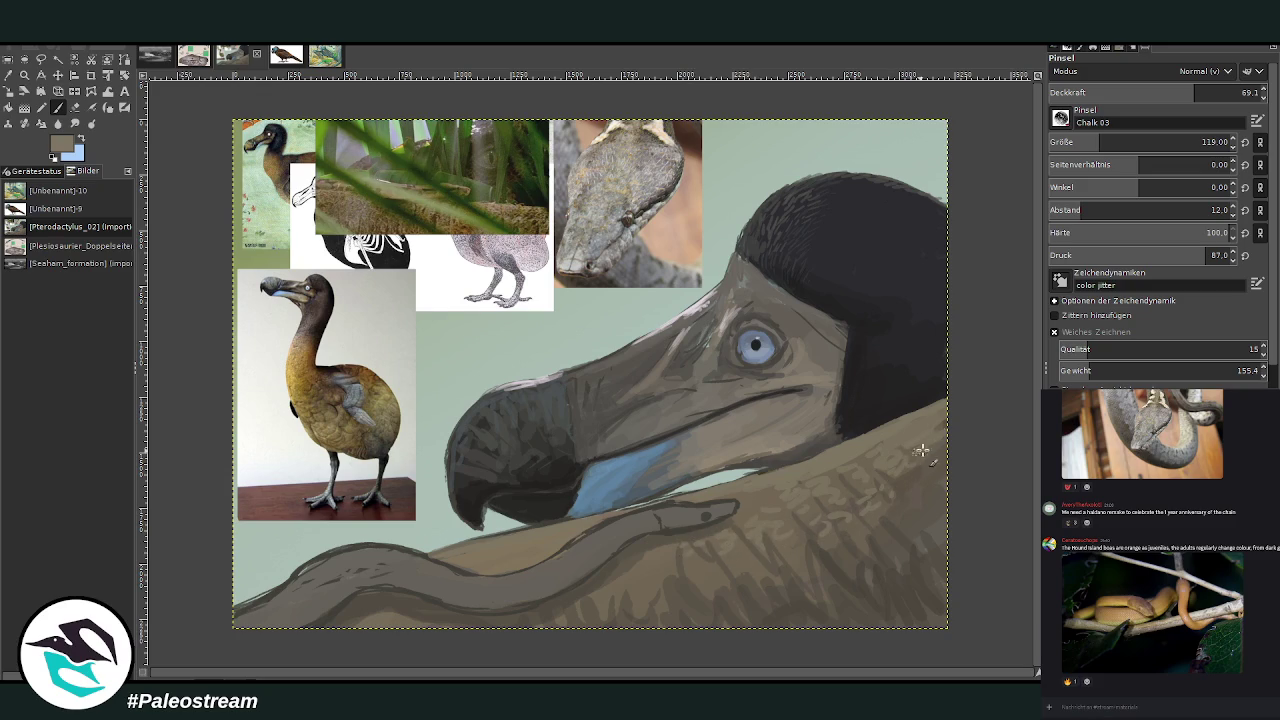
key(minus)
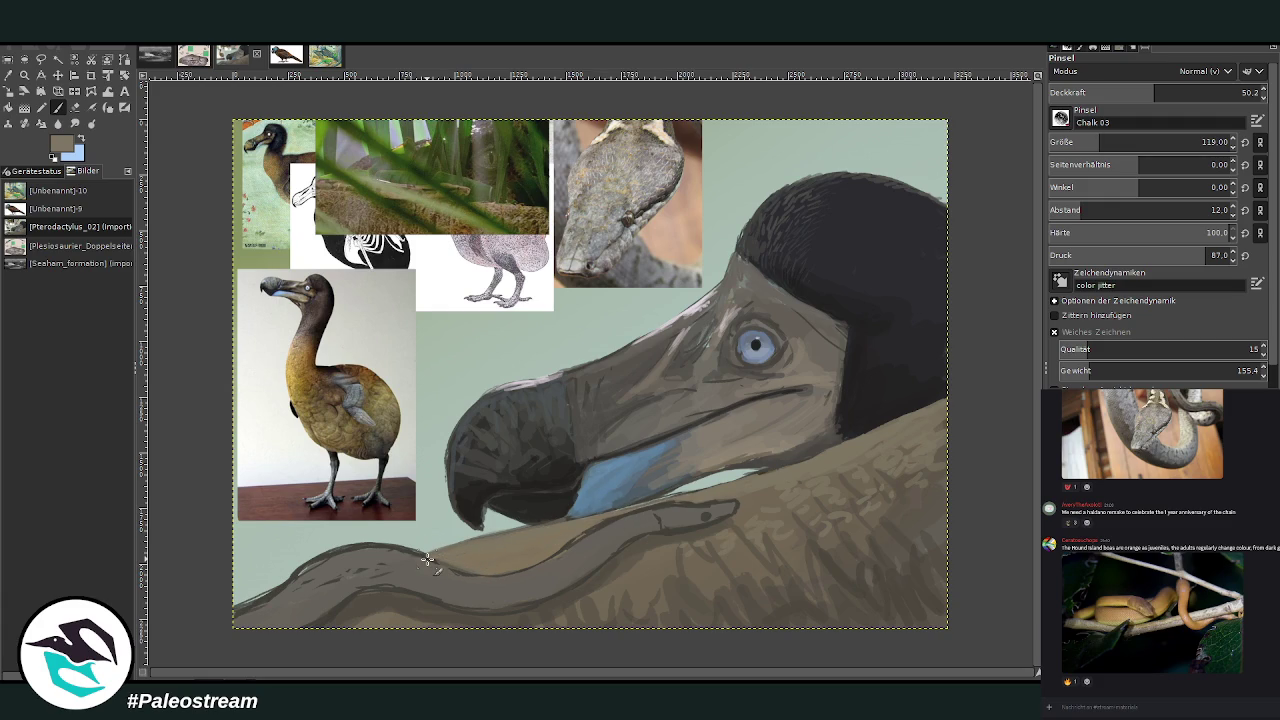
key(shift+s)
Sample a grey from the snake photo and set the brush to size 194 at opacity 66.9
drag(286, 256, 835, 679)
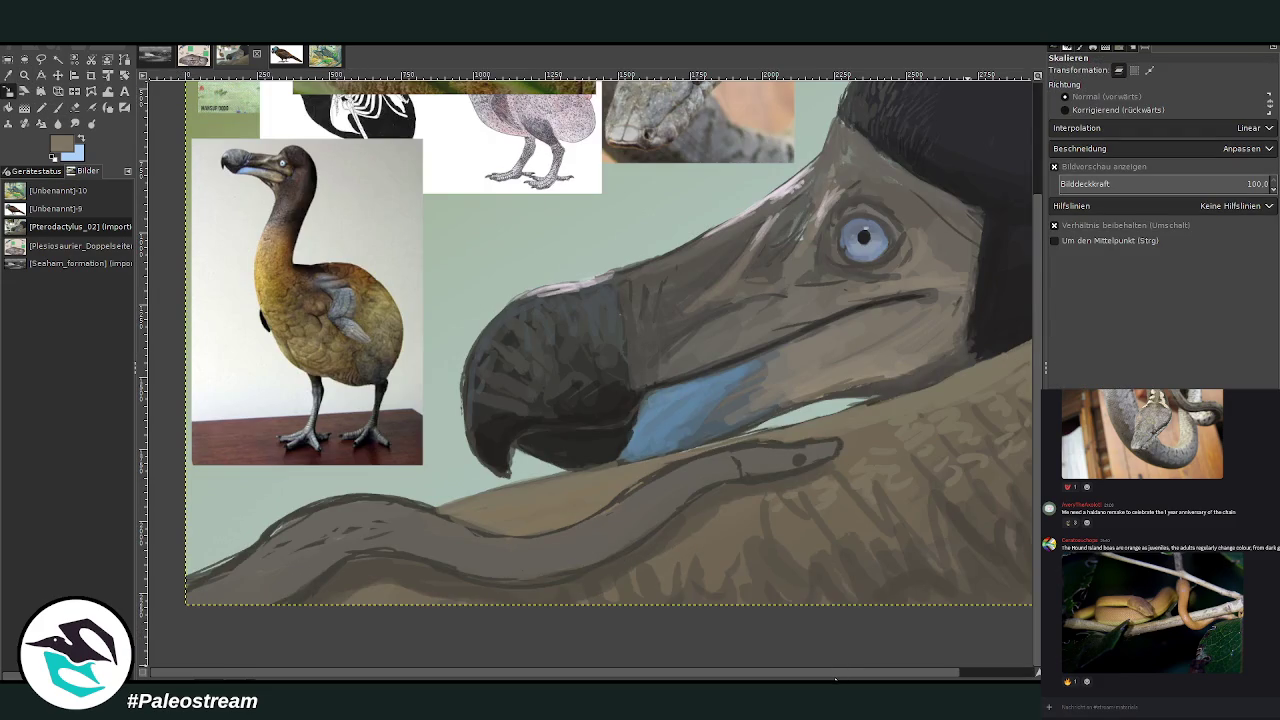
key(z)
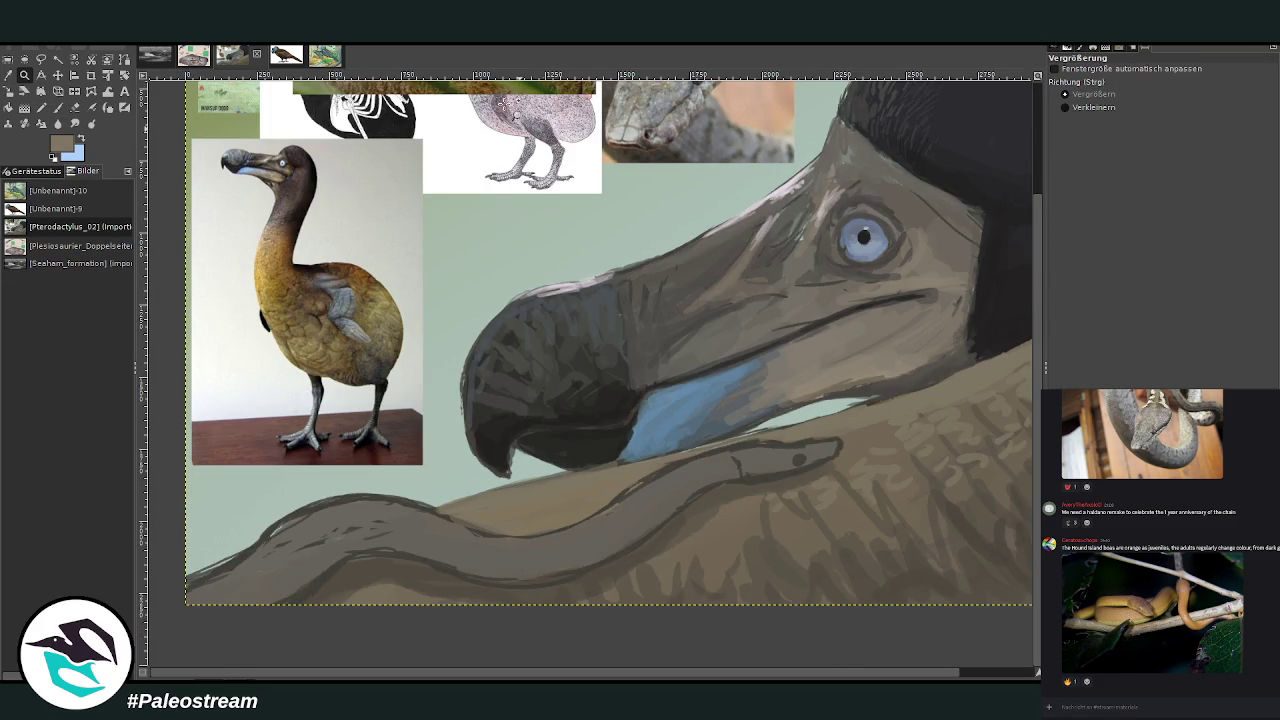
click(8, 75)
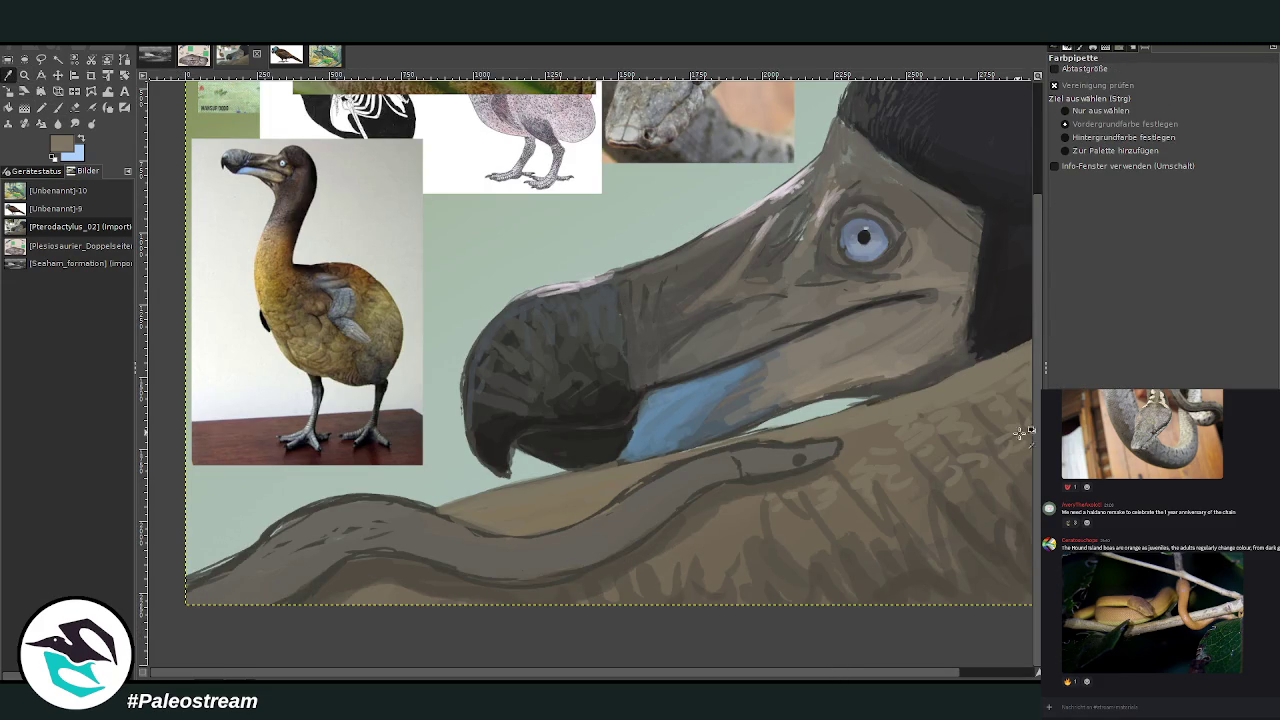
scroll(1012, 425, up, 1)
click(655, 165)
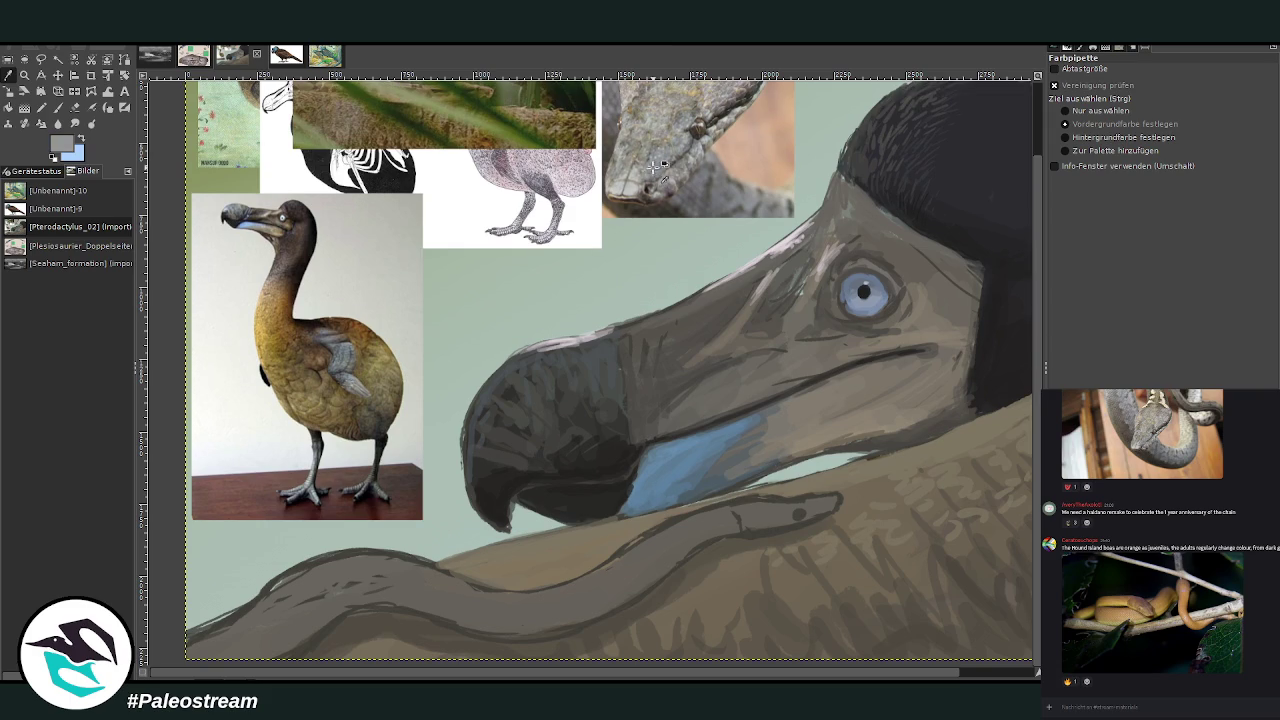
click(57, 107)
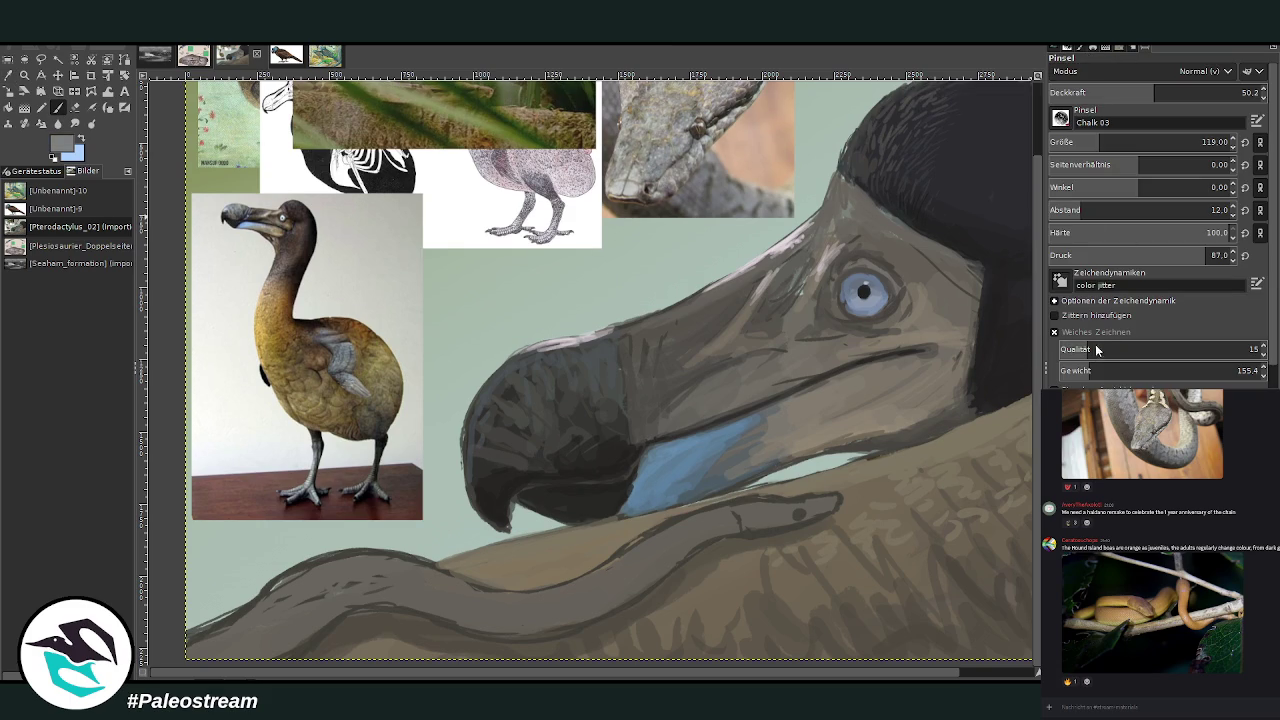
click(1118, 142)
click(1189, 92)
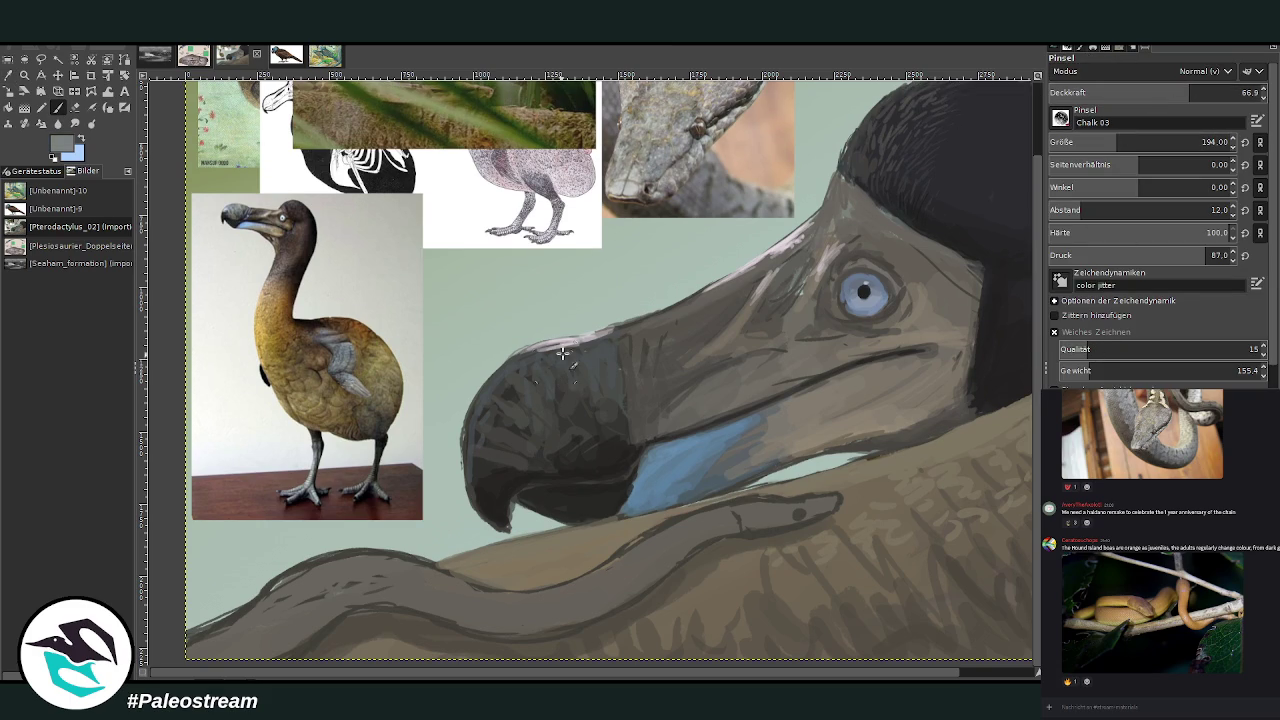
Paint grey-blue along the snake's body, shade its underside, and add highlights at size 129, opacity 52.1
mouse_move(705, 537)
mouse_down()
mouse_move(663, 543)
mouse_move(582, 600)
mouse_move(540, 608)
mouse_move(350, 576)
mouse_move(268, 600)
mouse_up()
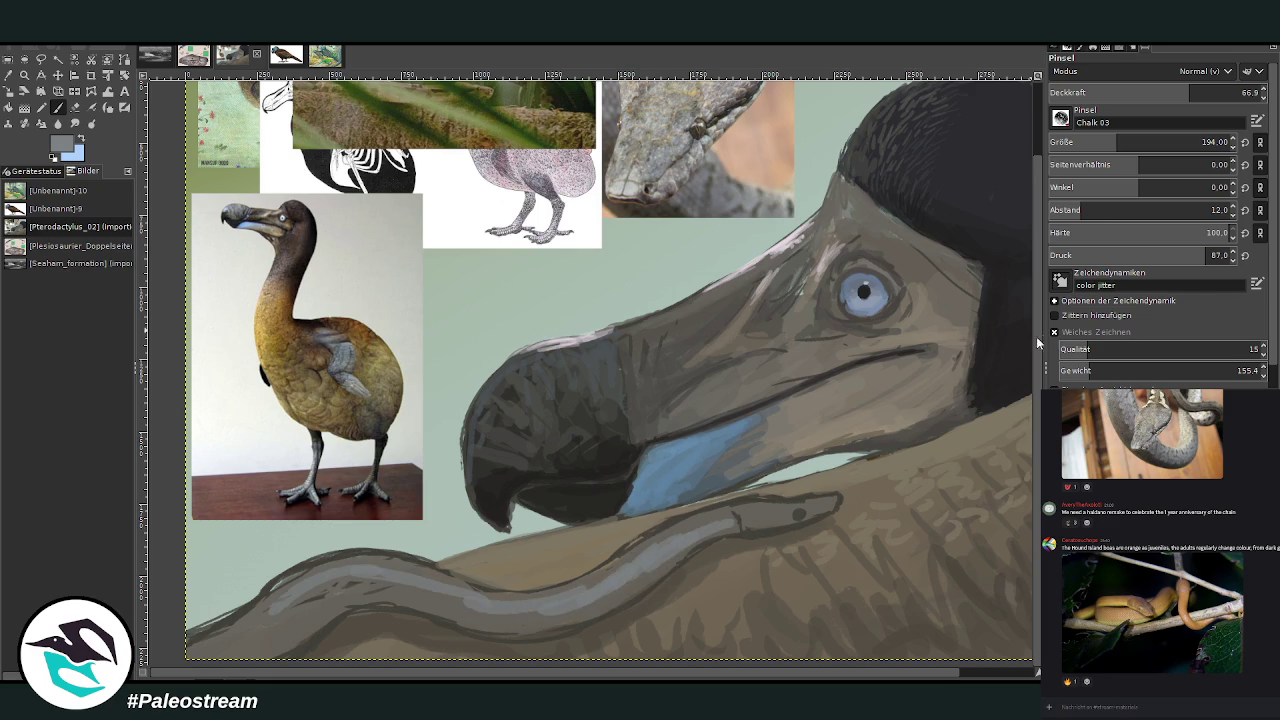
mouse_move(717, 521)
mouse_down()
mouse_move(640, 575)
mouse_move(550, 610)
mouse_move(425, 600)
mouse_move(588, 620)
mouse_up()
drag(1188, 92, 1158, 92)
drag(1117, 142, 1103, 142)
drag(725, 535, 569, 623)
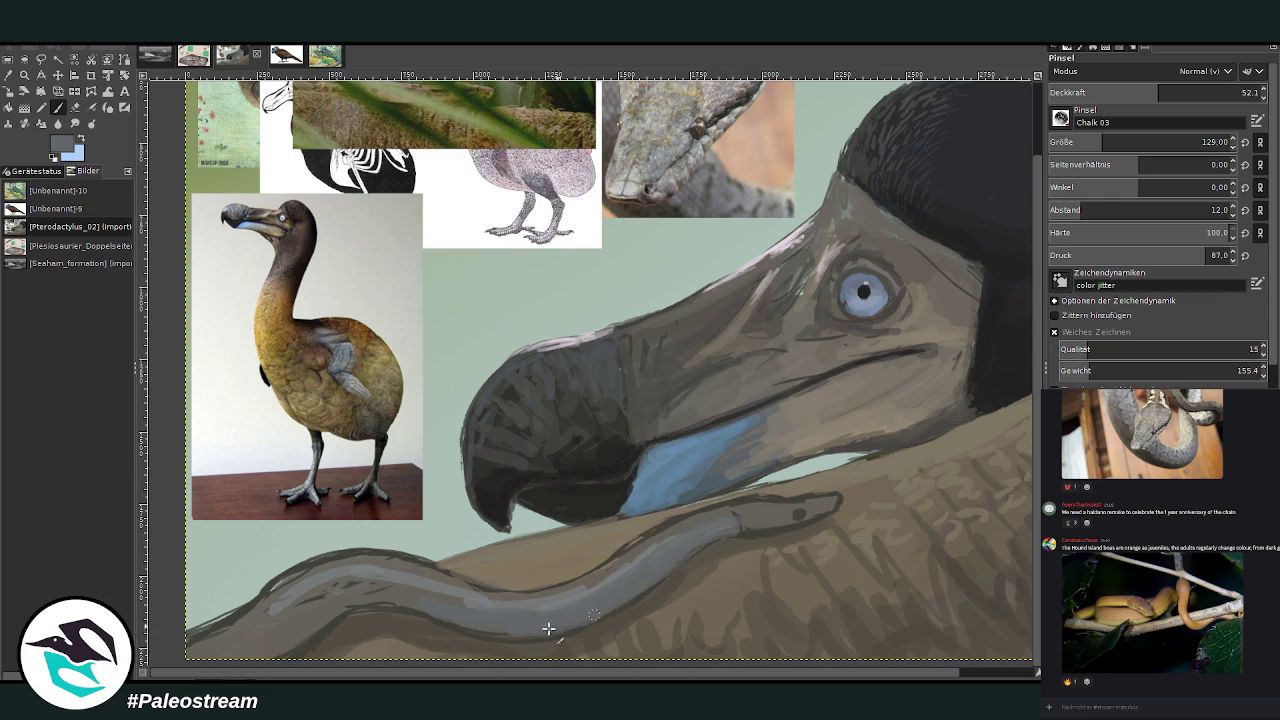
mouse_move(466, 620)
mouse_down()
mouse_move(320, 608)
mouse_move(300, 645)
mouse_move(331, 612)
mouse_move(258, 650)
mouse_move(371, 603)
mouse_move(410, 607)
mouse_up()
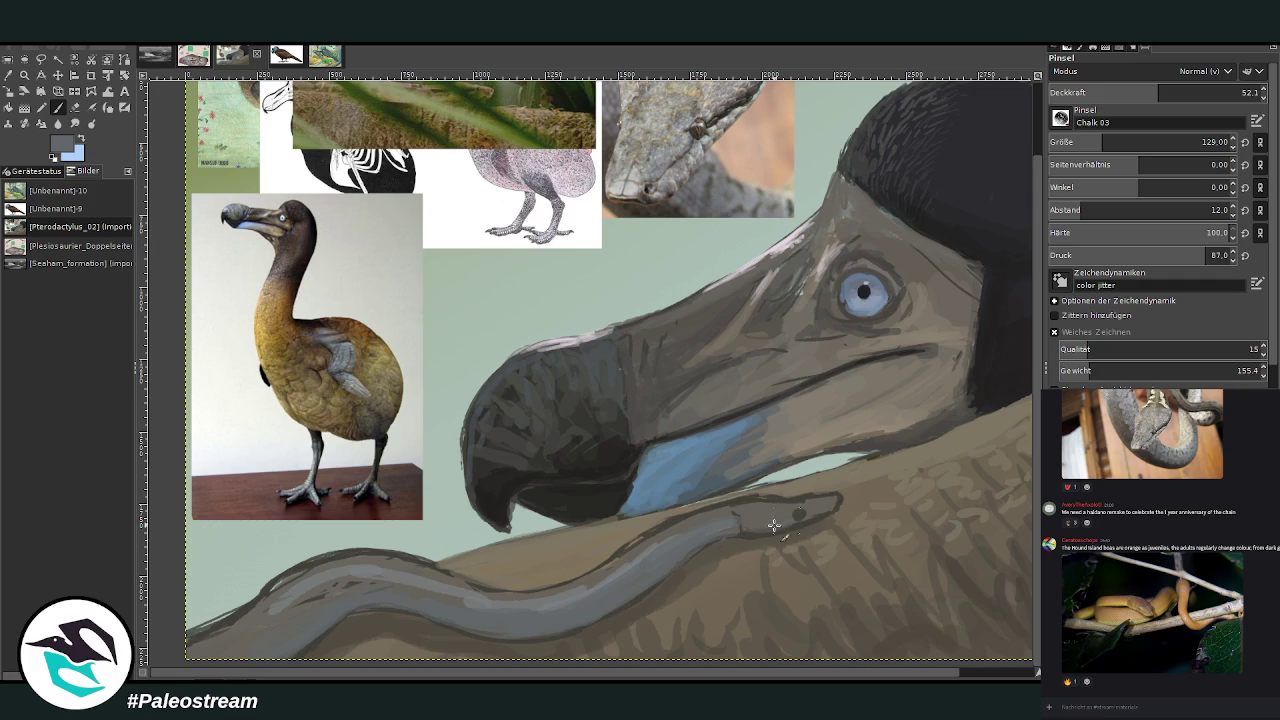
At size 94, paint the snake's eye, repaint its upper edge and highlight, and darken the lower-left stretch
drag(1103, 141, 1093, 141)
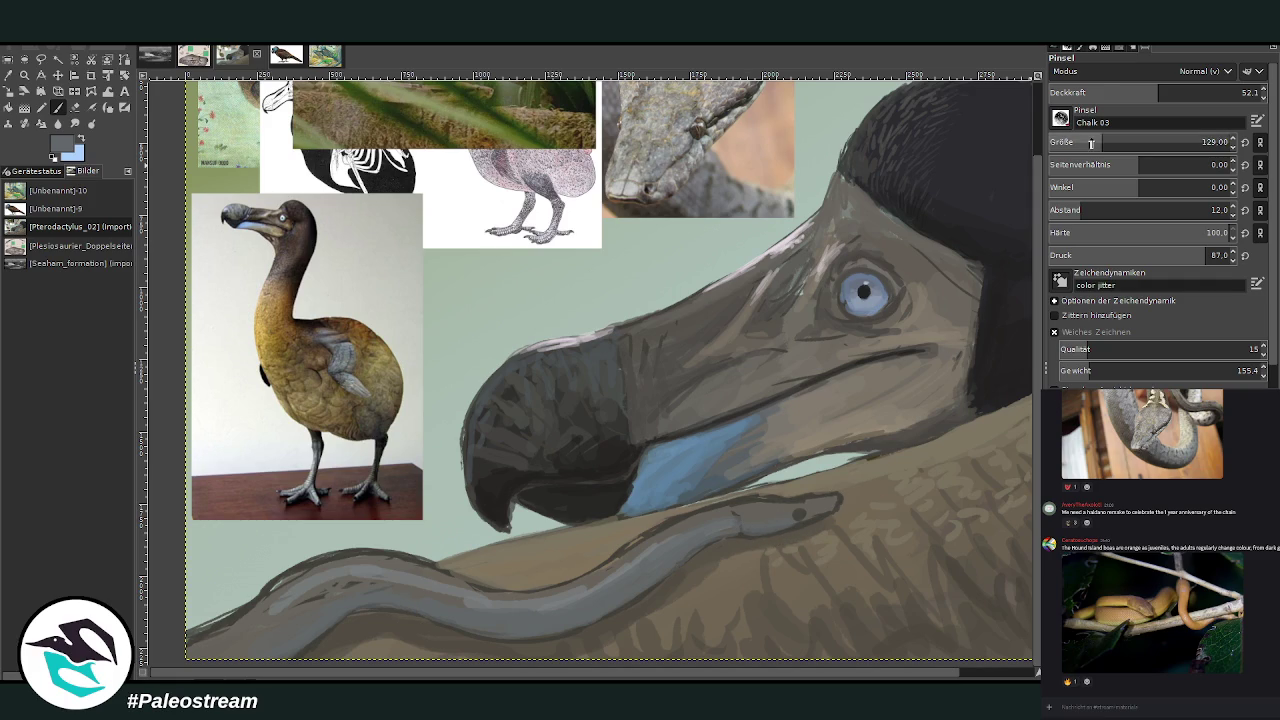
drag(806, 518, 780, 528)
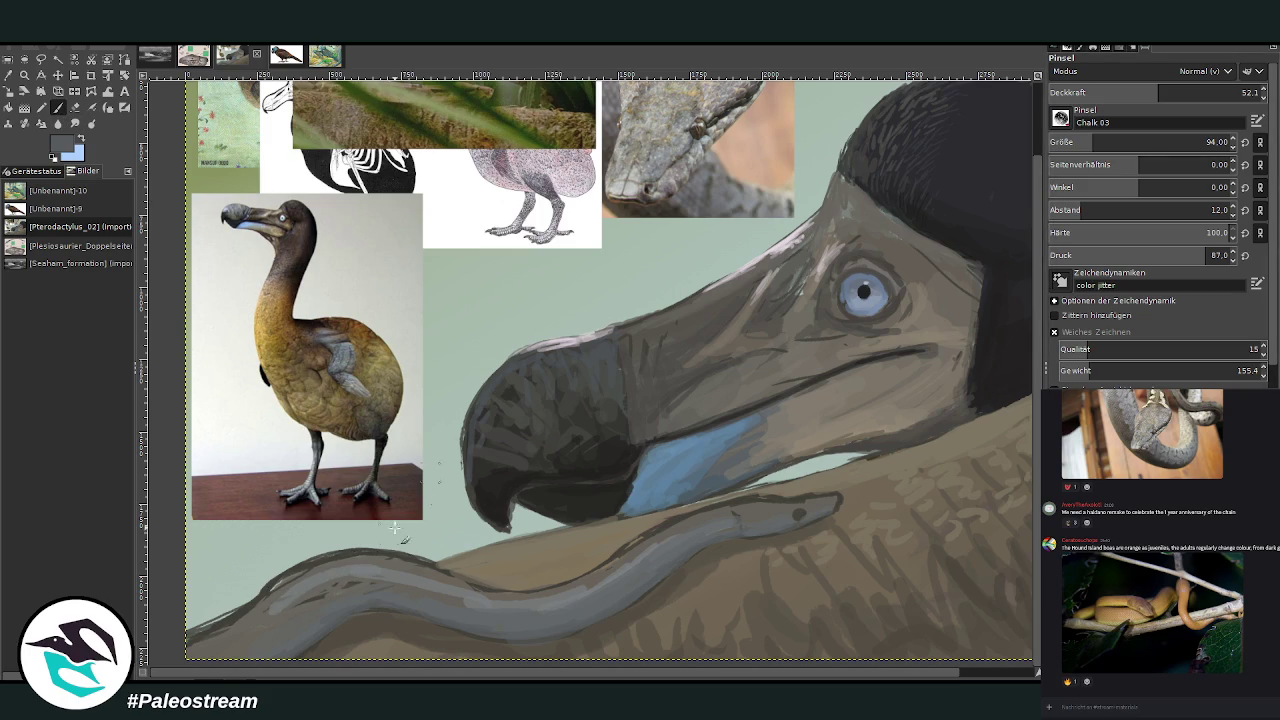
drag(325, 562, 460, 576)
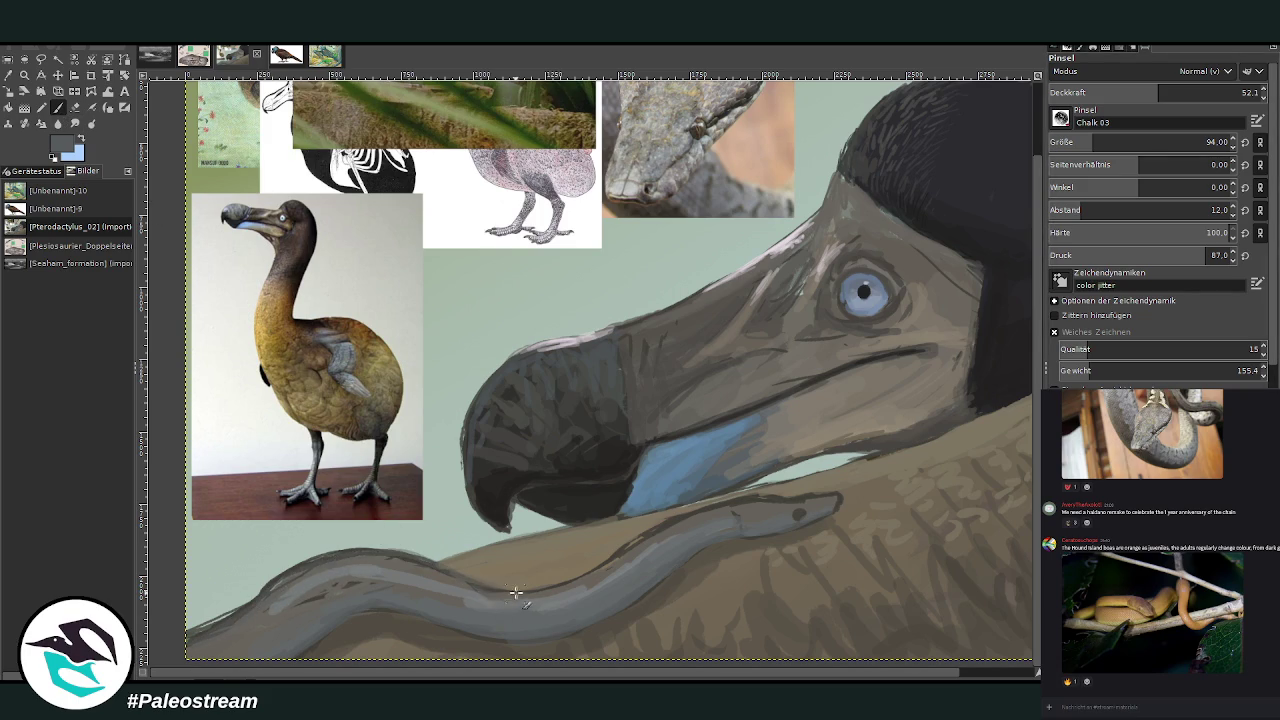
drag(270, 592, 194, 628)
drag(516, 600, 296, 578)
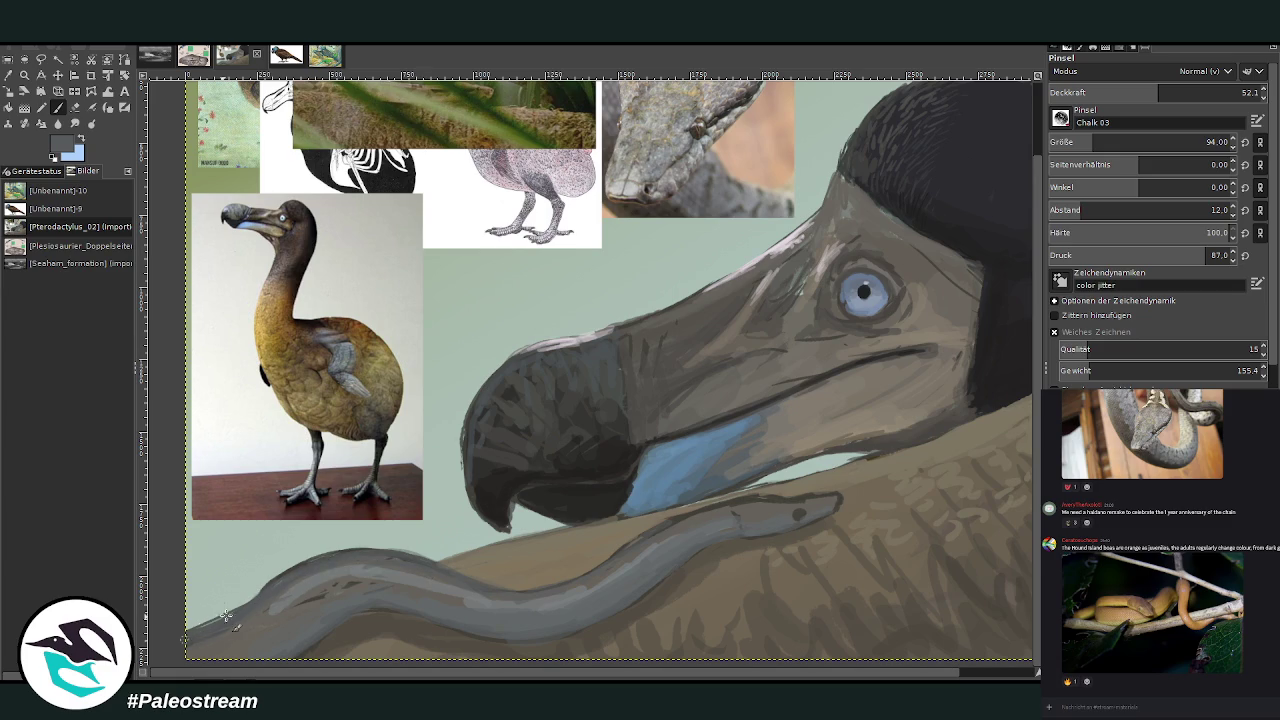
click(10, 76)
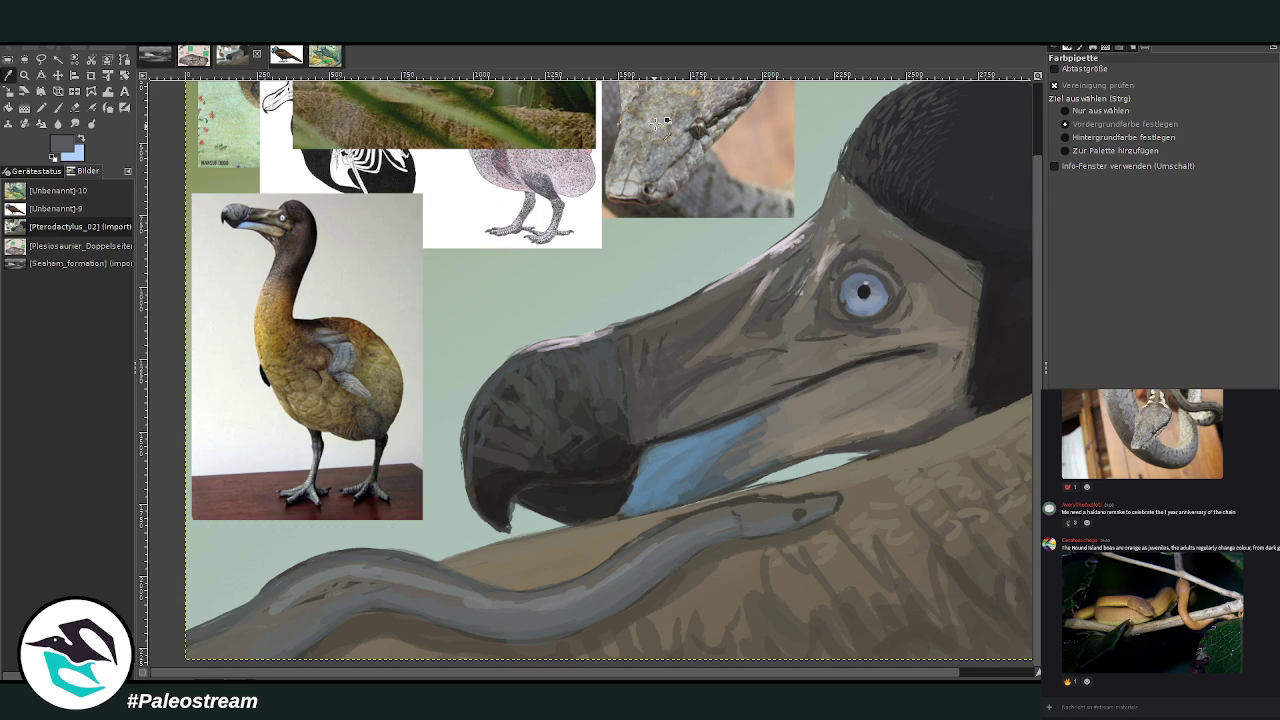
Sample a light beige-grey from the snake photo and set the brush to size 76, opacity 41.6
scroll(1022, 200, up, 2)
click(722, 138)
click(57, 110)
scroll(1030, 352, down, 1)
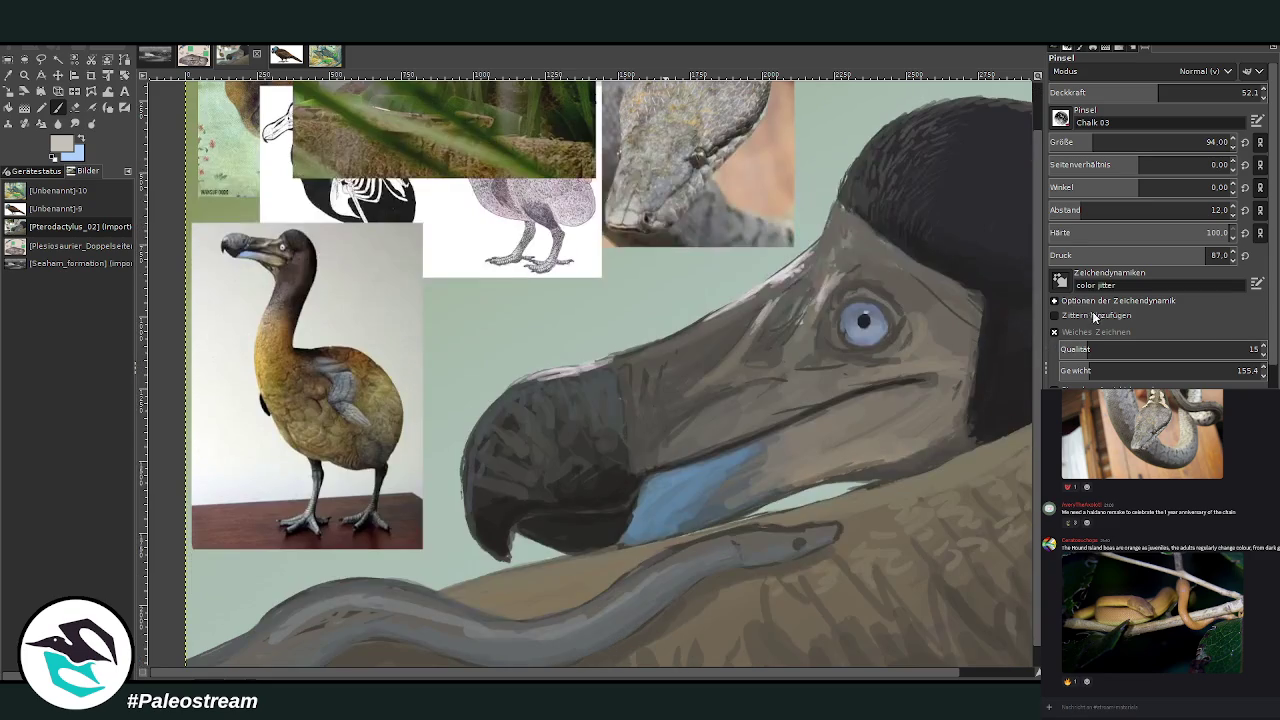
drag(1150, 147, 1120, 147)
drag(1158, 90, 1137, 90)
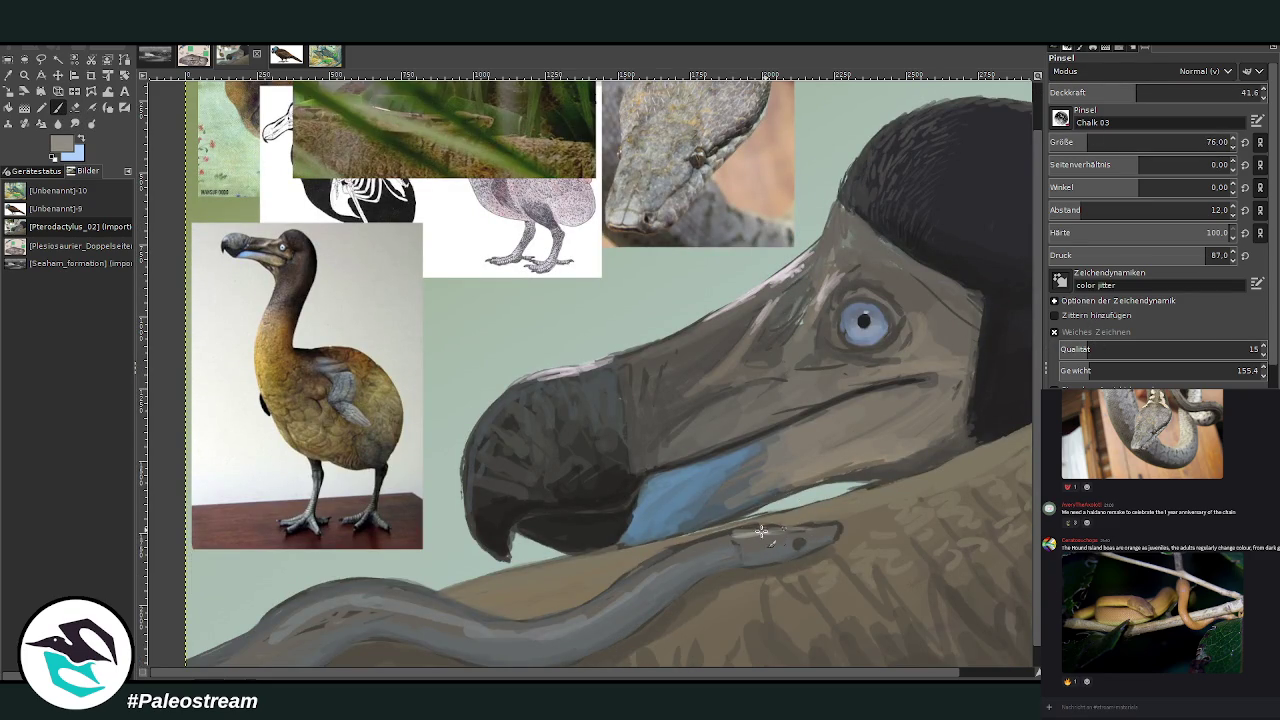
Paint light highlights along the snake's head, neck and upper body, then zoom out
mouse_move(812, 530)
mouse_down()
mouse_move(672, 549)
mouse_move(600, 600)
mouse_up()
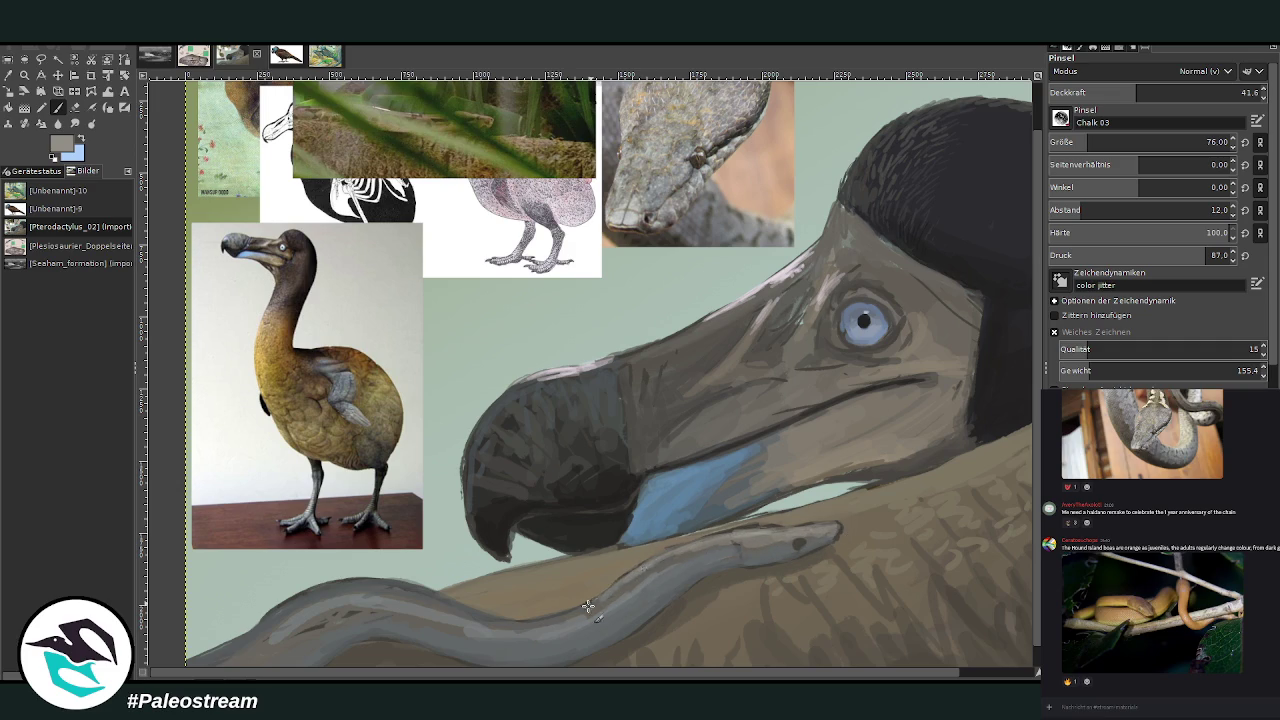
drag(725, 542, 543, 623)
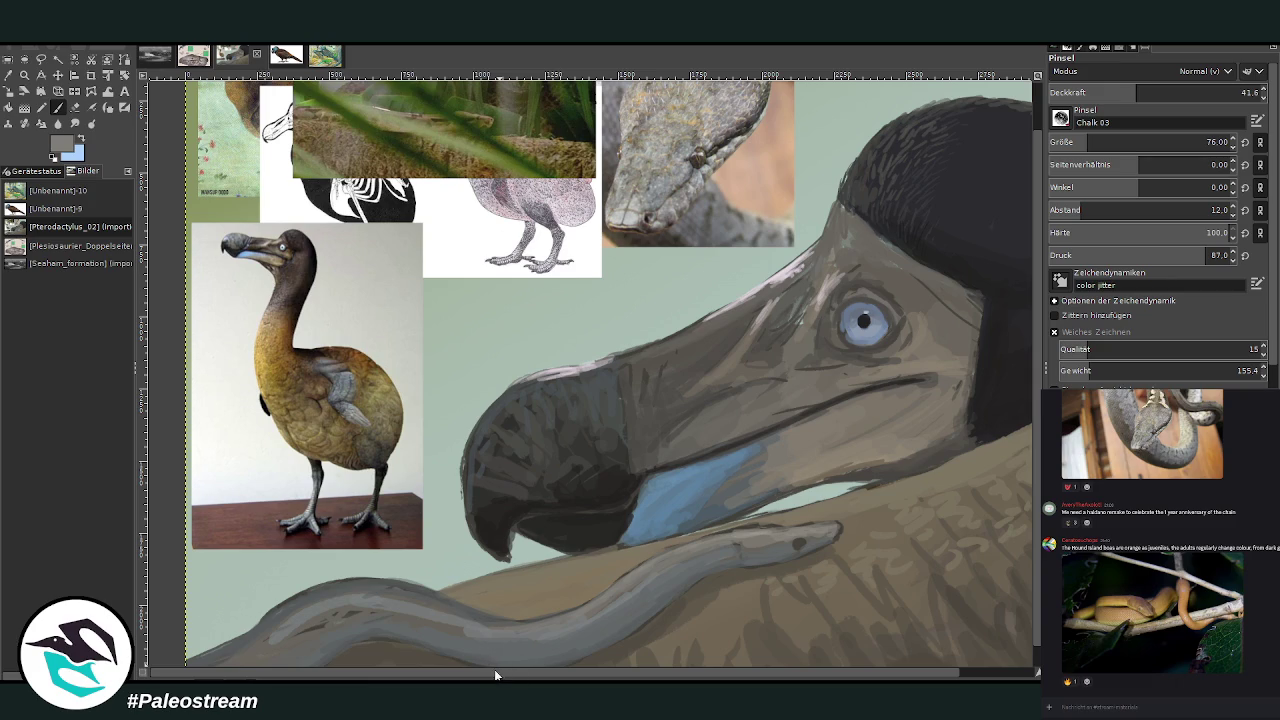
drag(447, 612, 279, 615)
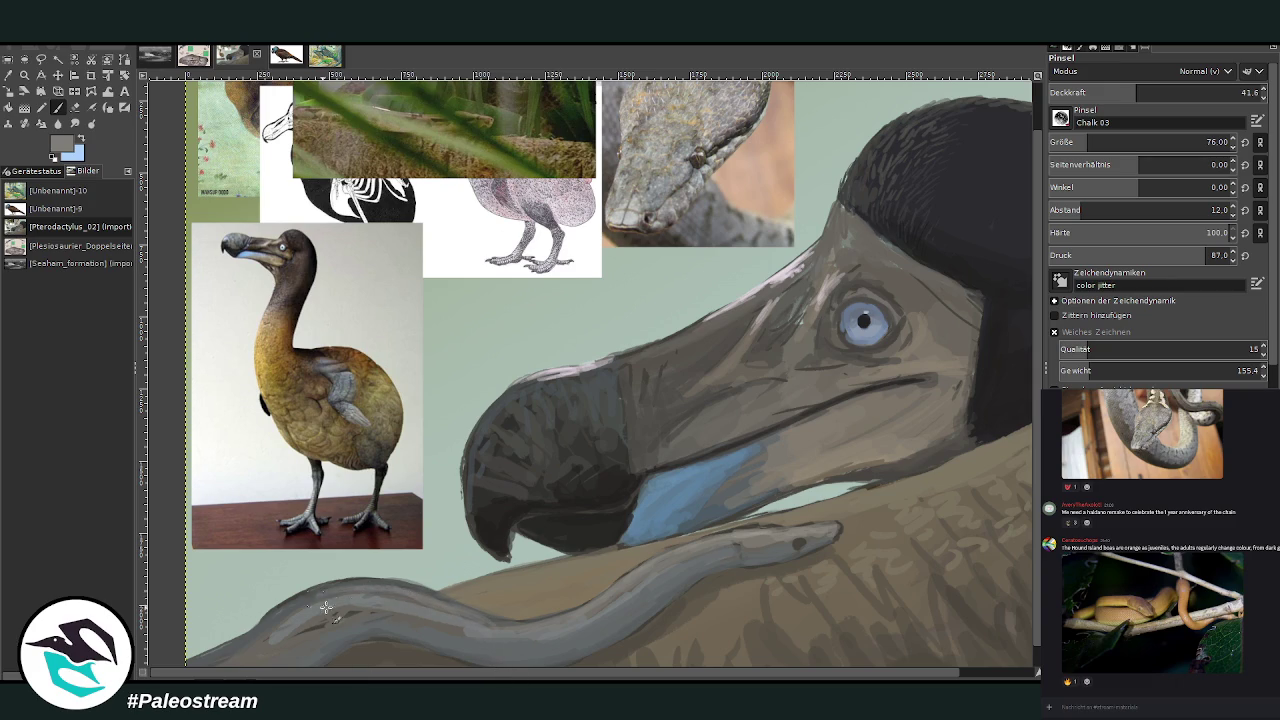
key(o)
key(p)
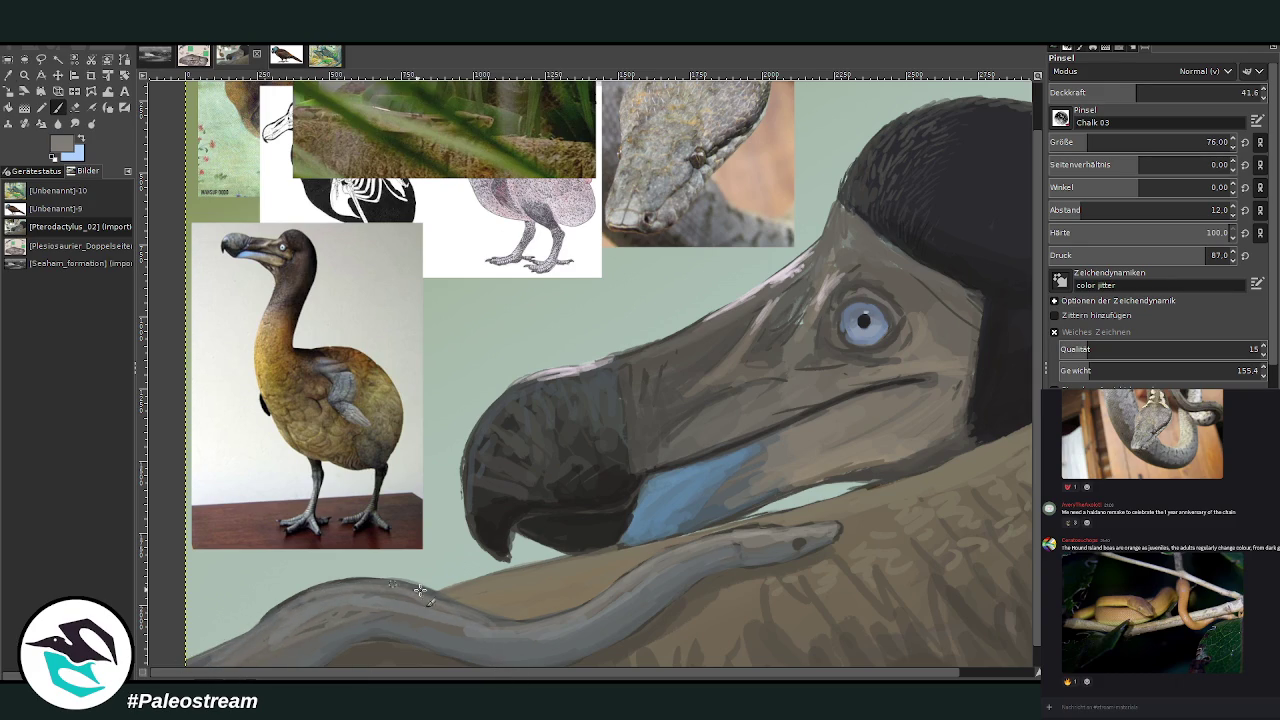
key(minus)
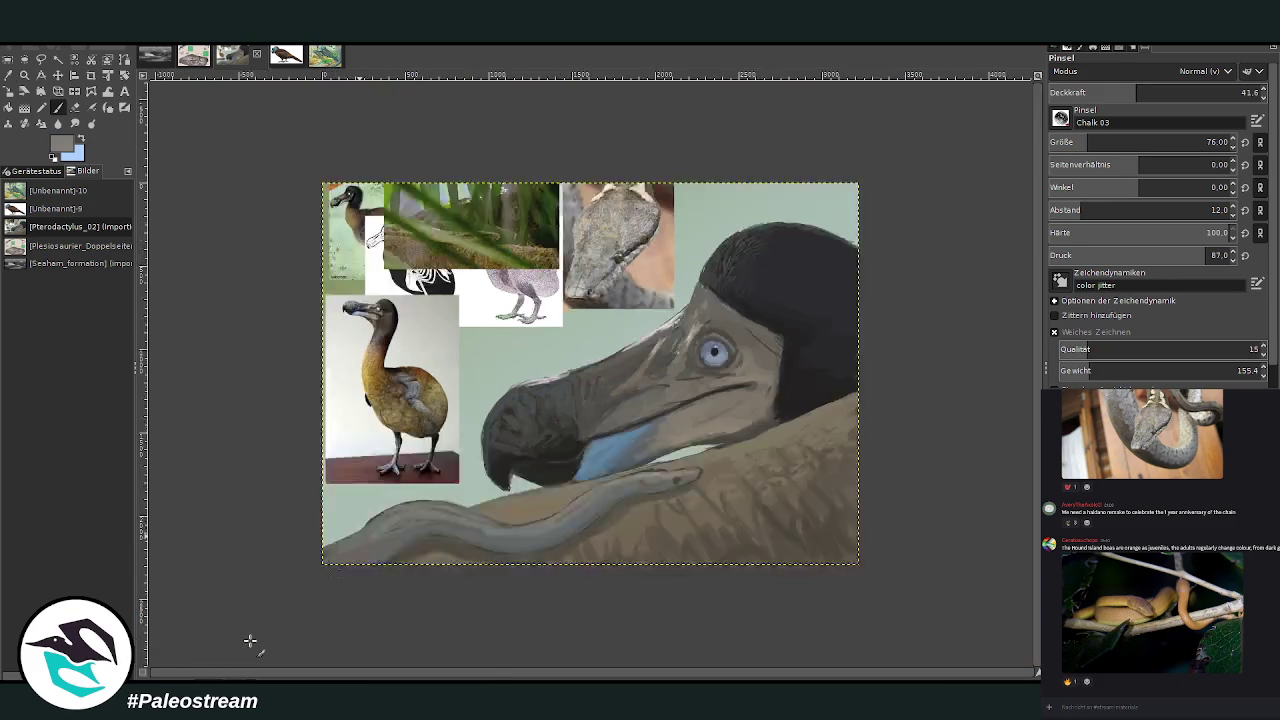
key(minus)
Zoom in on the dodo's head and move the dodo reference photo to the lower right
key(z)
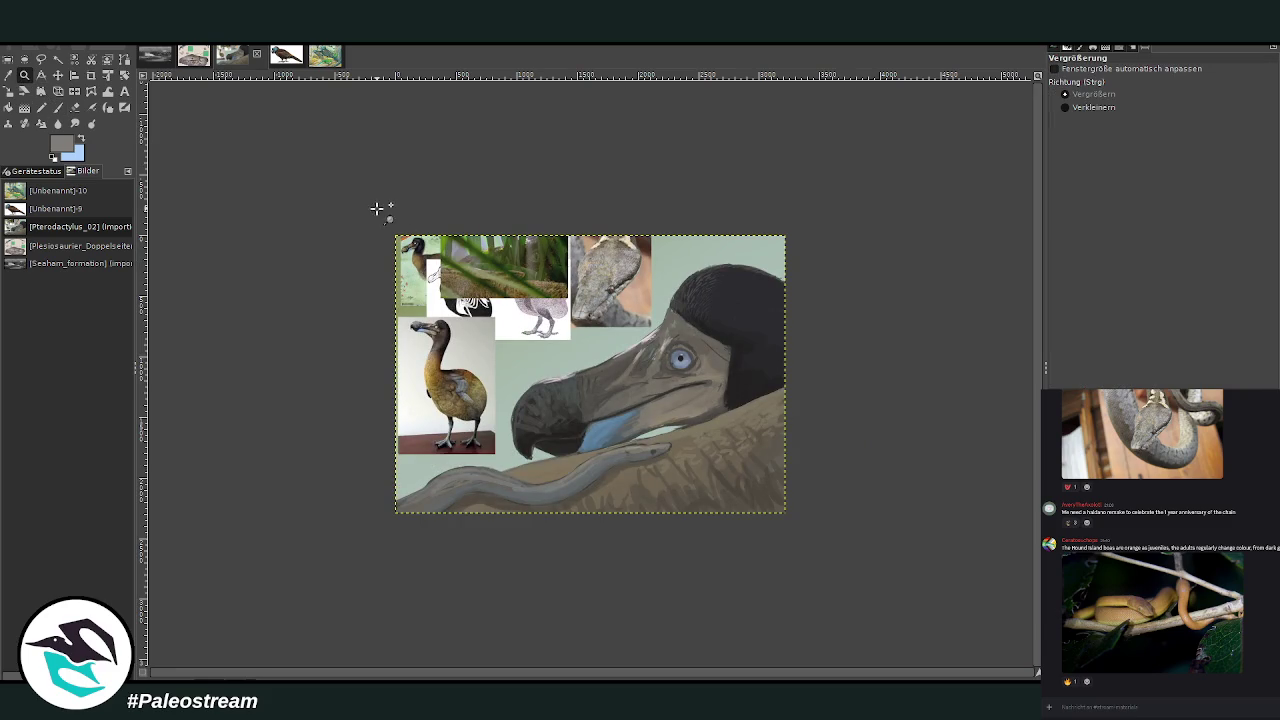
drag(396, 234, 780, 538)
drag(548, 142, 803, 534)
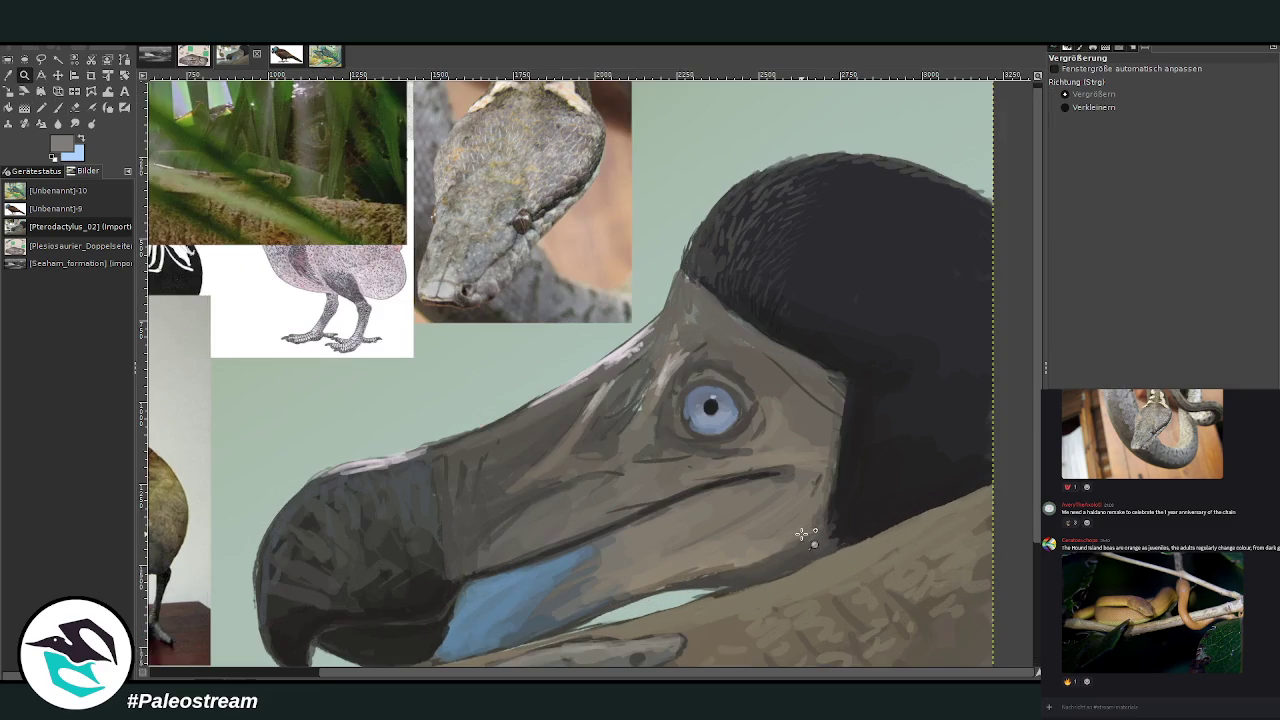
click(58, 75)
drag(546, 672, 376, 366)
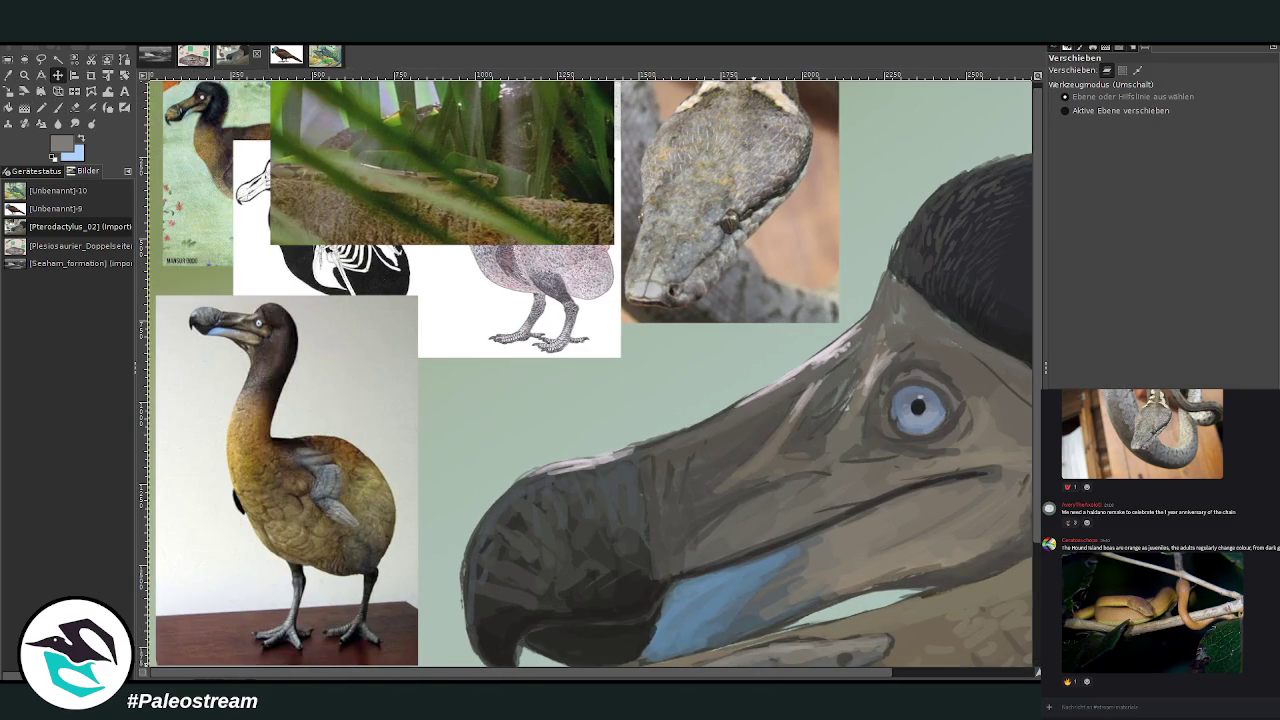
mouse_move(268, 408)
mouse_down()
mouse_move(908, 515)
mouse_move(929, 594)
mouse_up()
scroll(590, 370, right, 3)
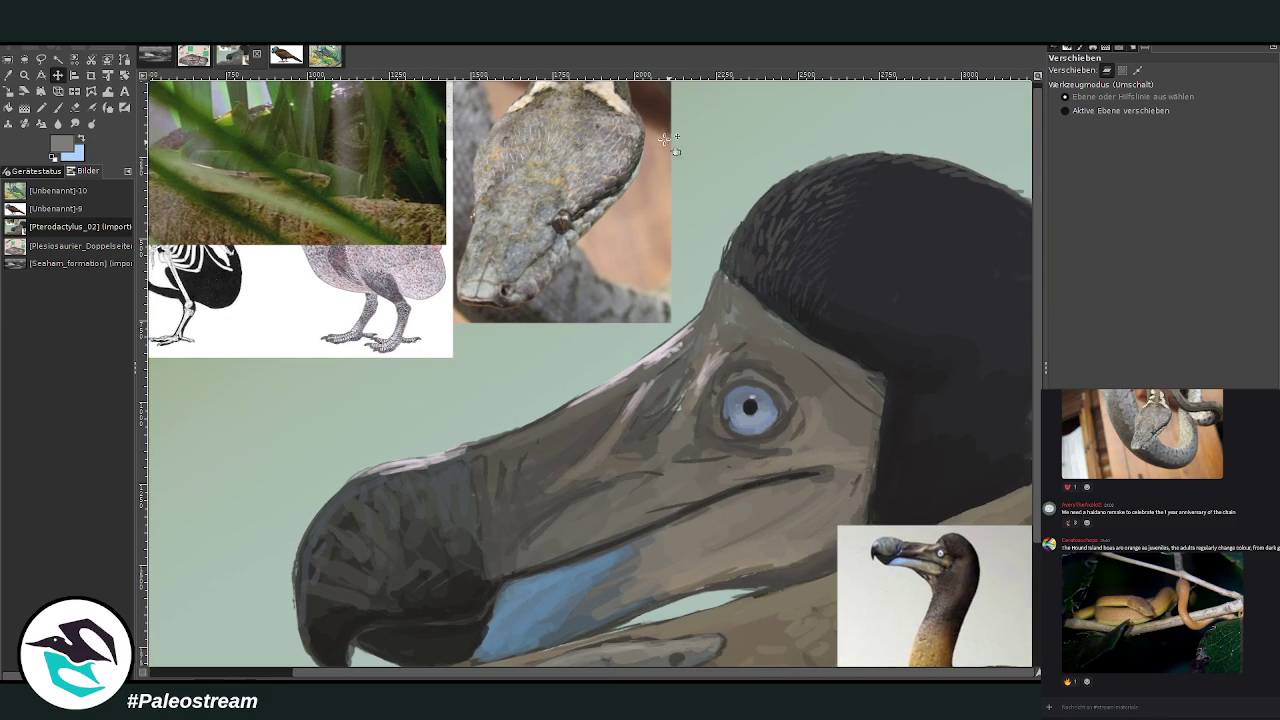
Sample a dark brown from the dodo photo's head for the chalk brush
key(o)
click(960, 572)
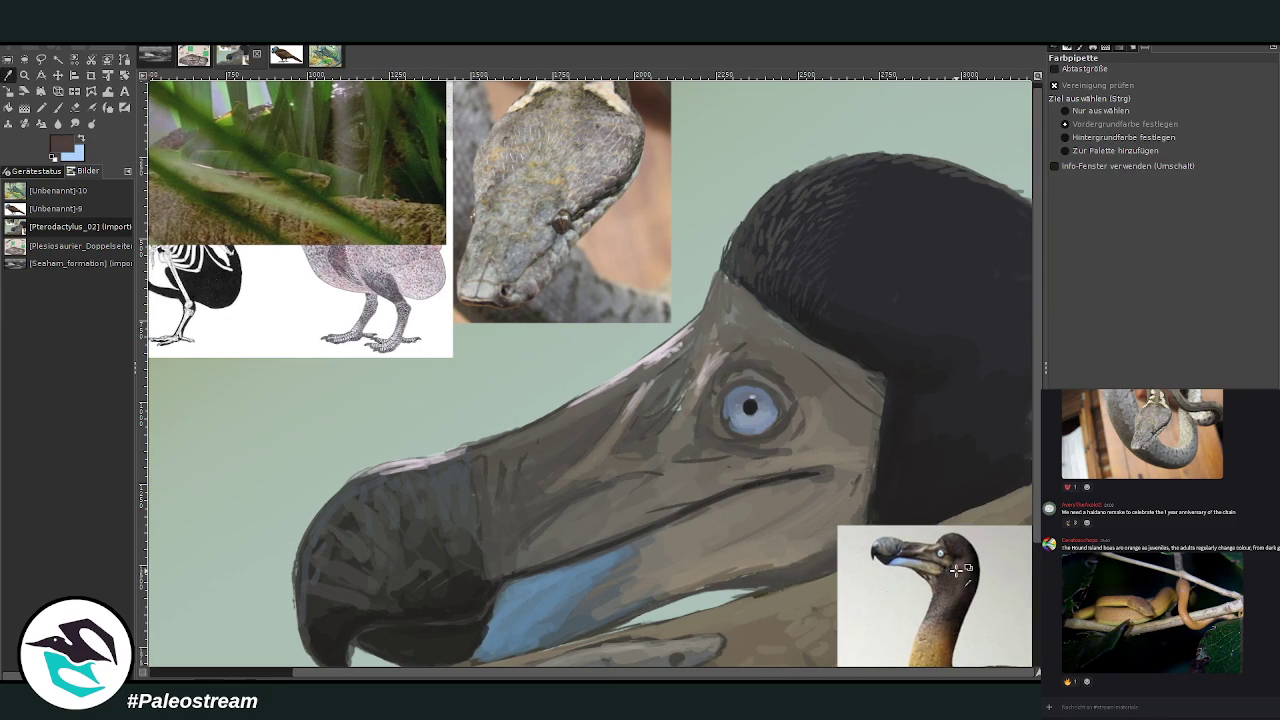
click(58, 107)
scroll(1100, 142, down, 2)
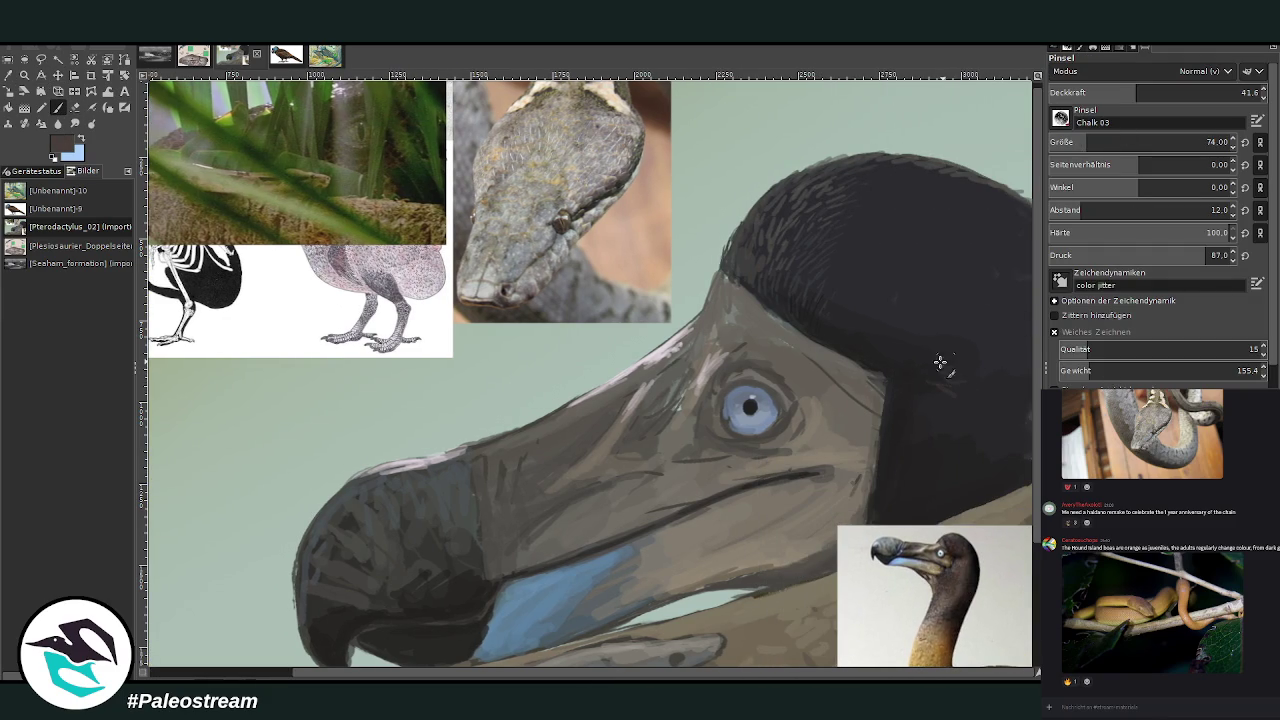
Paint crest strokes at opacity 29.3, then change the brush to opacity 55.8 and size 61
click(1108, 90)
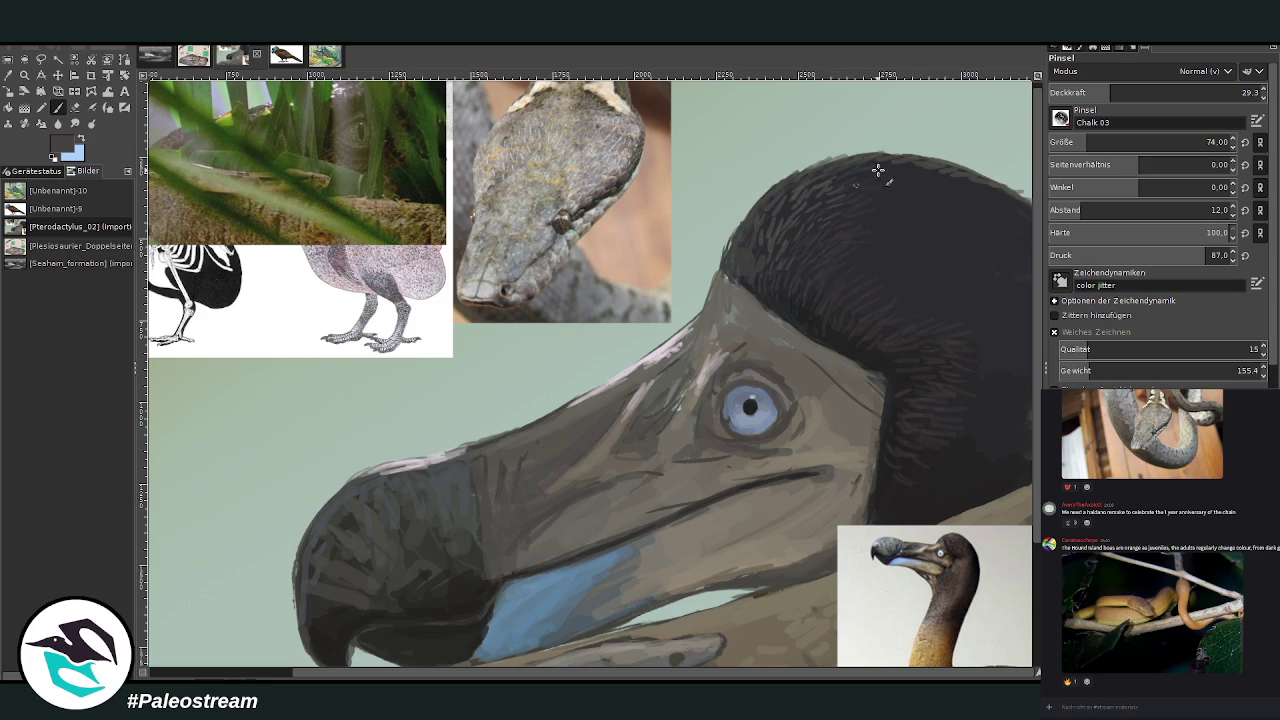
drag(1110, 92, 1165, 92)
click(1083, 142)
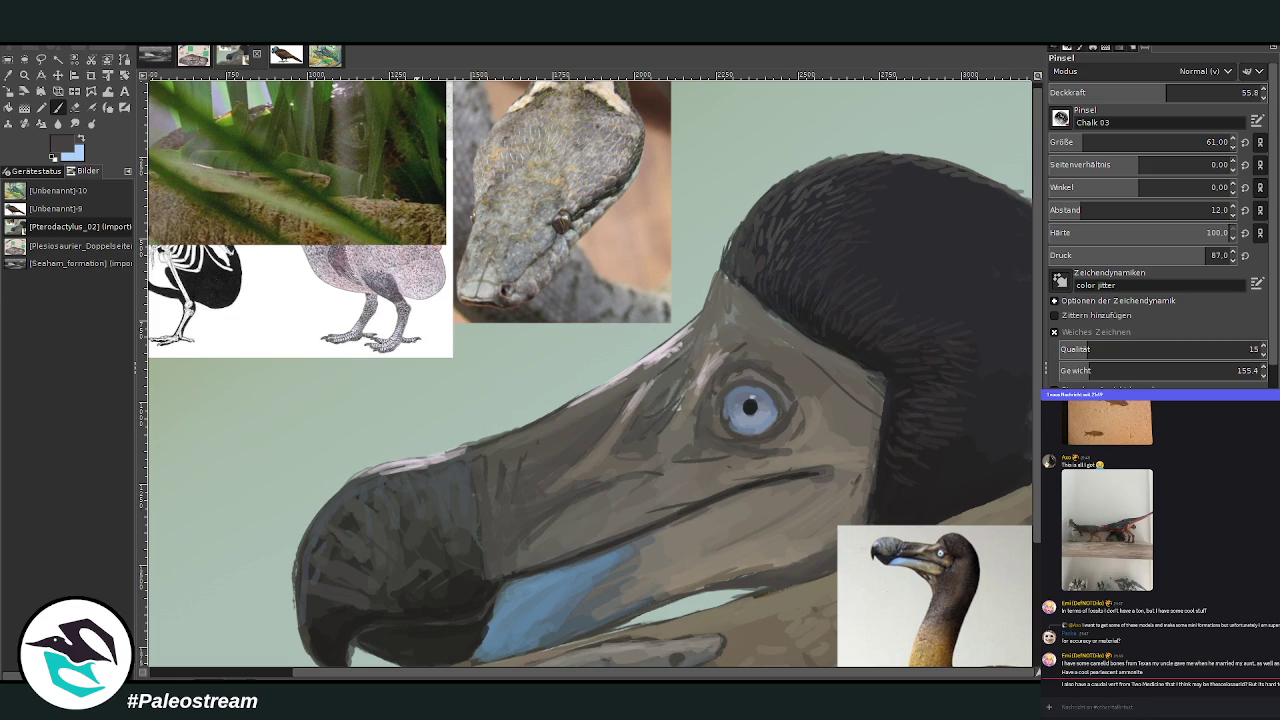
scroll(590, 374, down, 3)
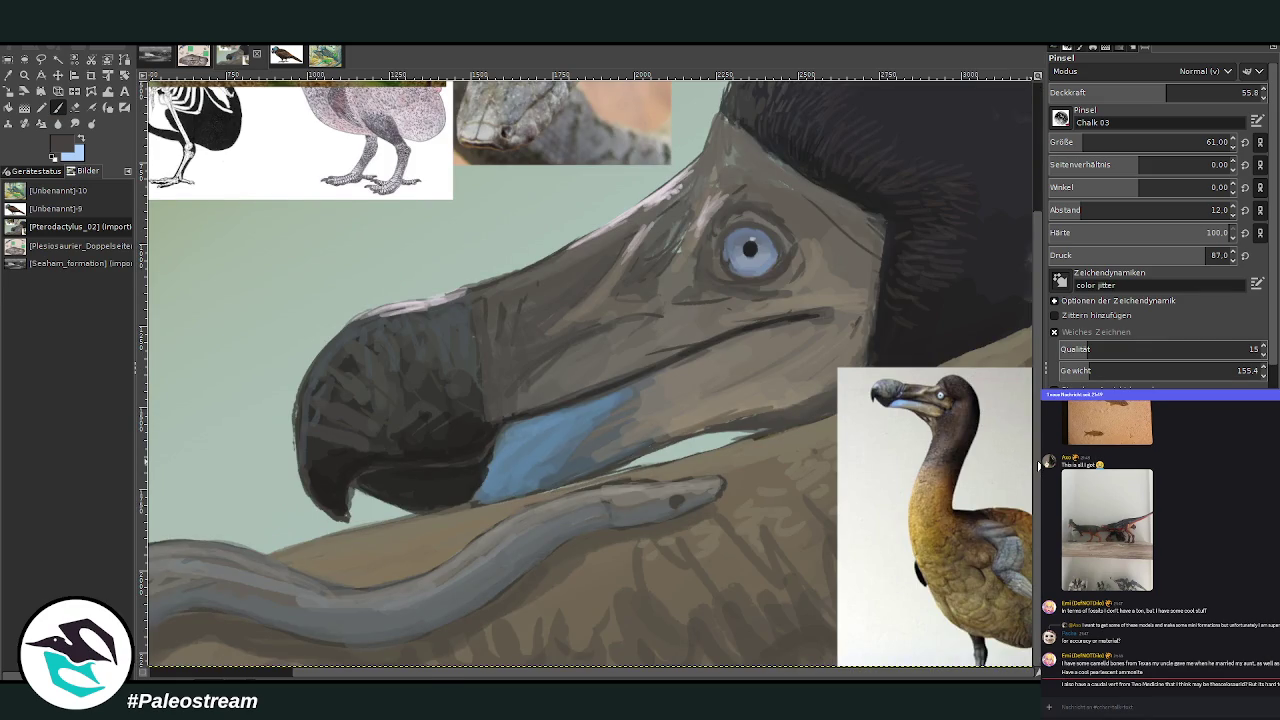
Set the brush to size 30 at opacity 75.7 and dot a dark eye on the snake's head
scroll(1026, 468, up, 1)
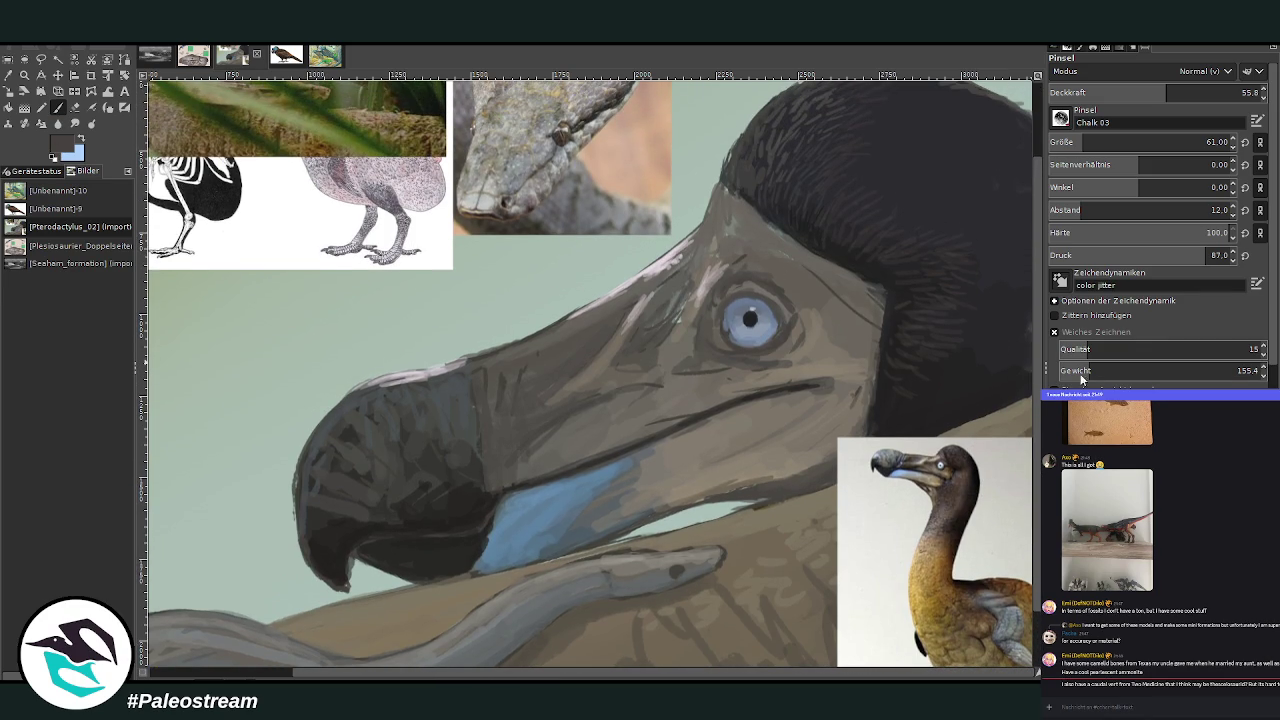
click(1208, 92)
click(1150, 142)
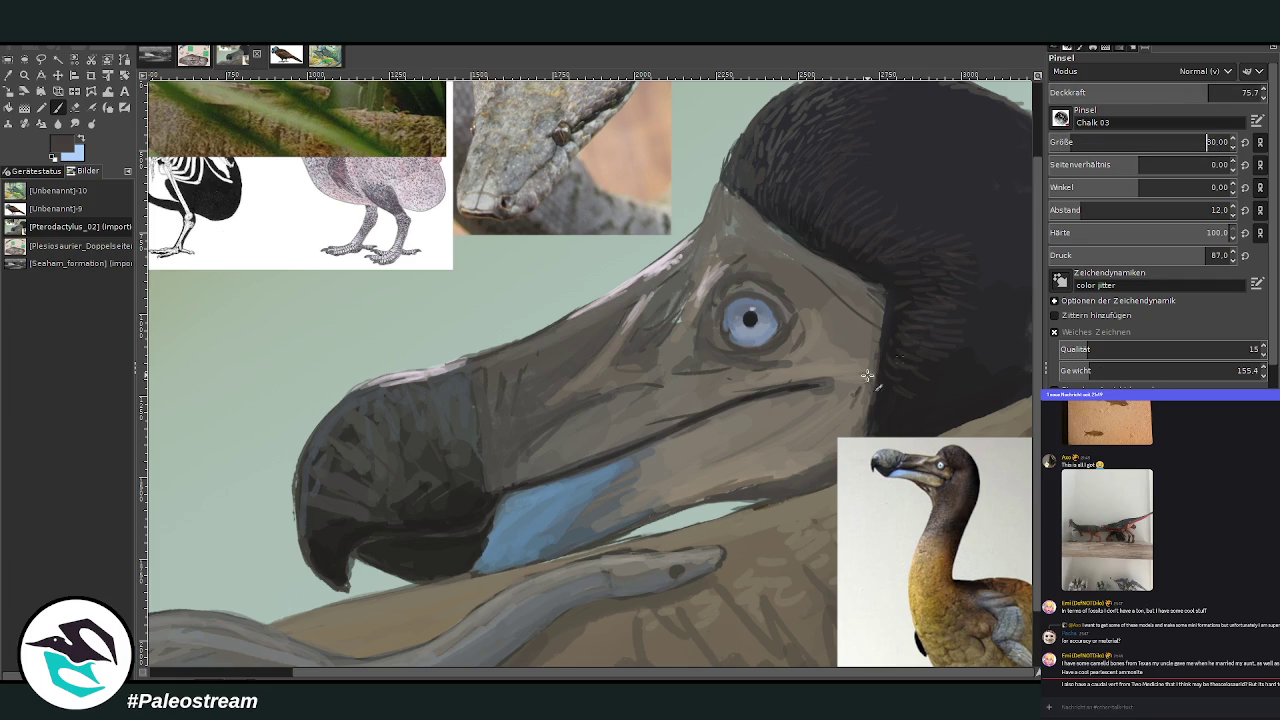
click(676, 570)
Sample a light grey, lighten the snake's snout, then set size 48 and opacity 60.3
click(8, 75)
click(686, 515)
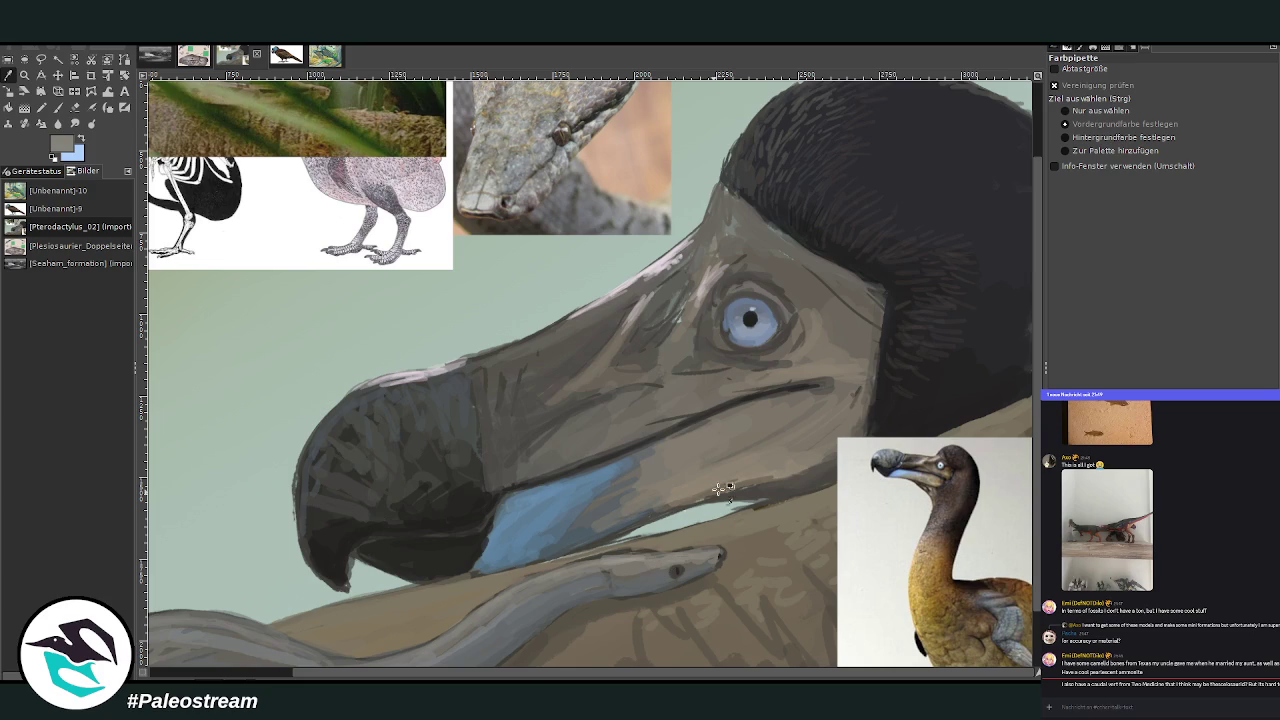
key(p)
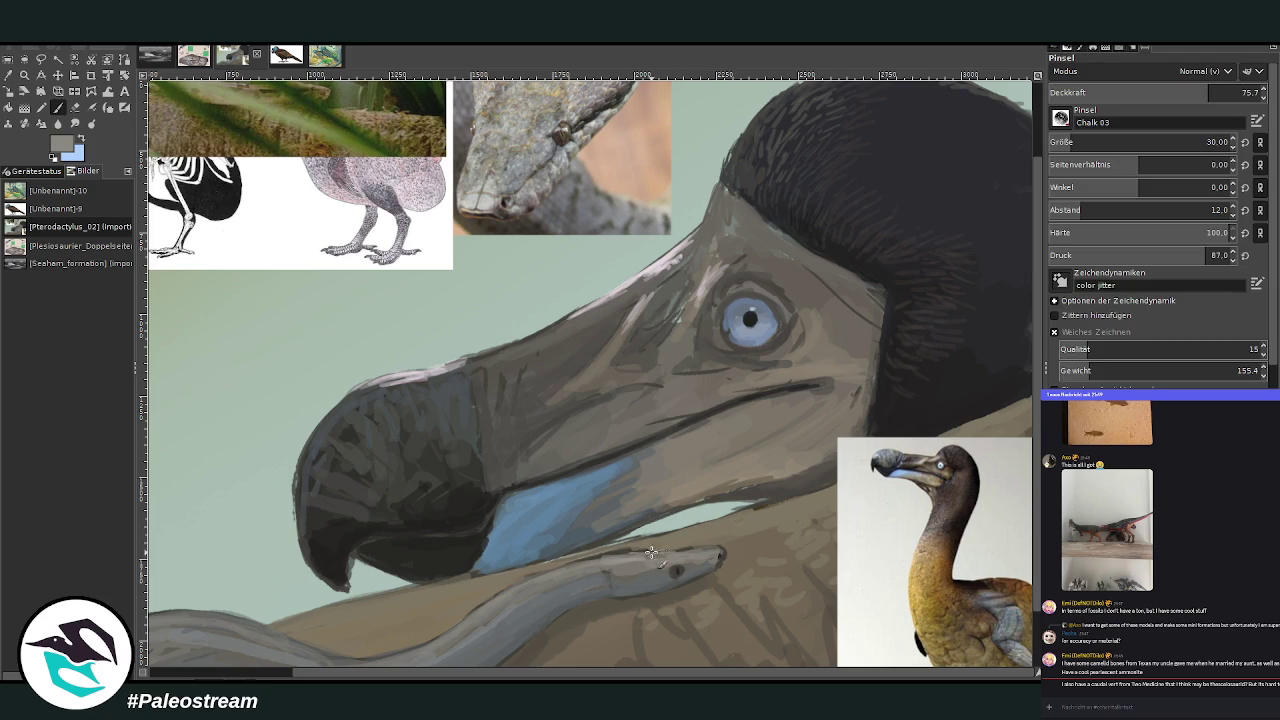
mouse_move(710, 550)
mouse_down()
mouse_move(622, 555)
mouse_move(443, 640)
mouse_up()
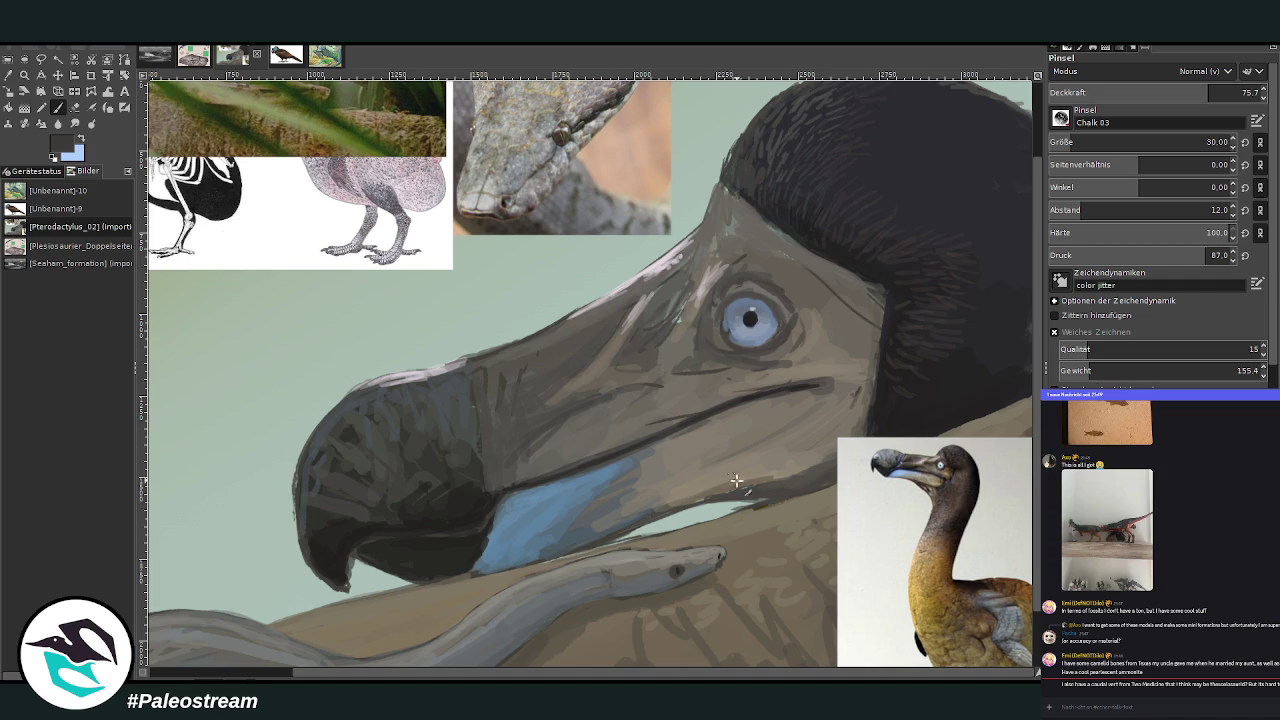
drag(1068, 142, 1080, 142)
drag(1210, 92, 1177, 92)
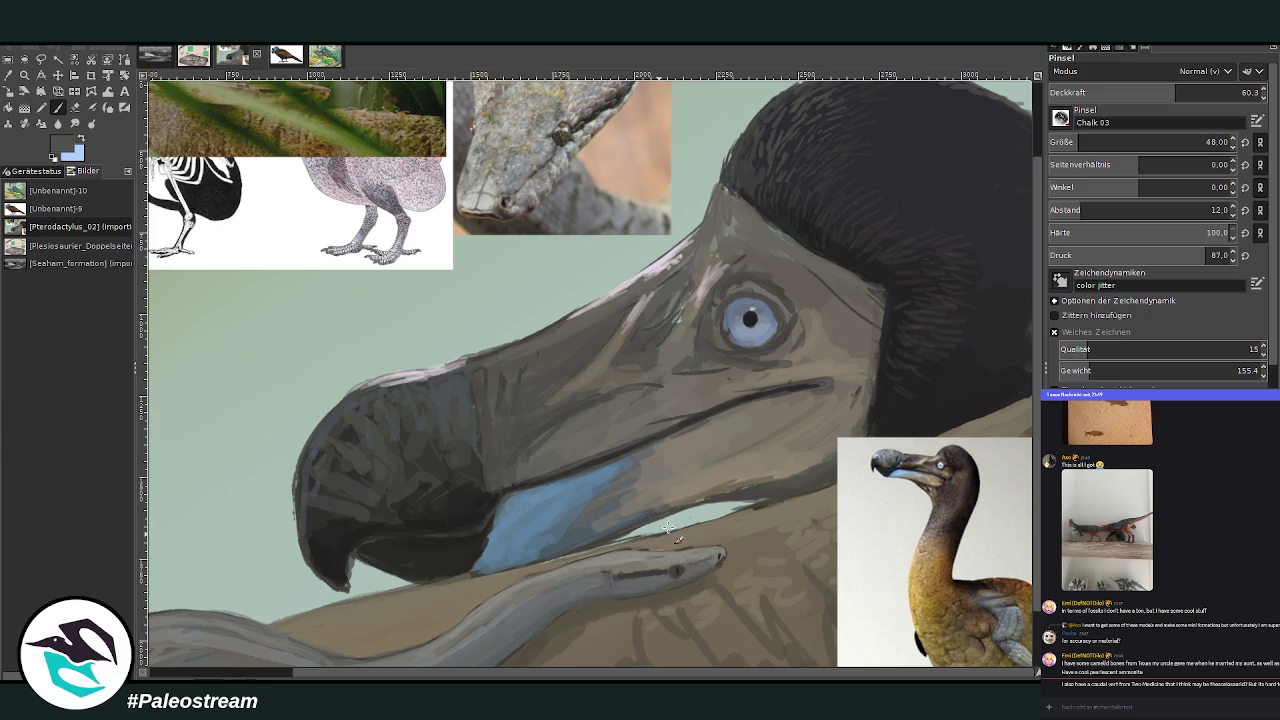
Sample a light grey from the dodo's beak and paint light strokes on the snake's head
scroll(1036, 460, up, 2)
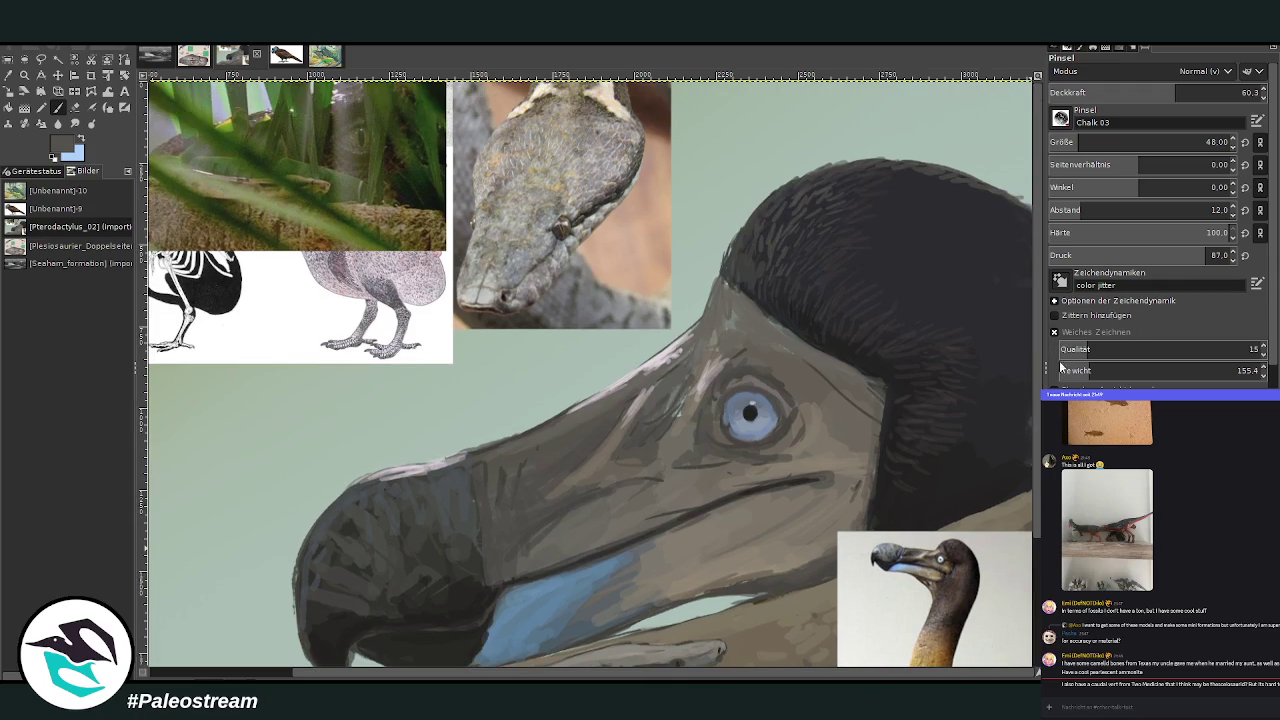
scroll(1036, 440, down, 2)
ctrl+click(1030, 420)
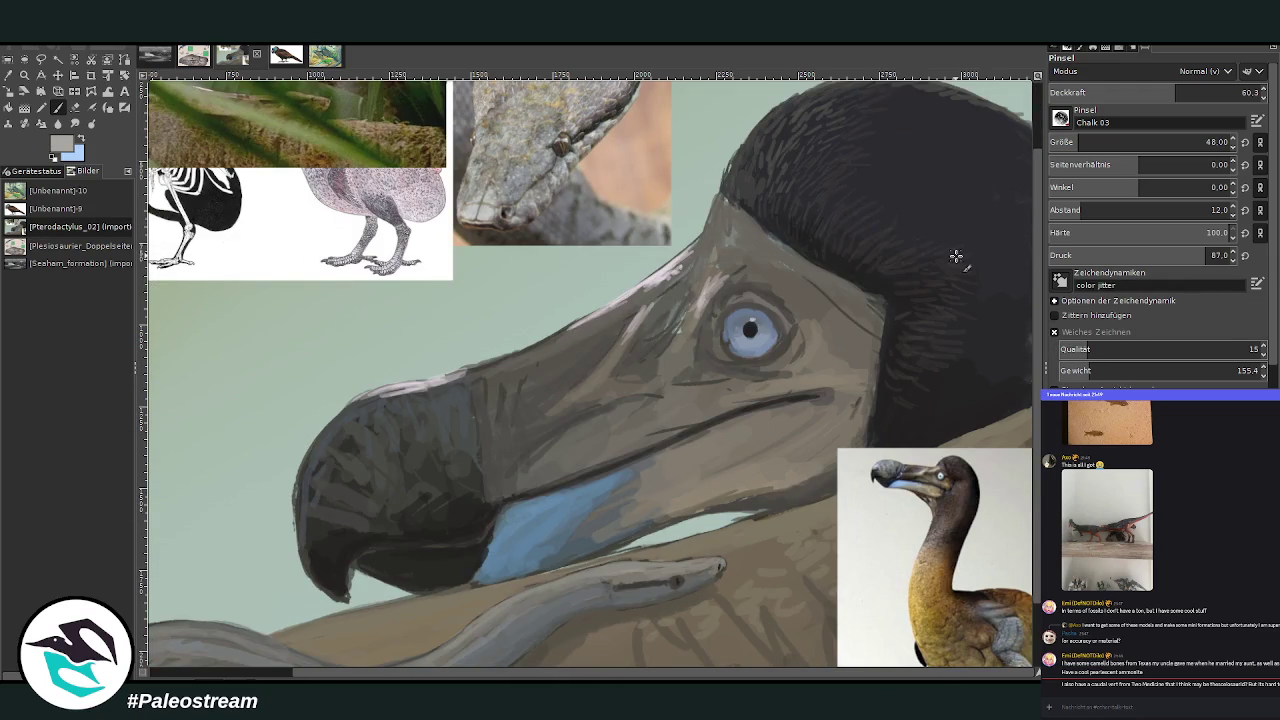
scroll(595, 603, up, 2)
scroll(595, 603, down, 1)
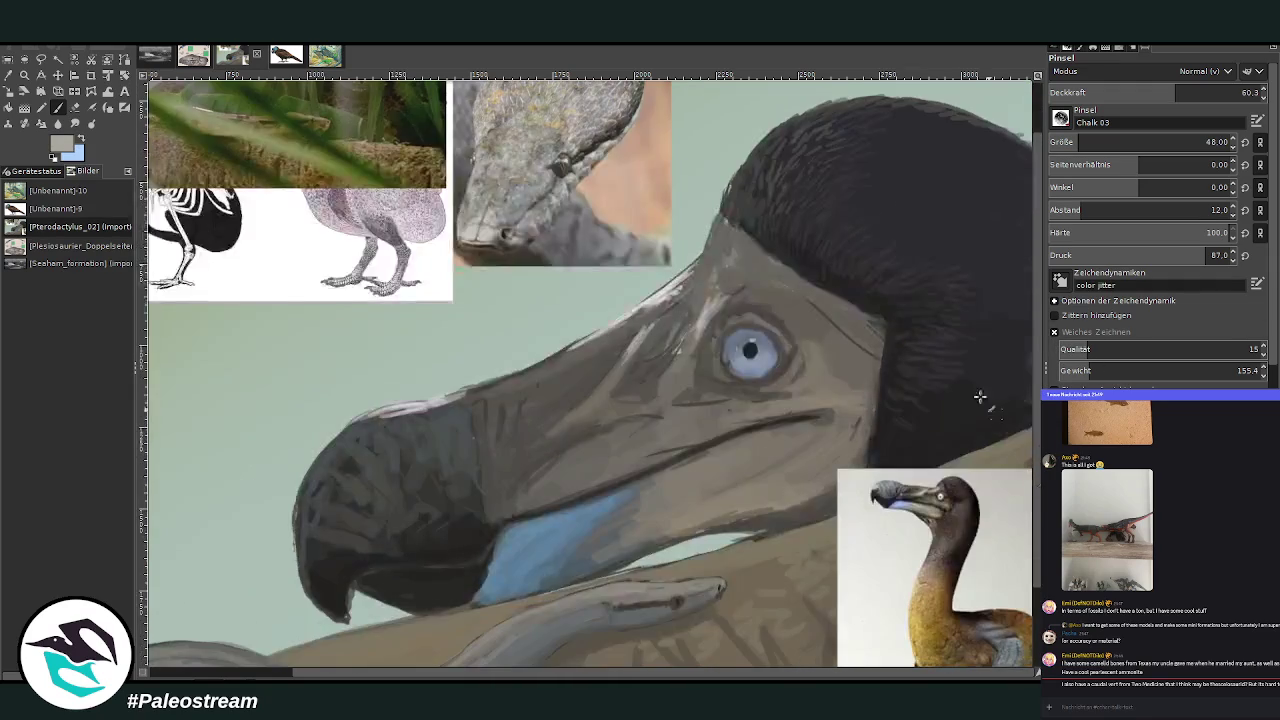
mouse_move(595, 603)
mouse_down()
mouse_move(600, 589)
mouse_move(578, 602)
mouse_move(590, 609)
mouse_up()
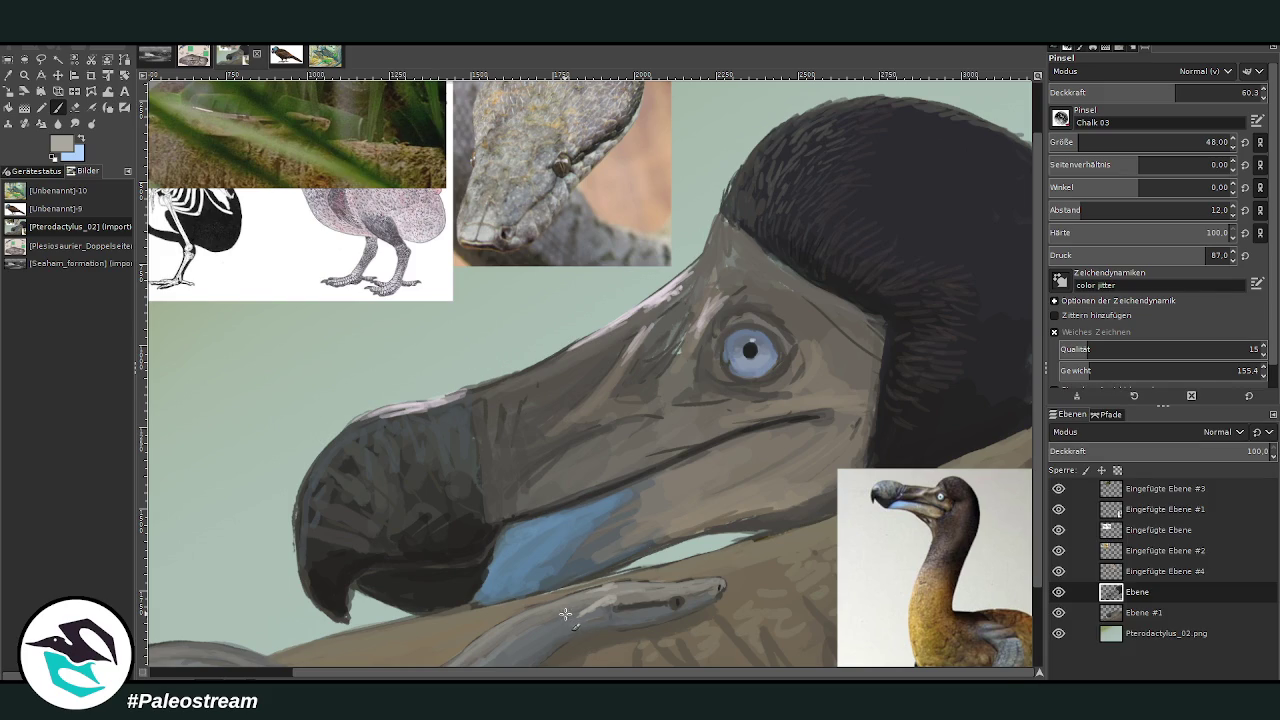
scroll(1036, 489, down, 1)
scroll(1036, 489, down, 3)
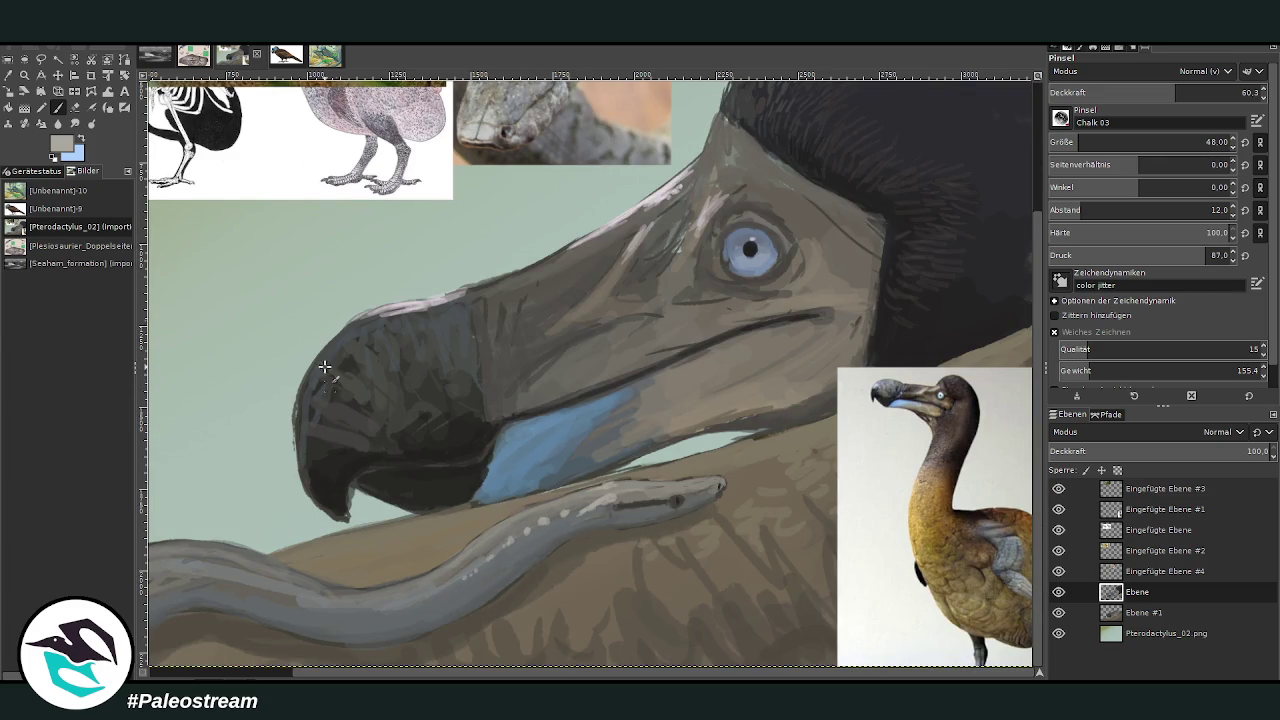
key(minus)
key(minus)
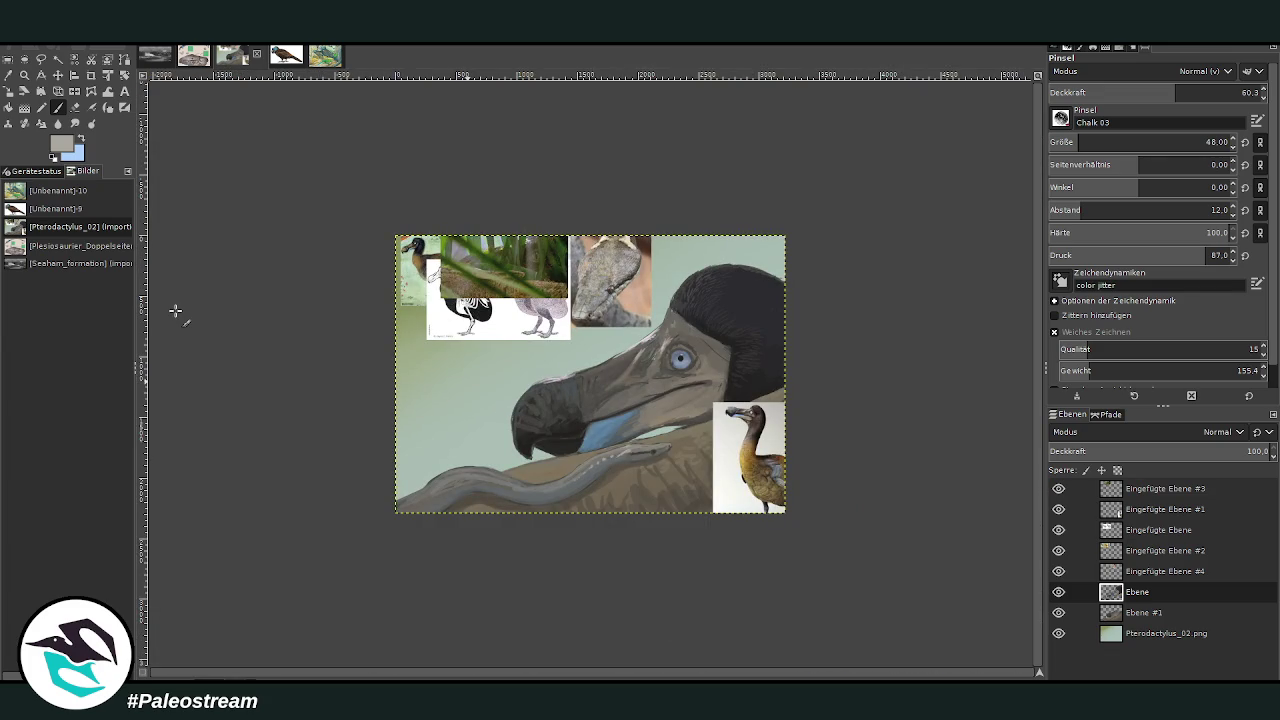
Zoom in on the dodo's head, sample a colour from the dodo photo, and paint above the eye
click(24, 74)
drag(404, 196, 788, 532)
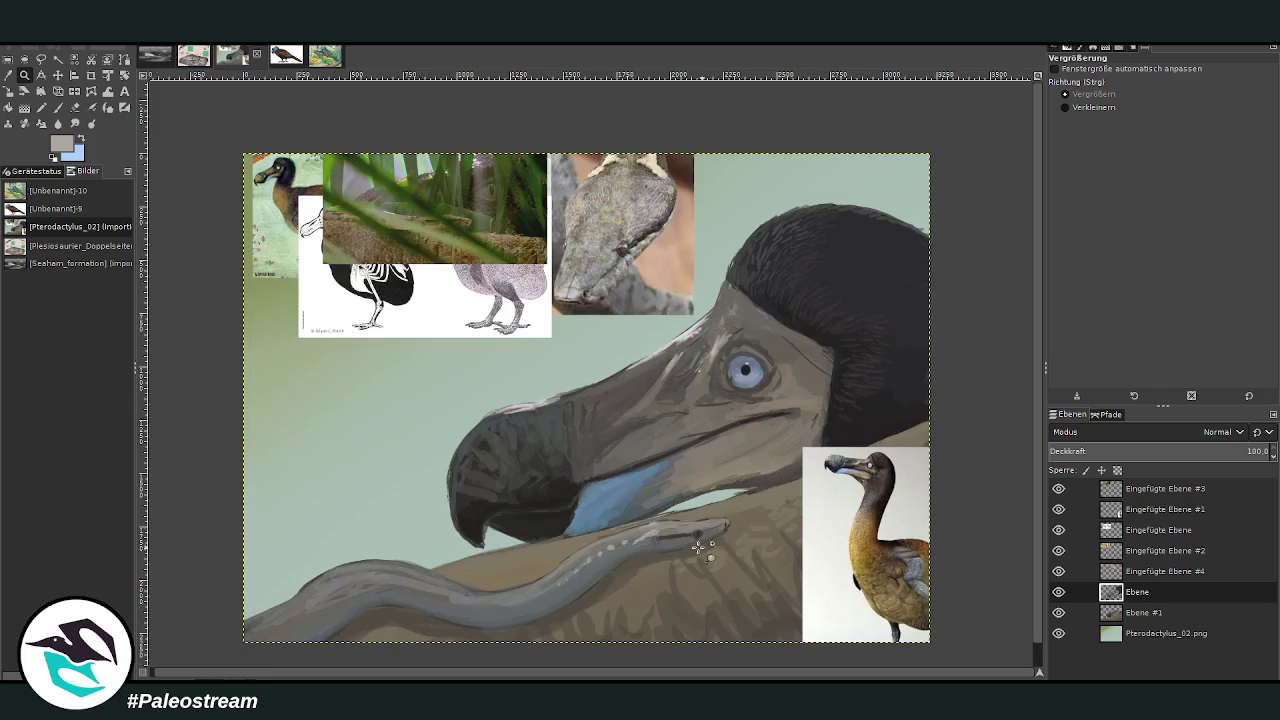
drag(552, 190, 828, 496)
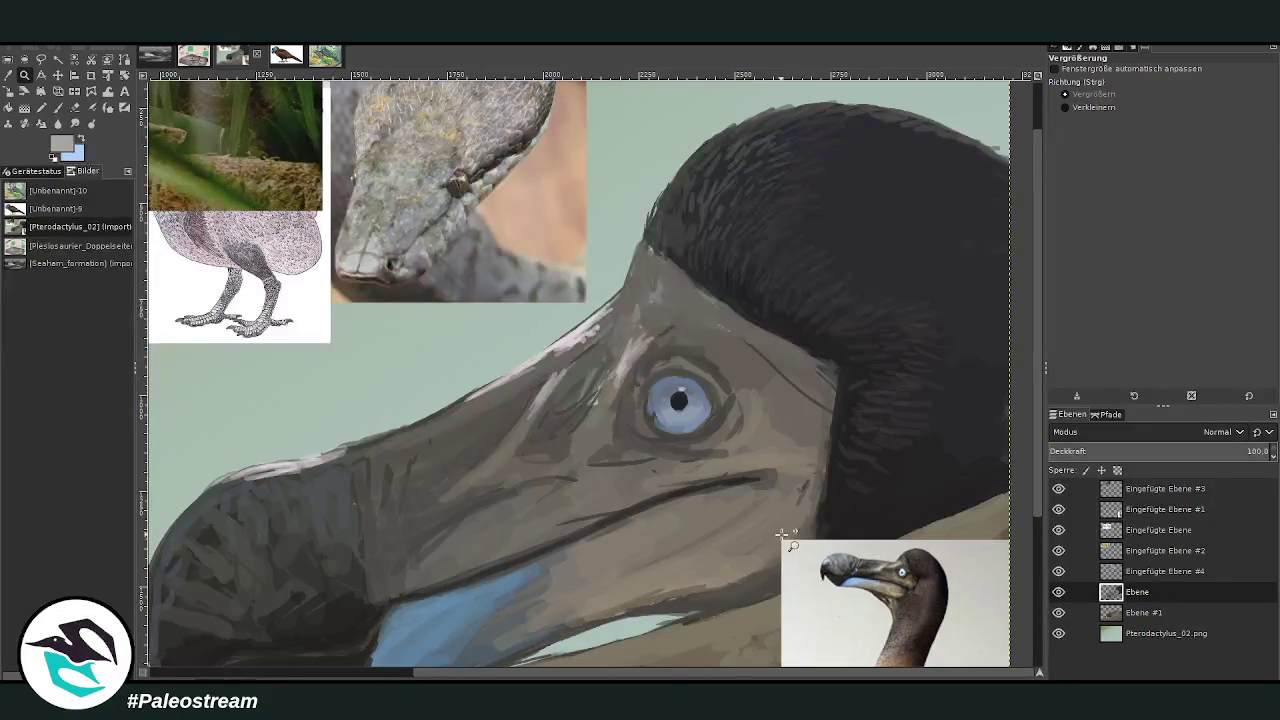
key(o)
click(880, 567)
key(p)
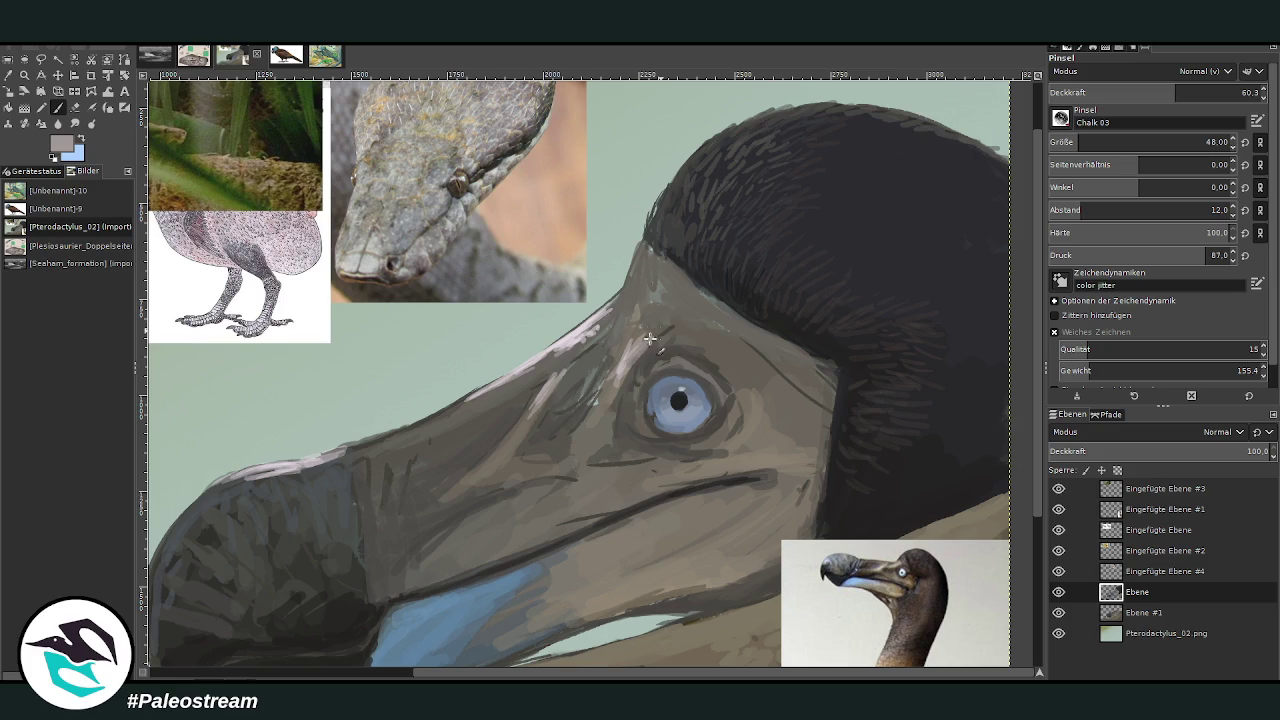
drag(668, 328, 646, 344)
At size 69, opacity 43.2, highlight the forehead, brow and upper beak edge, then lower opacity to 34.1
click(1085, 142)
click(1139, 92)
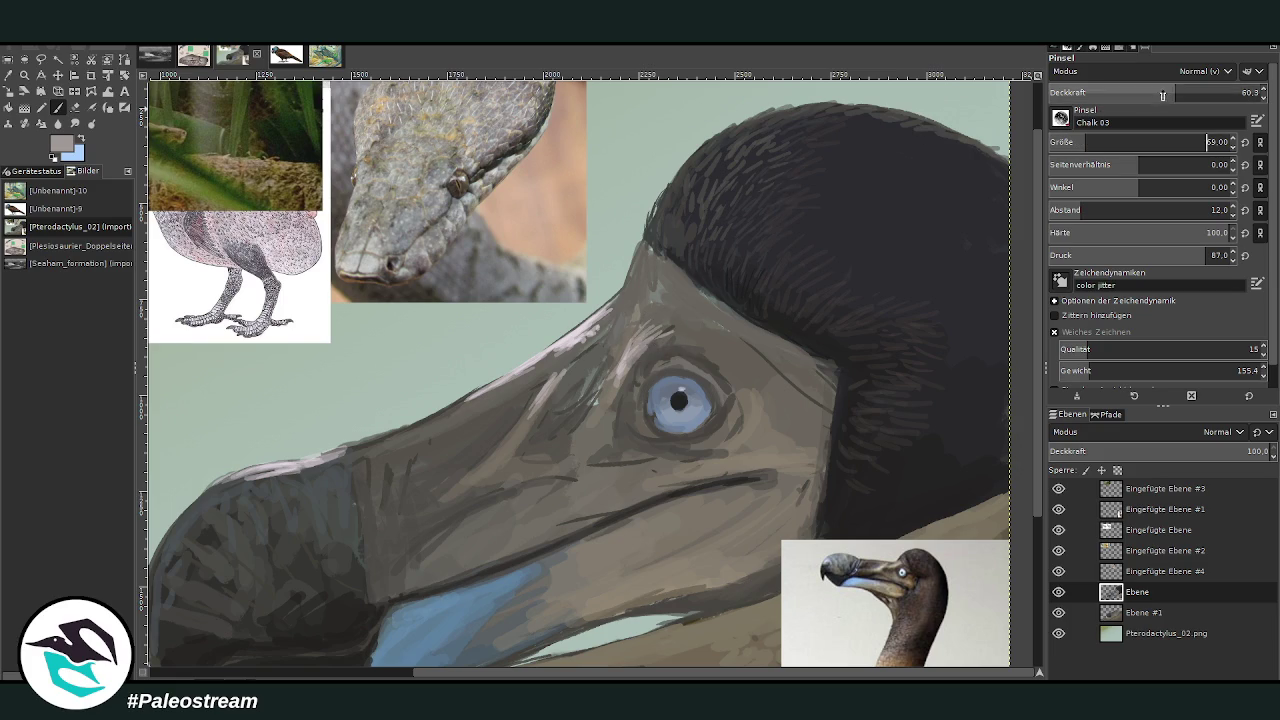
mouse_move(648, 312)
mouse_down()
mouse_move(646, 346)
mouse_move(620, 356)
mouse_up()
mouse_move(636, 280)
mouse_down()
mouse_move(620, 330)
mouse_move(600, 316)
mouse_move(556, 346)
mouse_up()
drag(604, 308, 404, 437)
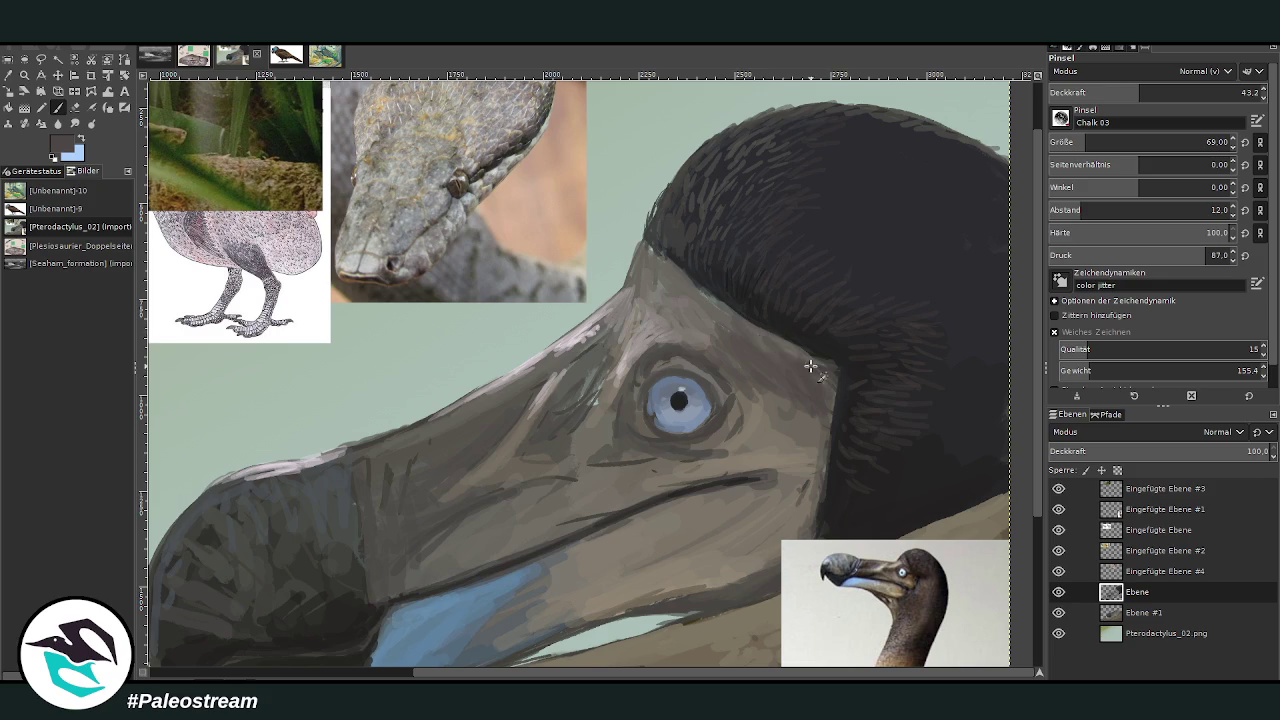
click(1122, 92)
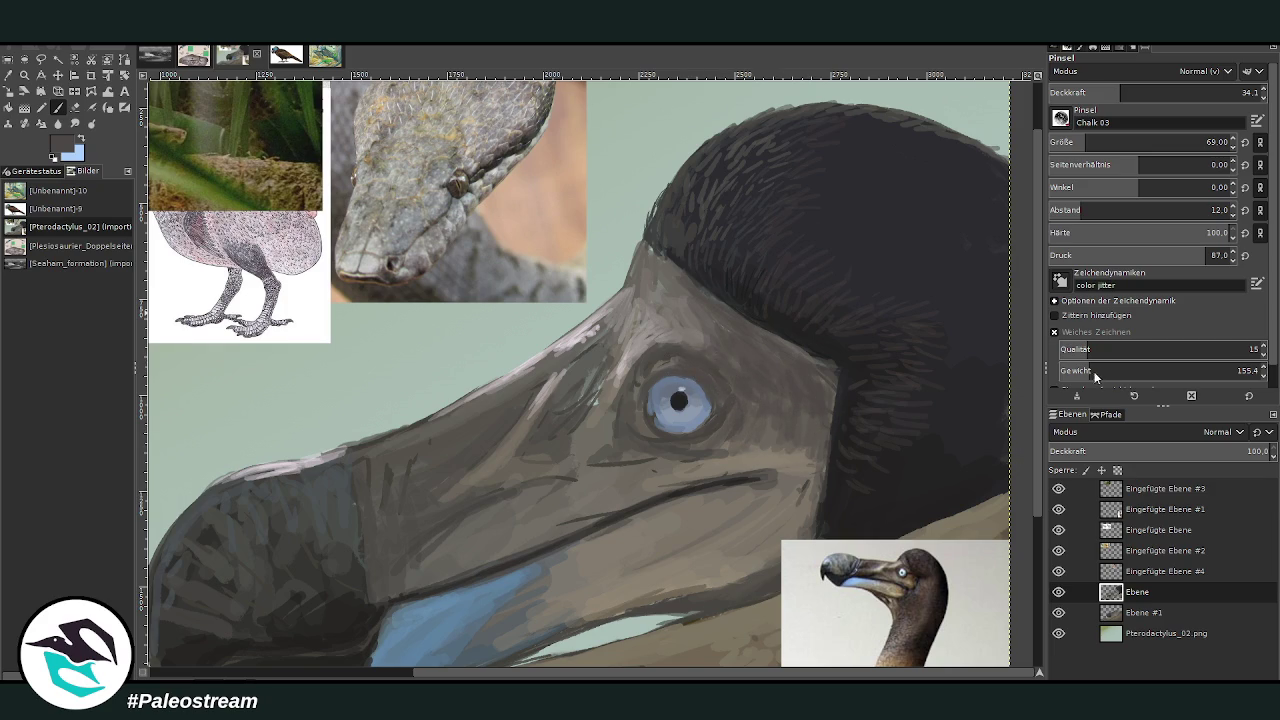
At brush size 140 and opacity 42, darken the brown skin between eye and feathers
click(1104, 141)
drag(1122, 92, 1136, 92)
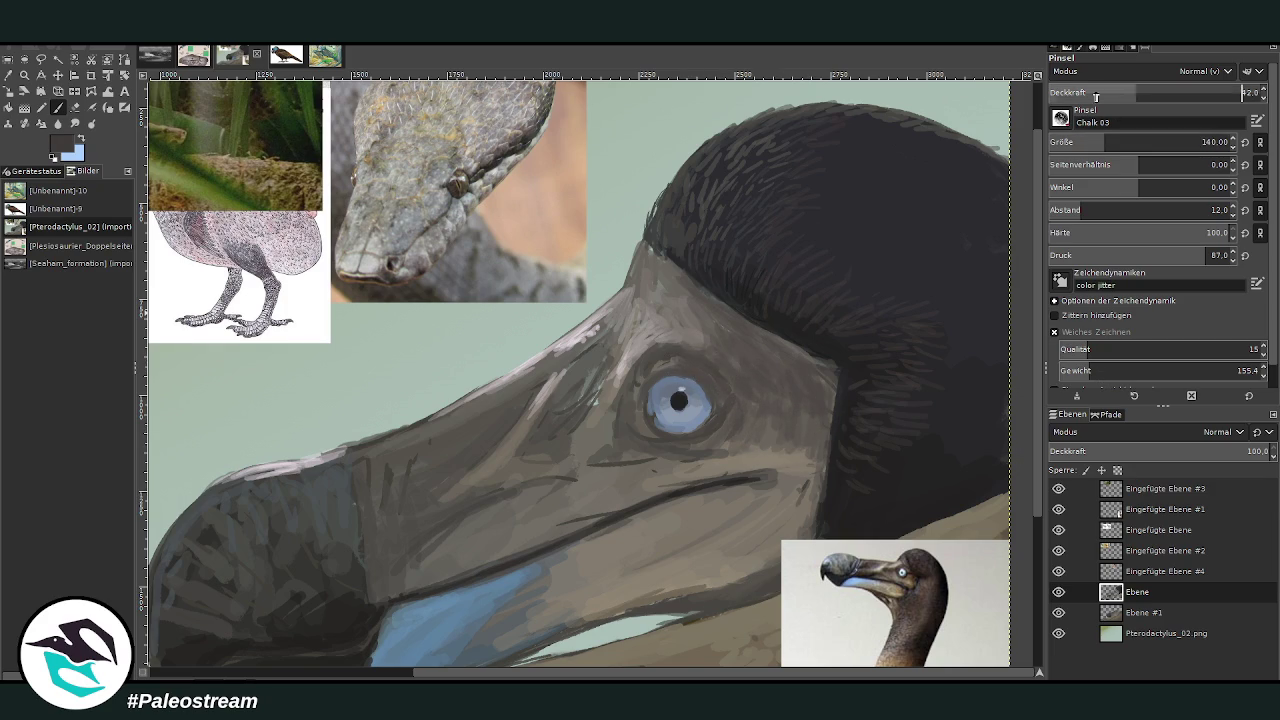
mouse_move(813, 395)
mouse_down()
mouse_move(817, 371)
mouse_move(749, 334)
mouse_move(794, 371)
mouse_move(749, 360)
mouse_up()
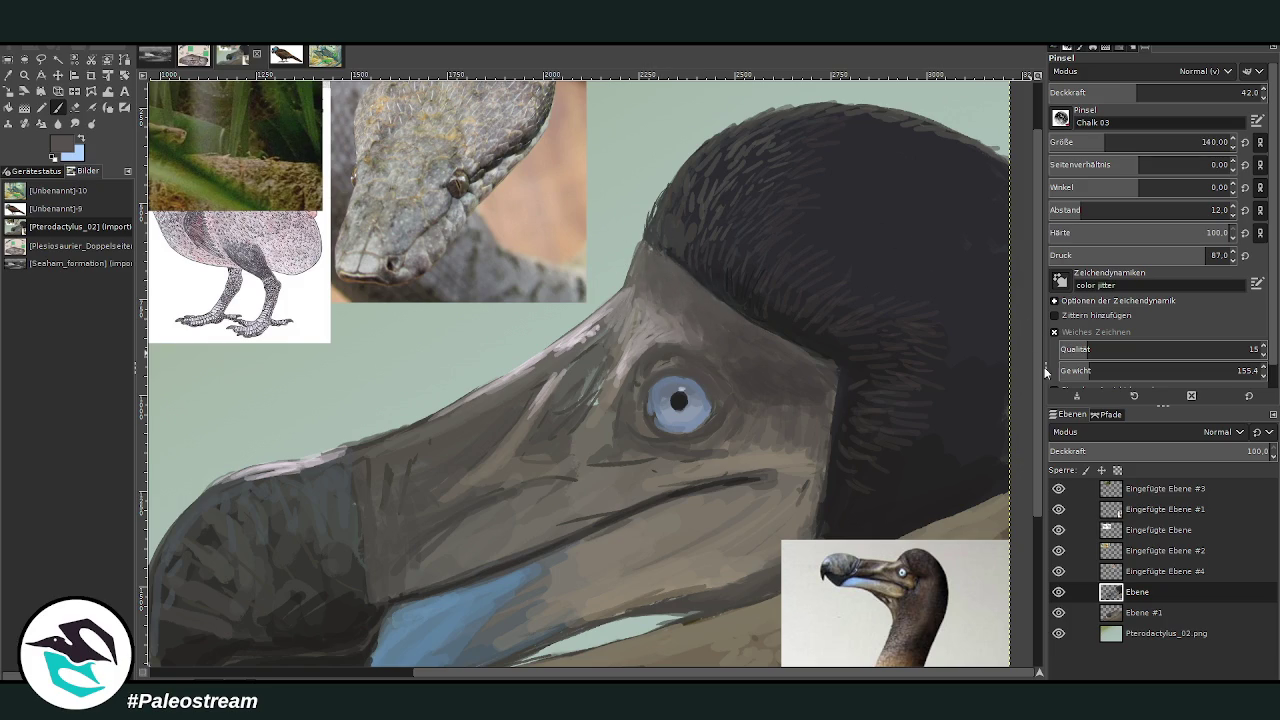
In lighter grey, shade the eye corner and add strokes along the beak beside the eye
ctrl+click(1014, 291)
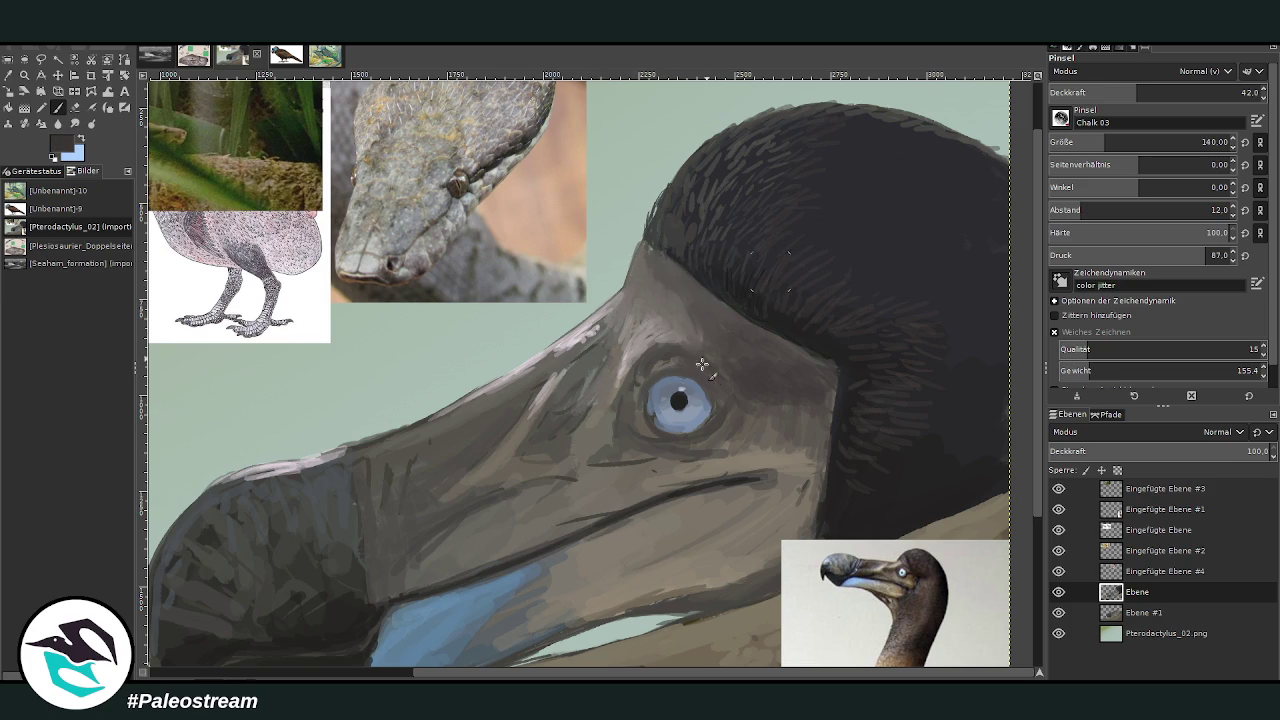
mouse_move(615, 405)
mouse_down()
mouse_move(635, 390)
mouse_move(615, 420)
mouse_move(583, 376)
mouse_up()
drag(538, 429, 552, 420)
drag(466, 517, 429, 551)
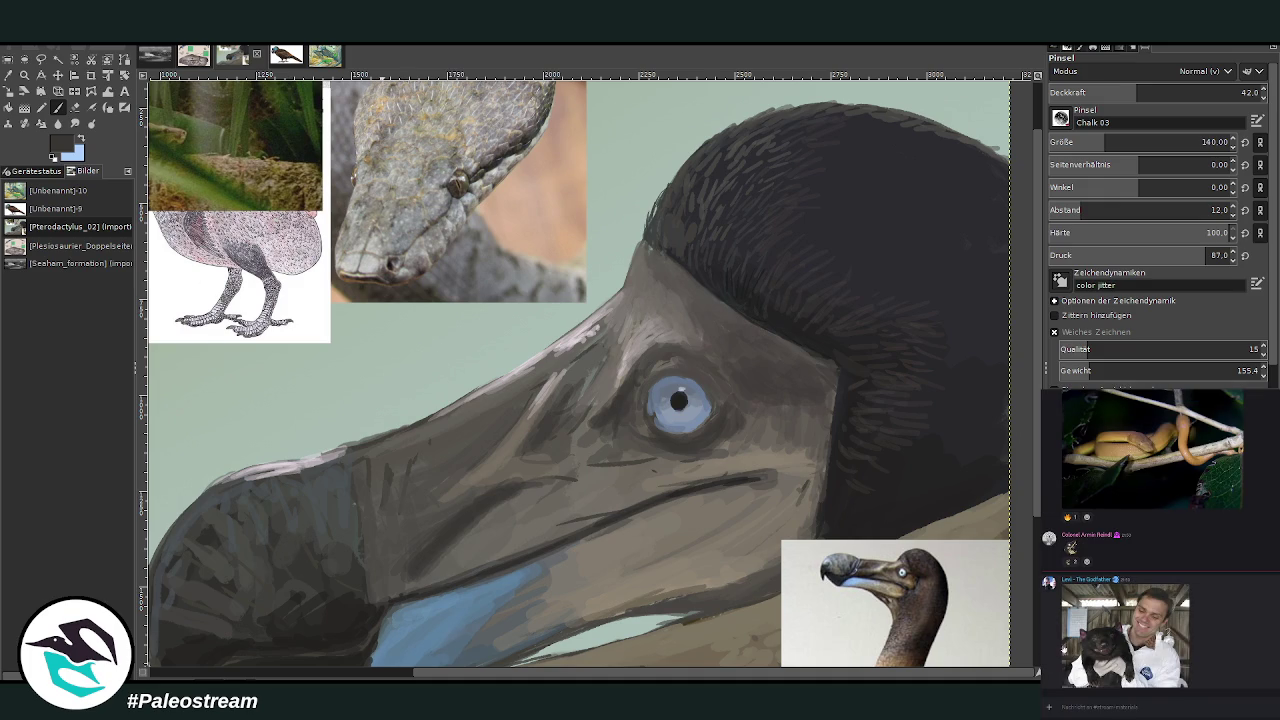
click(1064, 648)
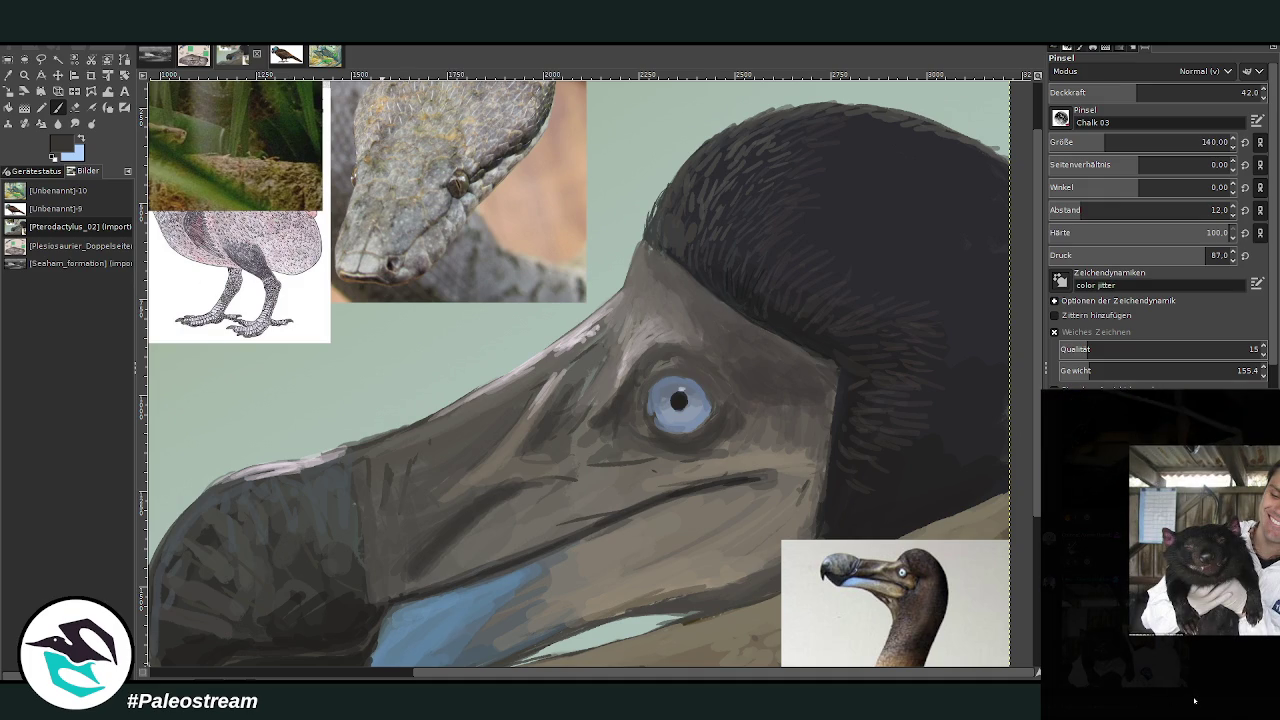
click(1193, 694)
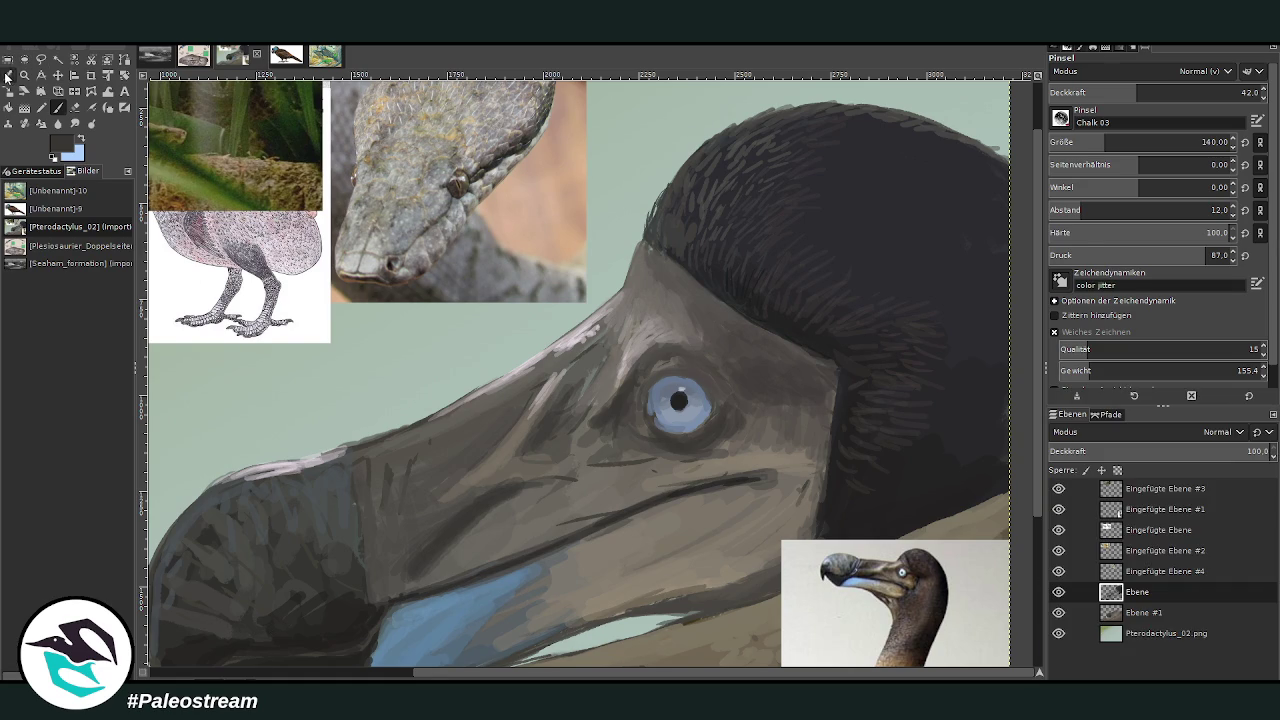
Sample the dark head-feather colour and paint feather strokes at size 43, opacity 46.7–67.8
click(9, 76)
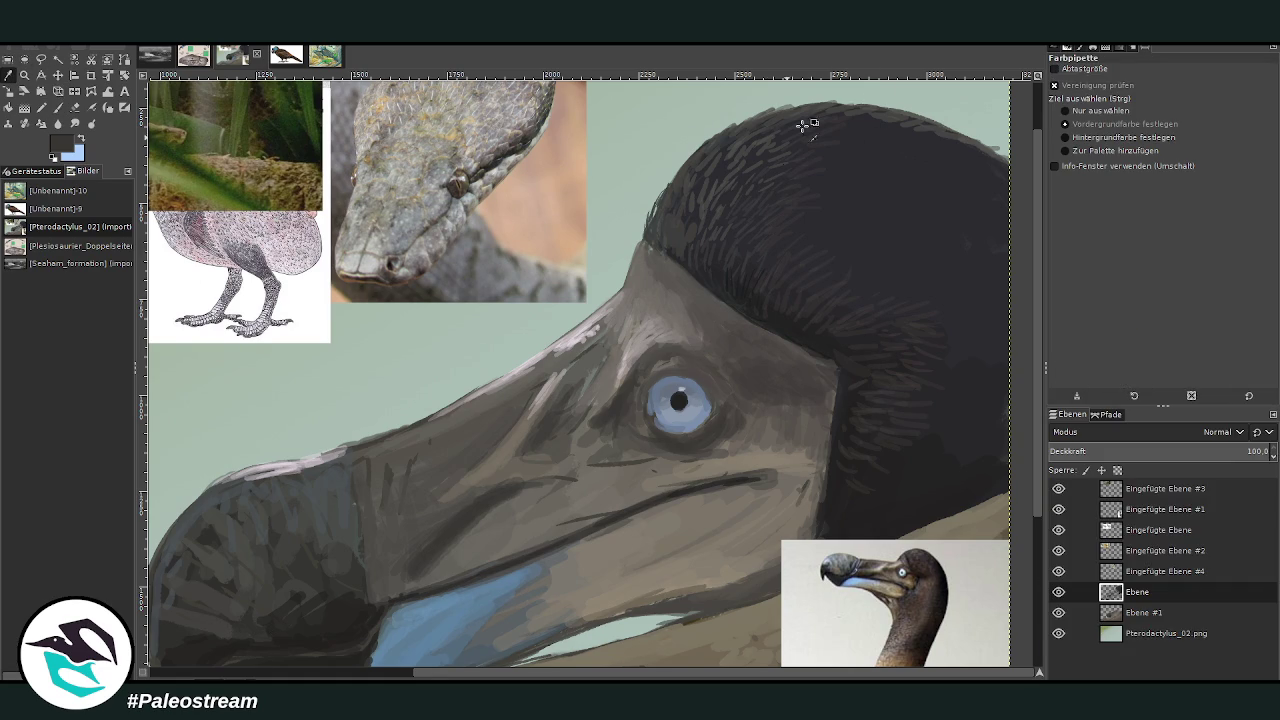
click(696, 182)
click(57, 107)
click(1076, 142)
click(1168, 92)
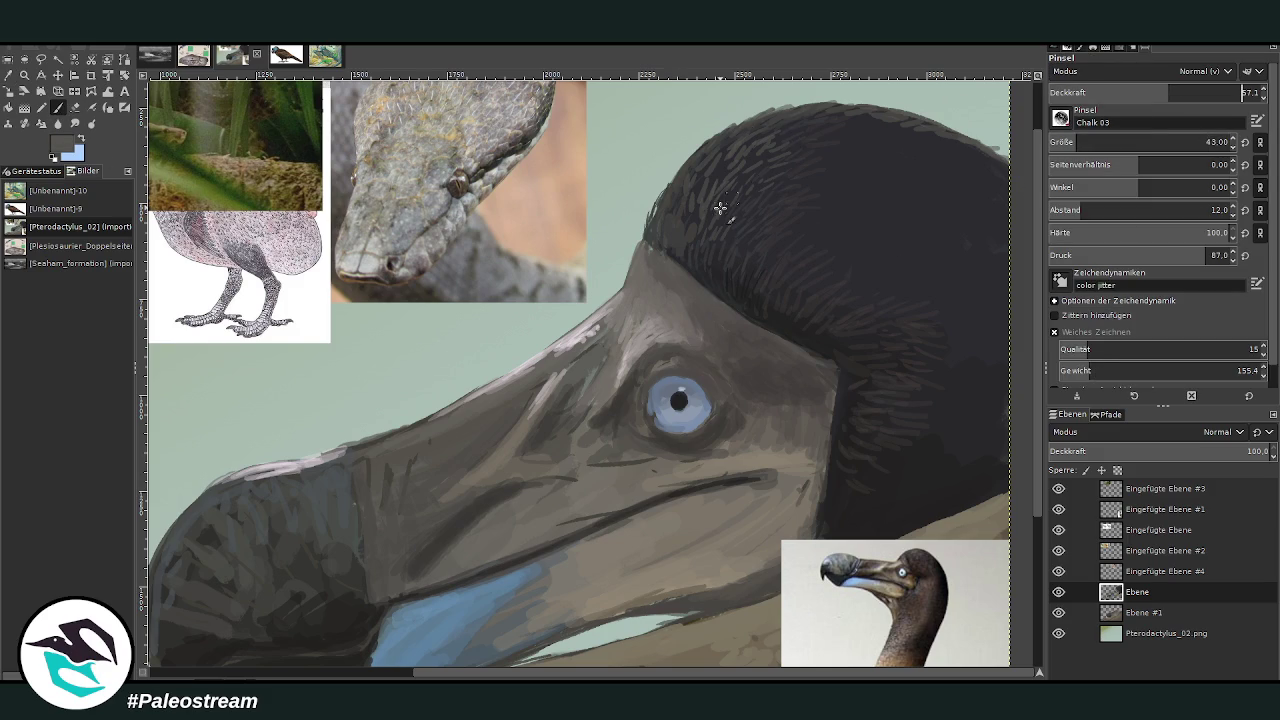
click(1193, 92)
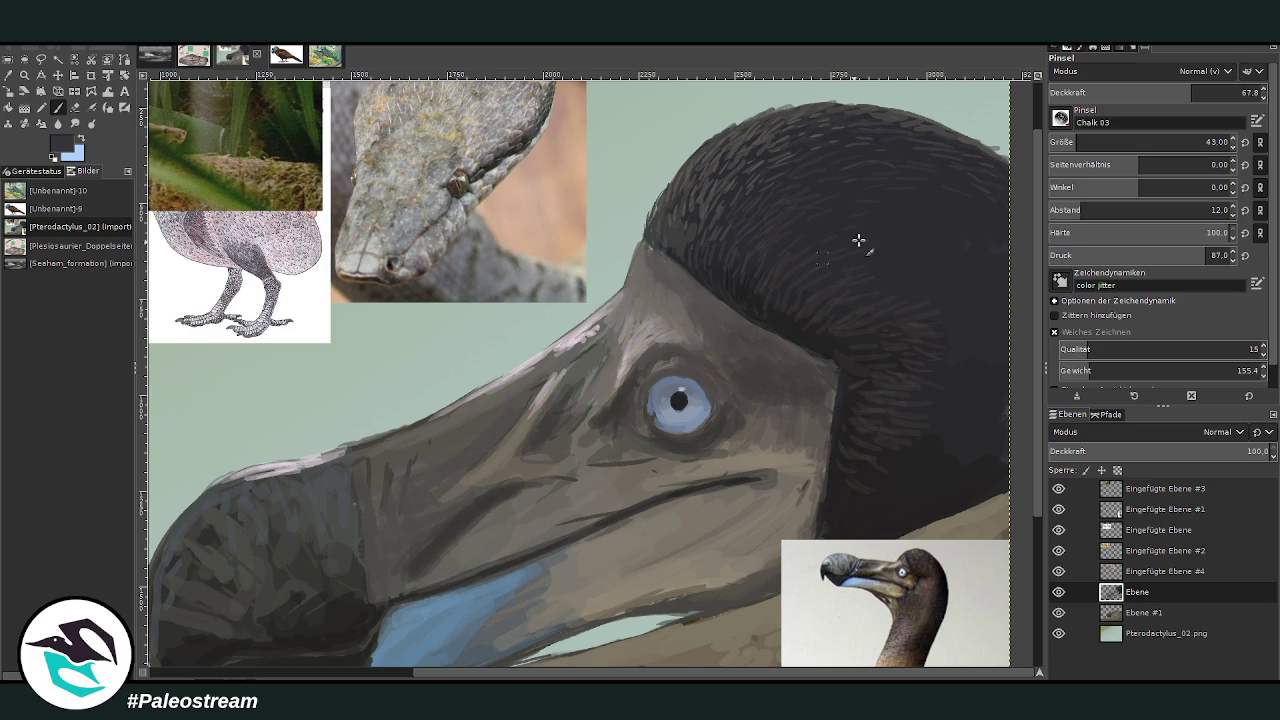
key(o)
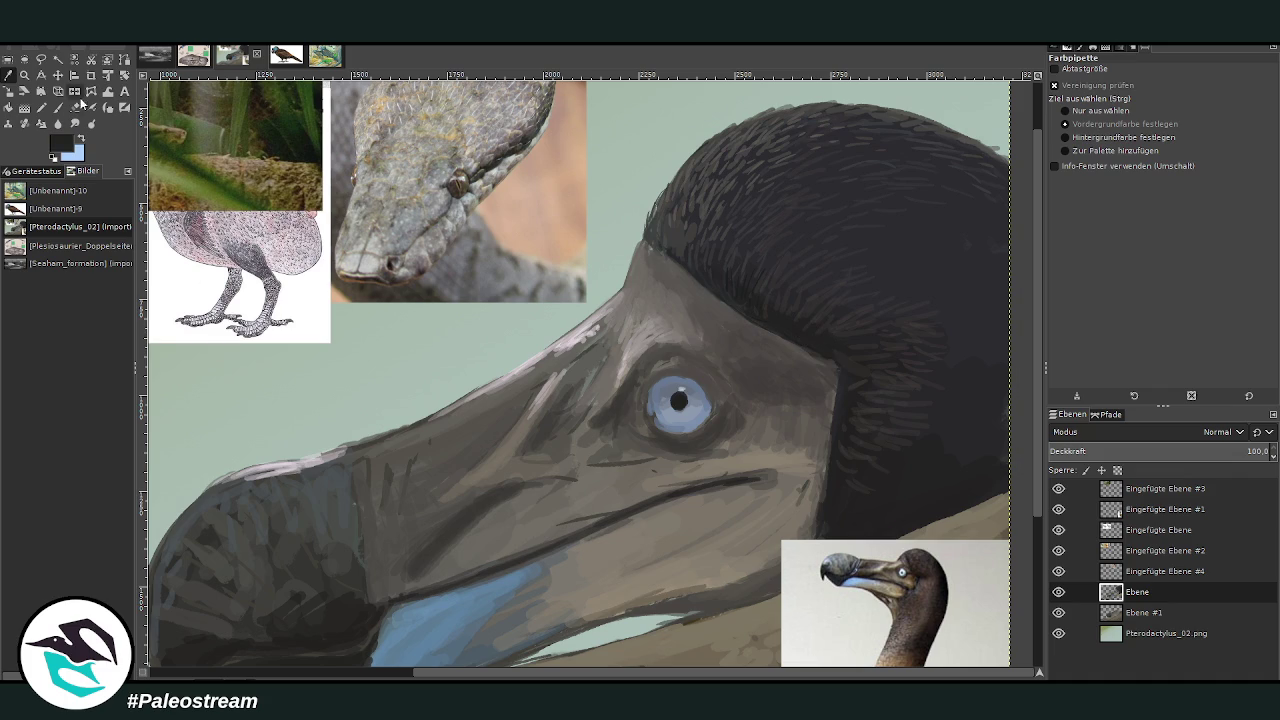
key(p)
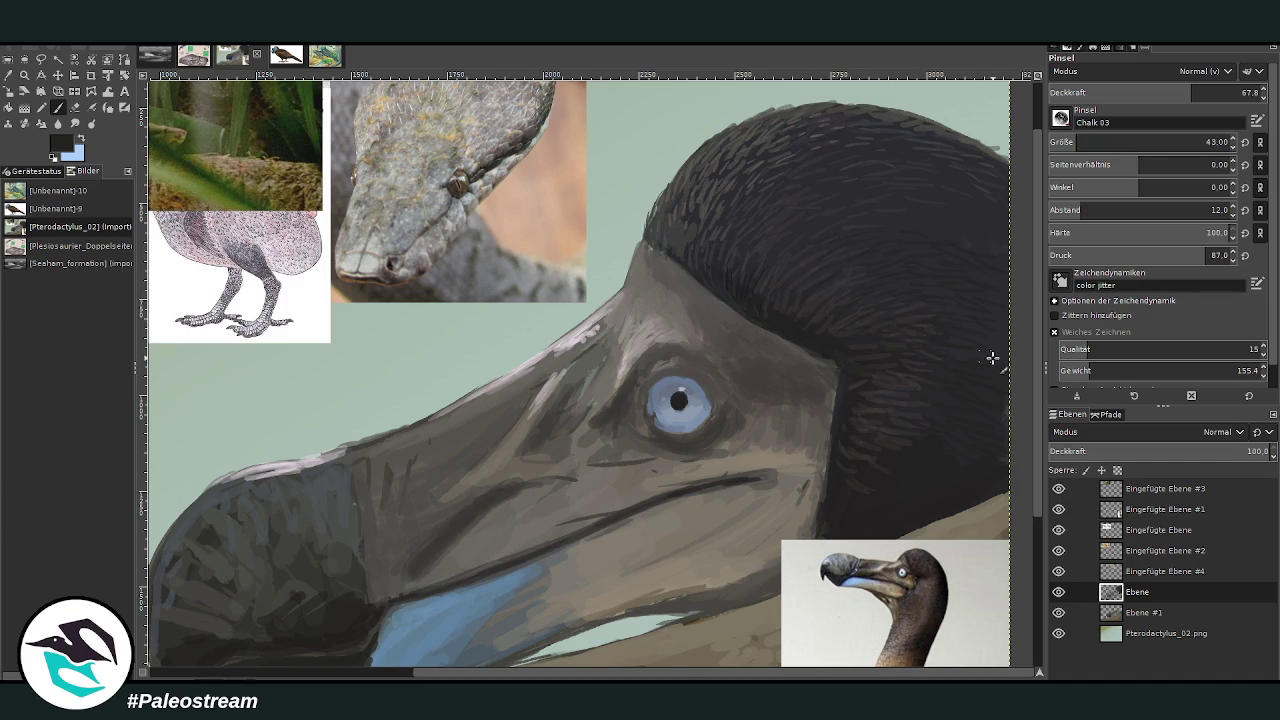
click(1147, 92)
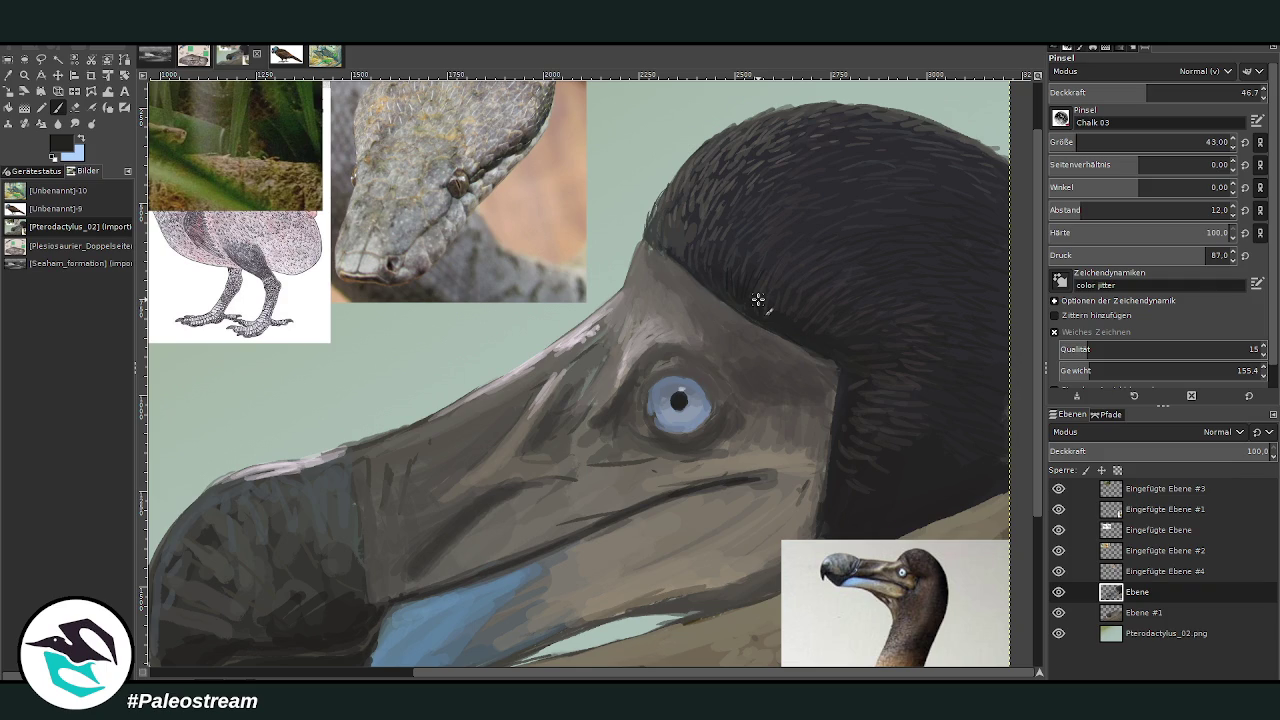
Paint dark strokes on the head feathers and neck edge at 44.5 opacity
key(o)
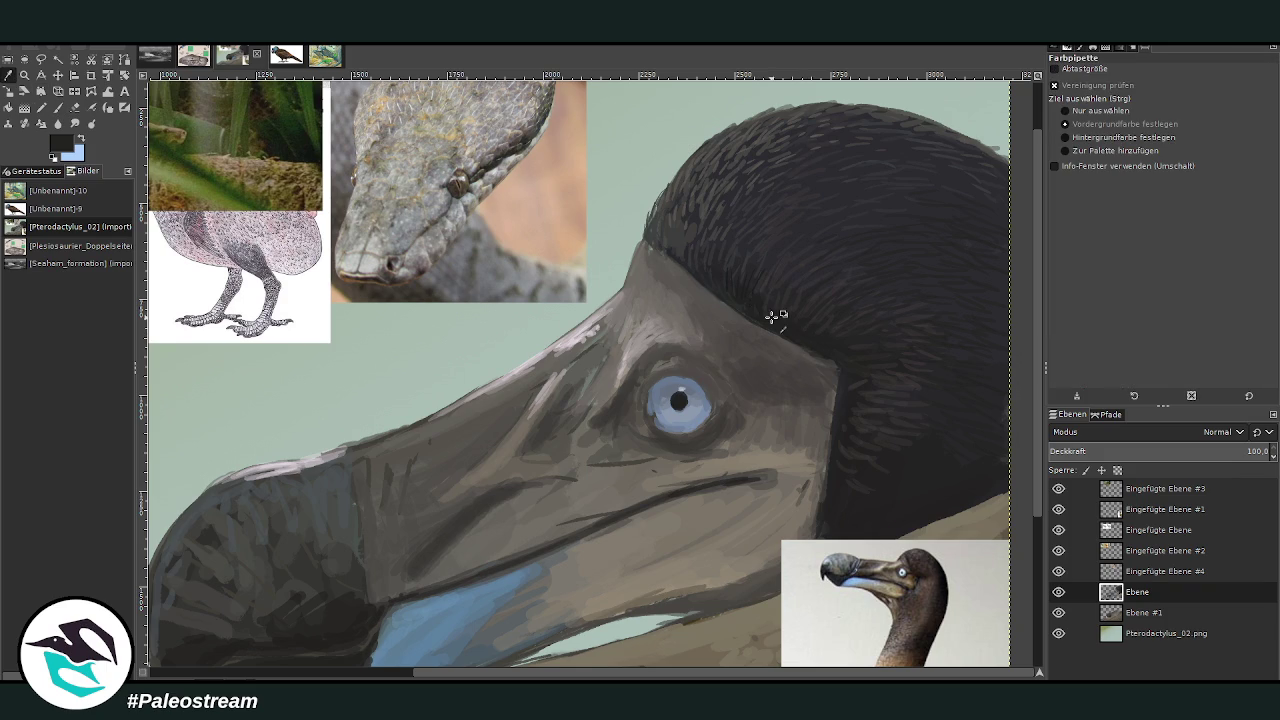
click(52, 107)
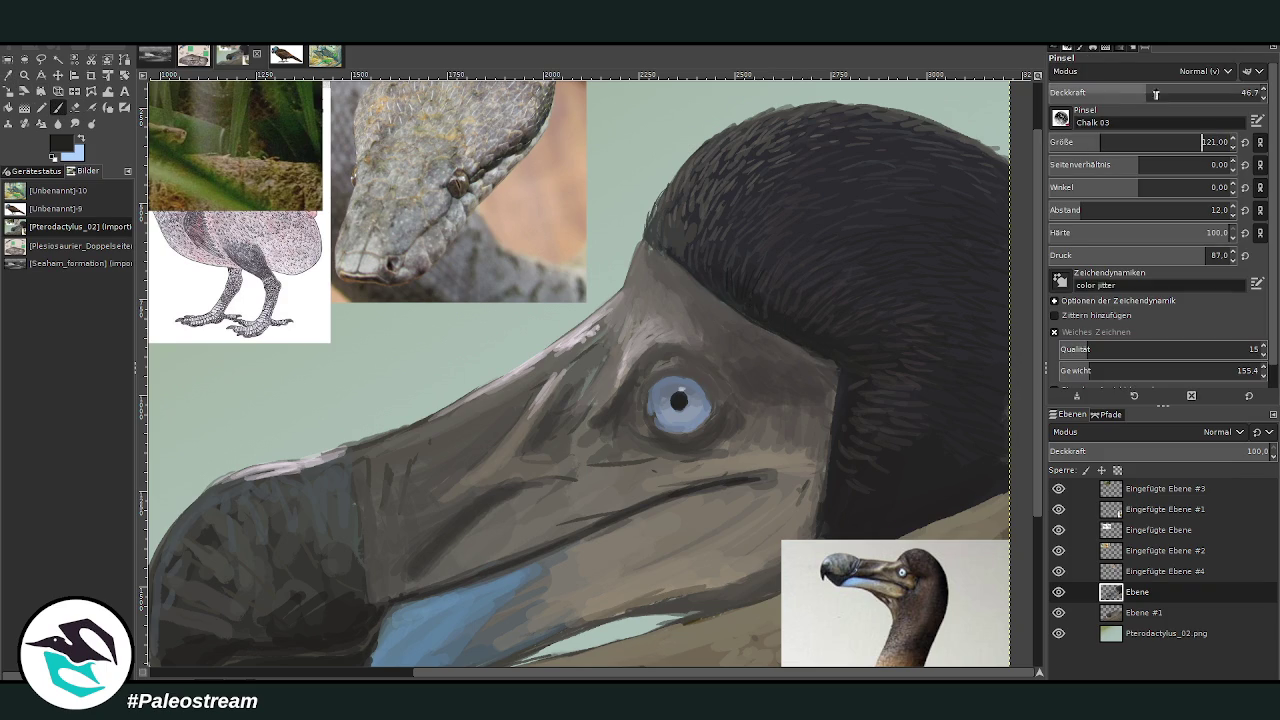
mouse_move(757, 338)
mouse_down()
mouse_move(818, 365)
mouse_move(766, 323)
mouse_move(831, 367)
mouse_move(749, 331)
mouse_move(697, 269)
mouse_move(834, 375)
mouse_move(824, 540)
mouse_move(828, 400)
mouse_move(822, 365)
mouse_move(829, 429)
mouse_move(794, 340)
mouse_up()
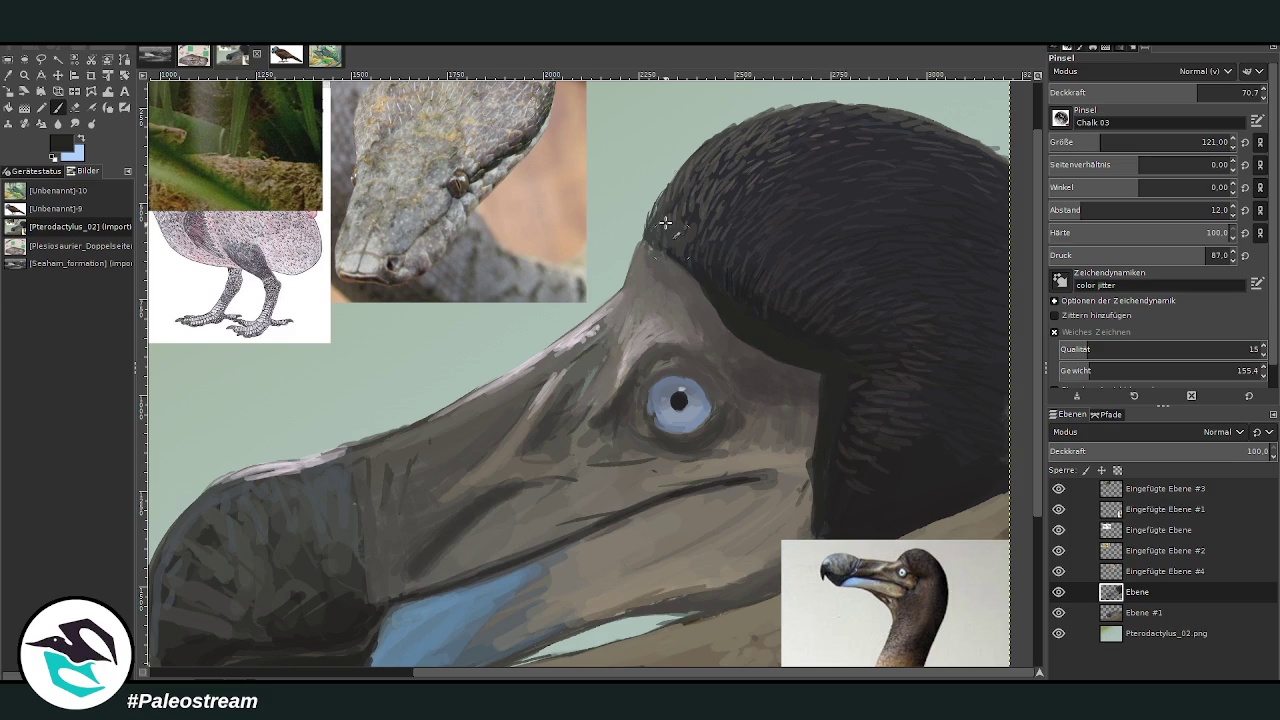
key(o)
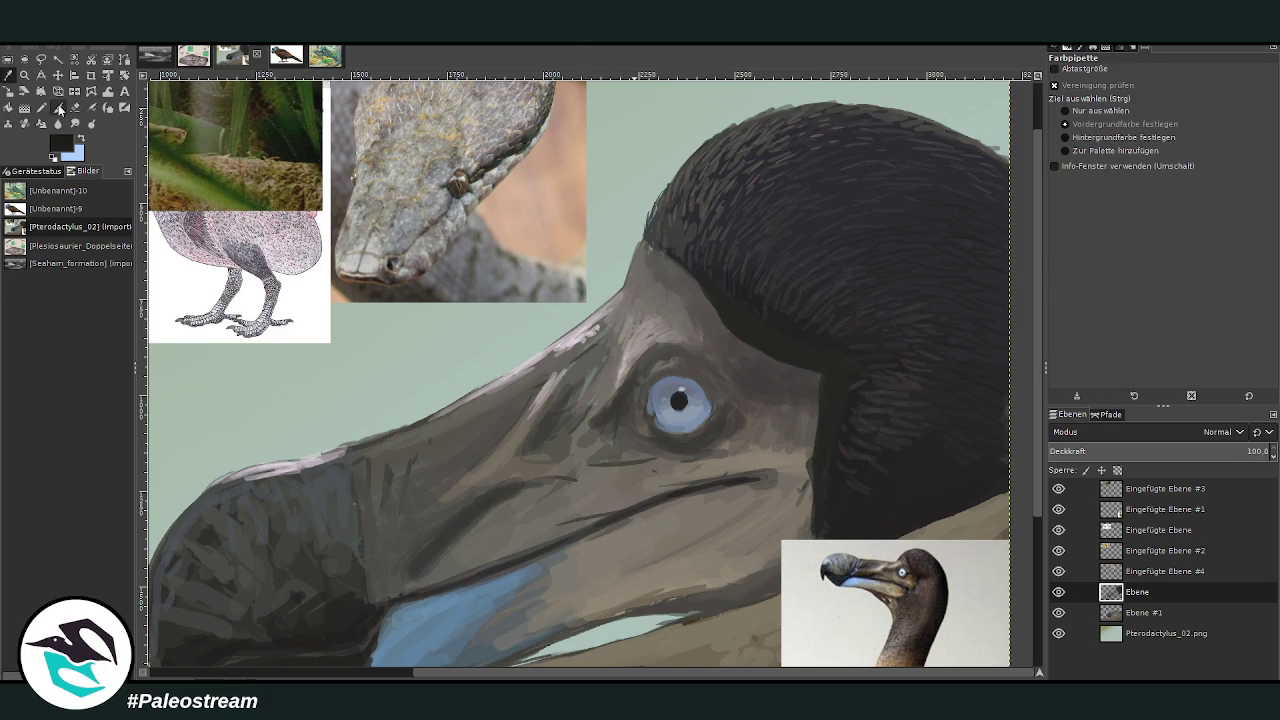
click(58, 107)
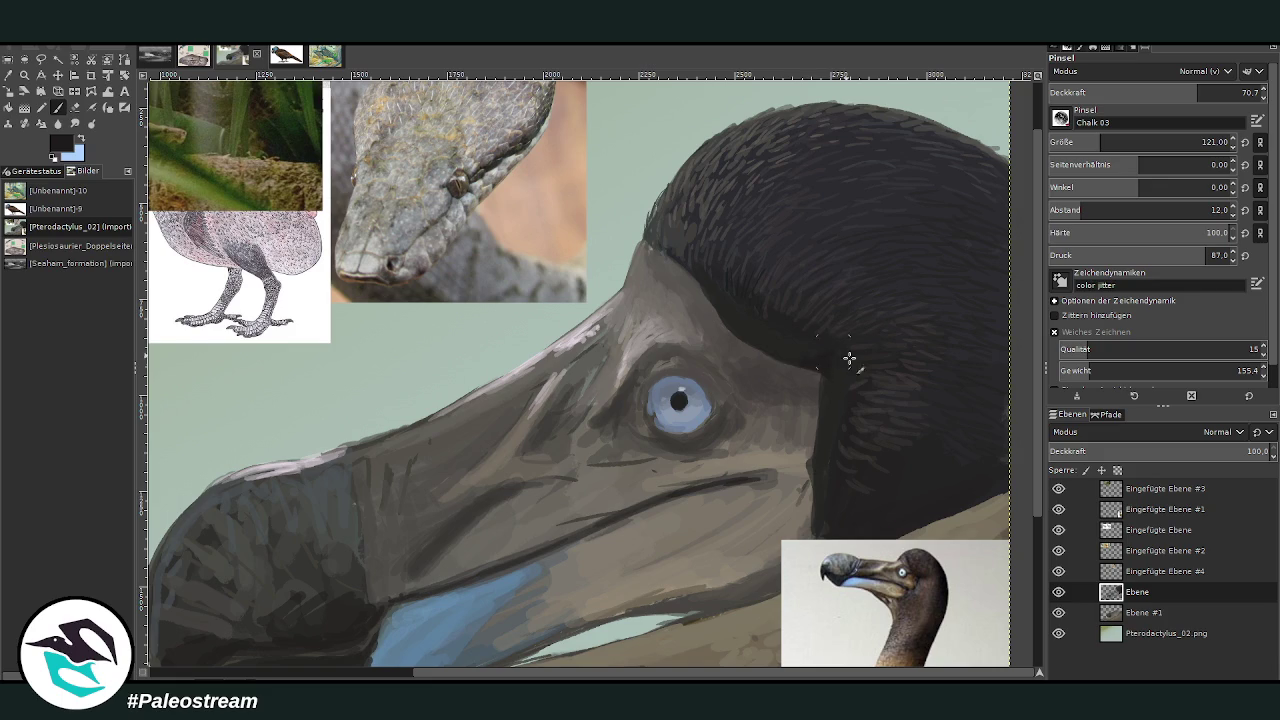
click(1142, 92)
drag(818, 366, 812, 342)
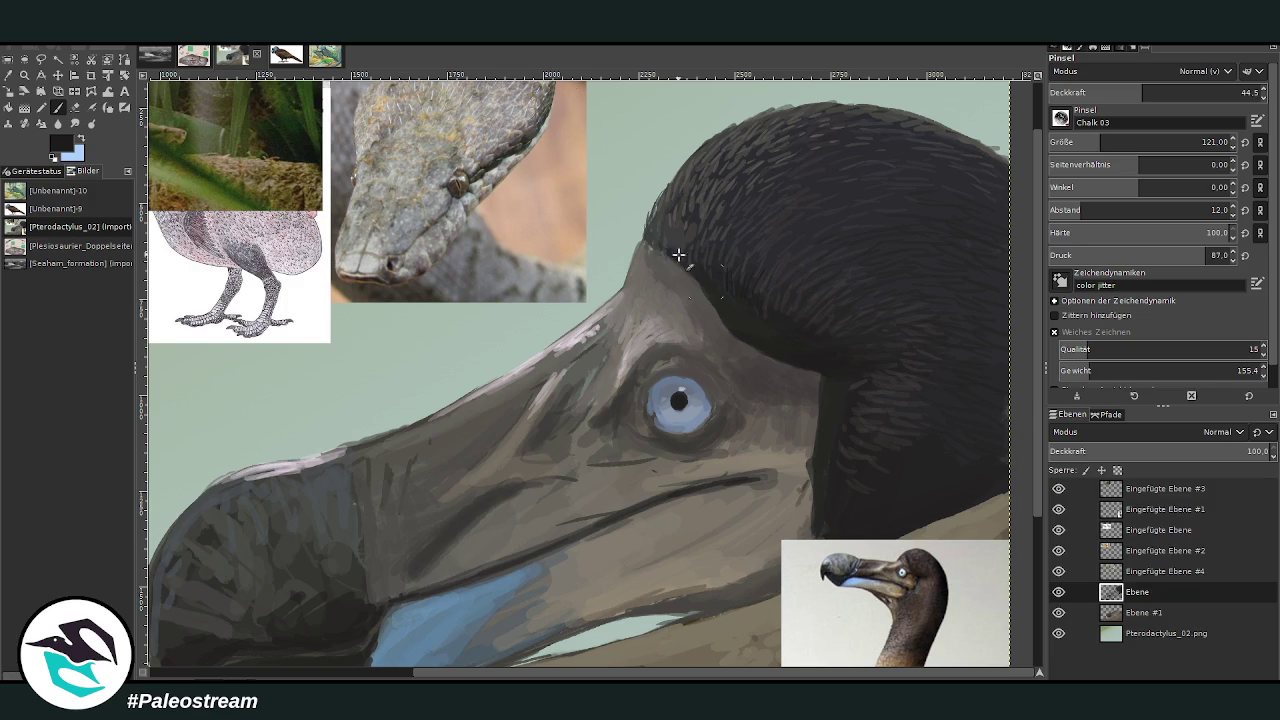
With a sampled dark feather colour, size 29 and opacity 91.2, darken the feathers' top and upper-left edges
key(o)
click(797, 291)
key(p)
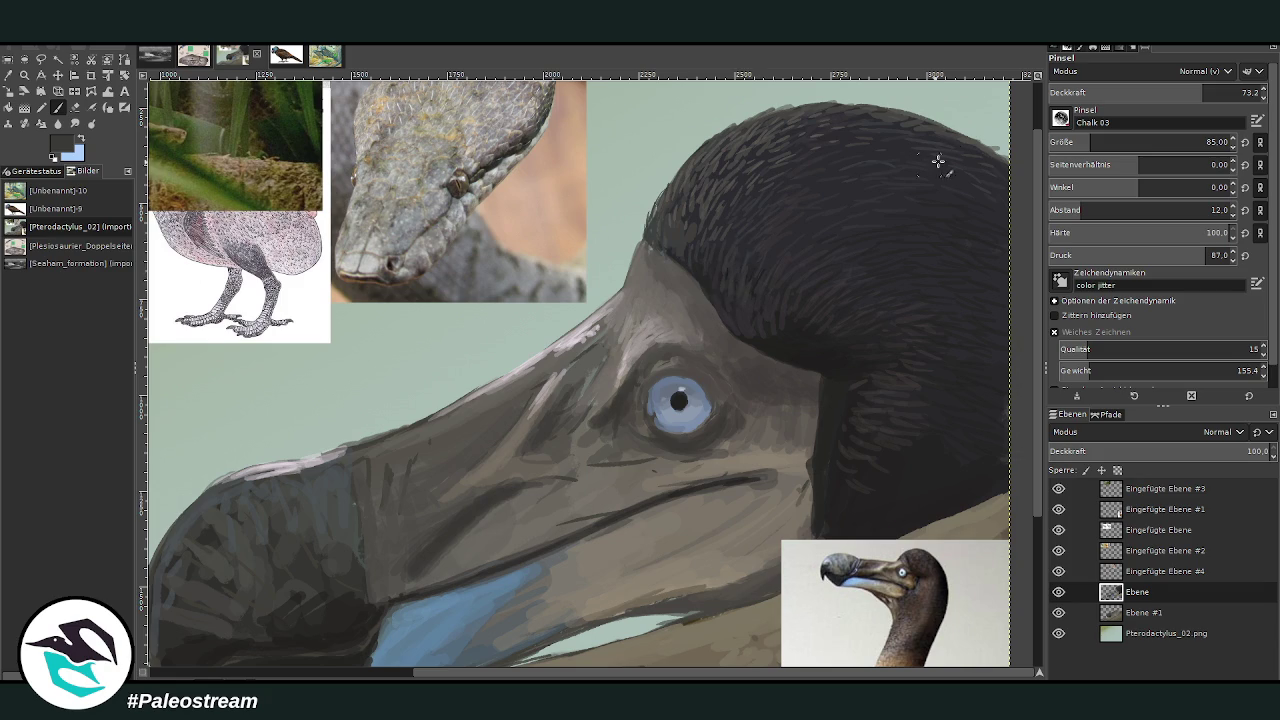
click(1241, 92)
click(1070, 140)
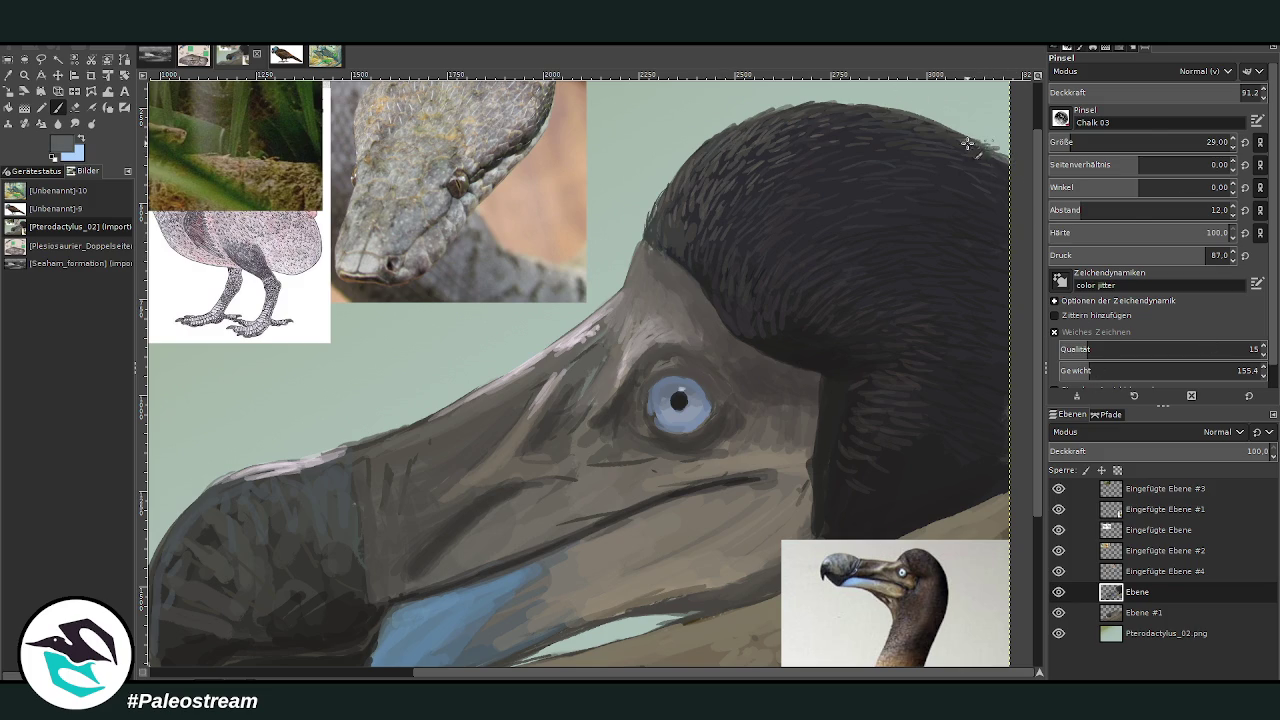
mouse_move(948, 133)
mouse_down()
mouse_move(840, 104)
mouse_move(877, 109)
mouse_up()
mouse_move(799, 107)
mouse_down()
mouse_move(706, 148)
mouse_move(652, 246)
mouse_move(648, 226)
mouse_up()
At brush size 48 and opacity 65.6, darken the dodo's mouth line
key(o)
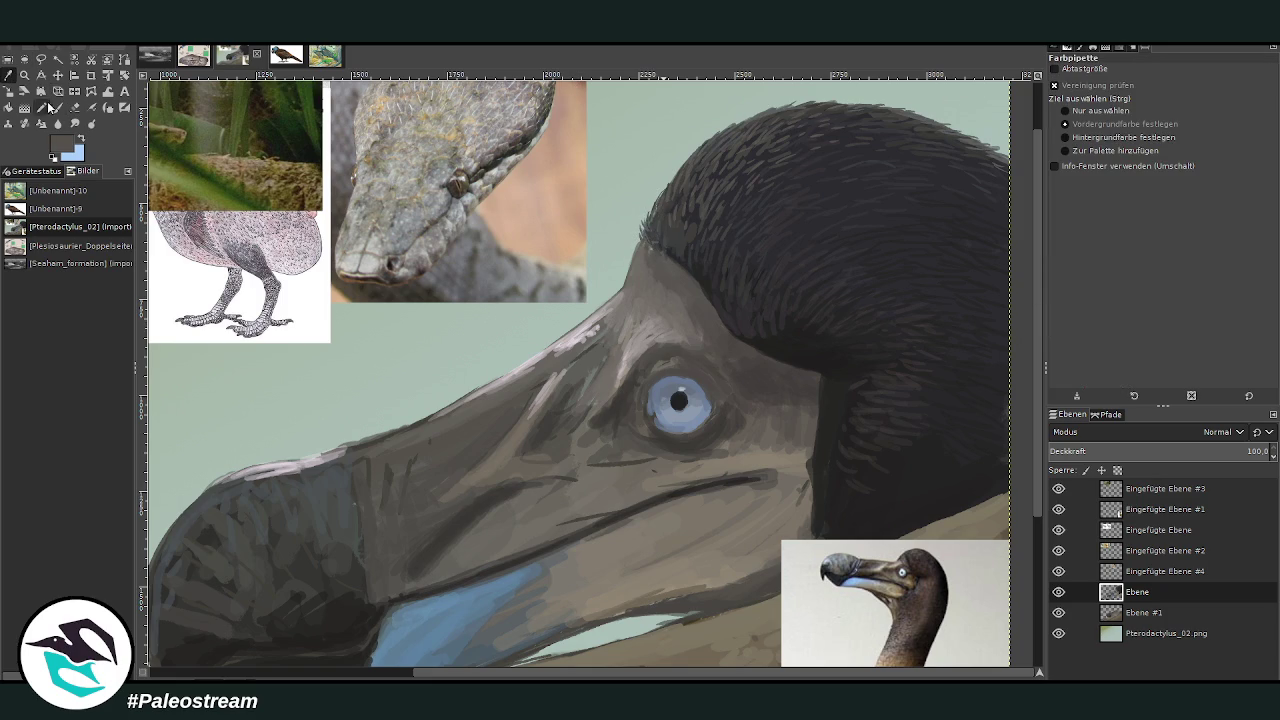
click(57, 107)
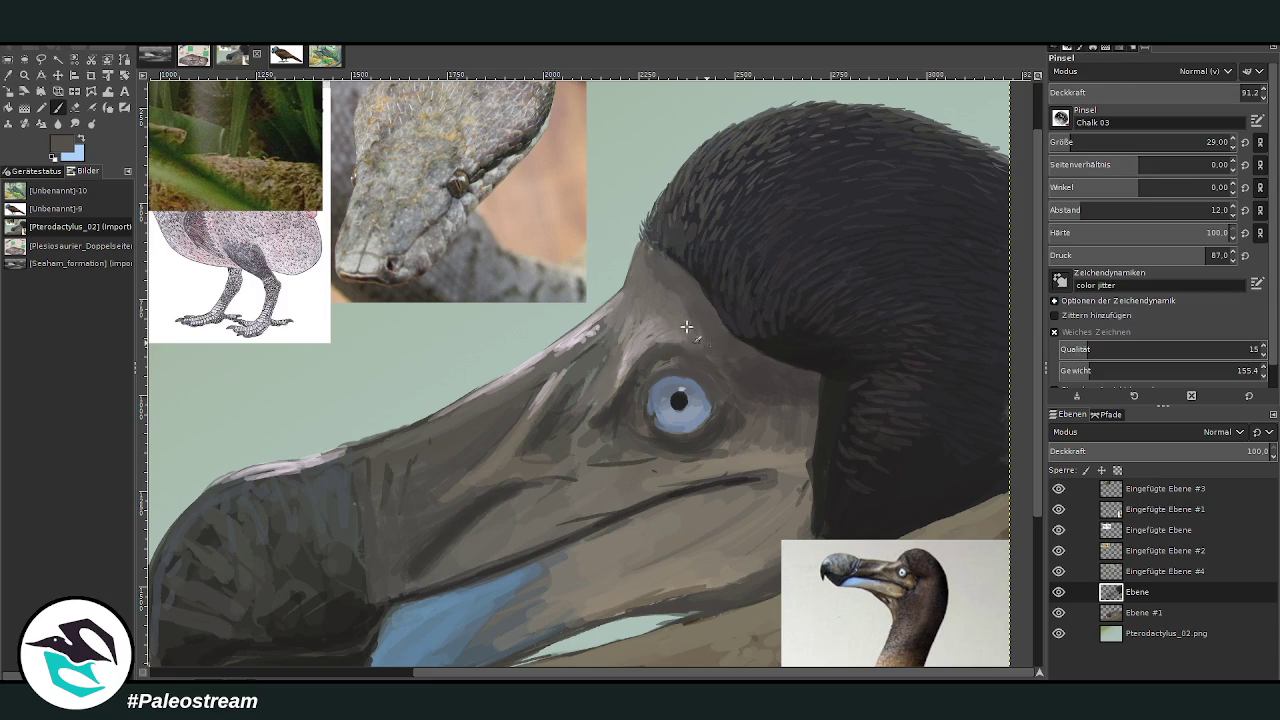
click(1150, 142)
click(1186, 93)
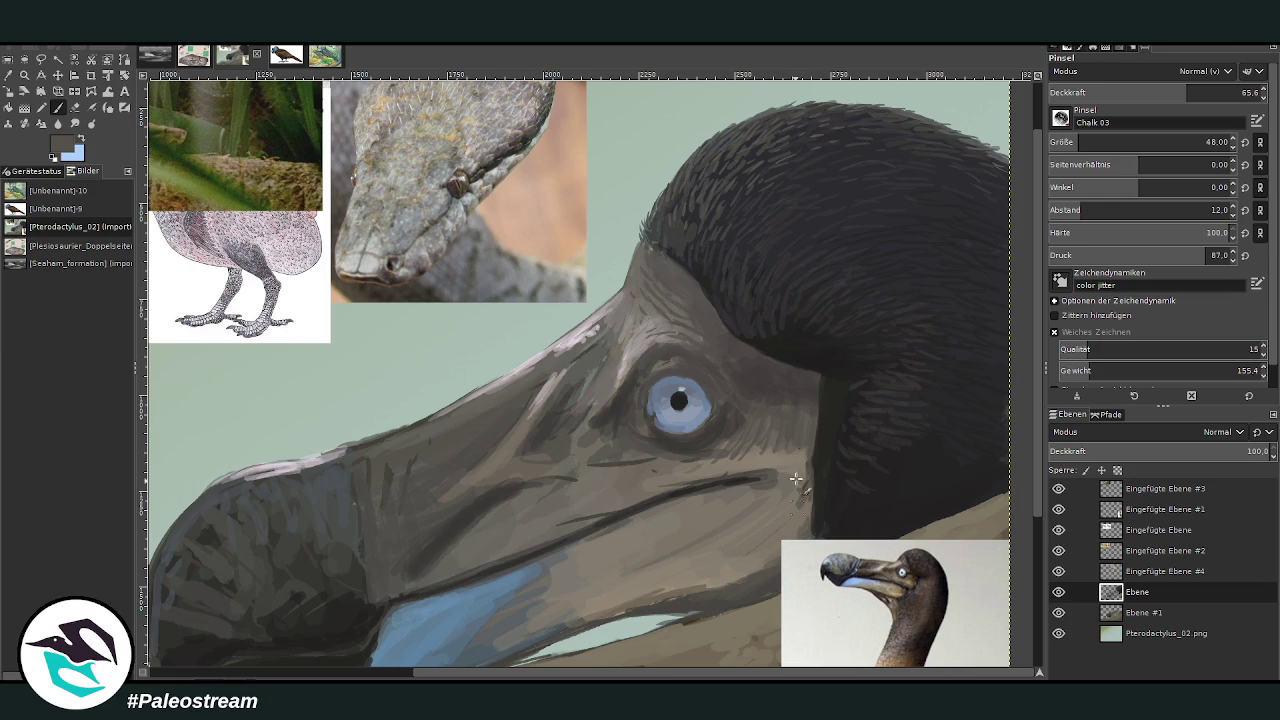
drag(752, 475, 690, 478)
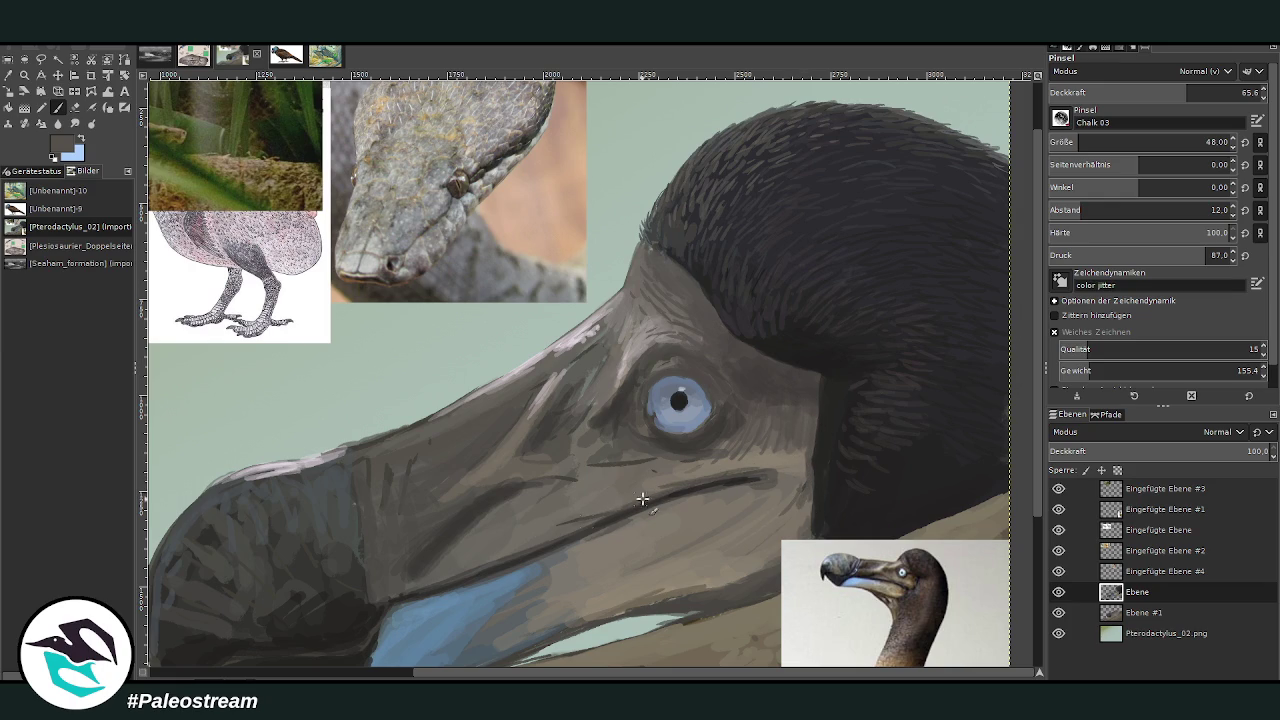
drag(498, 675, 403, 675)
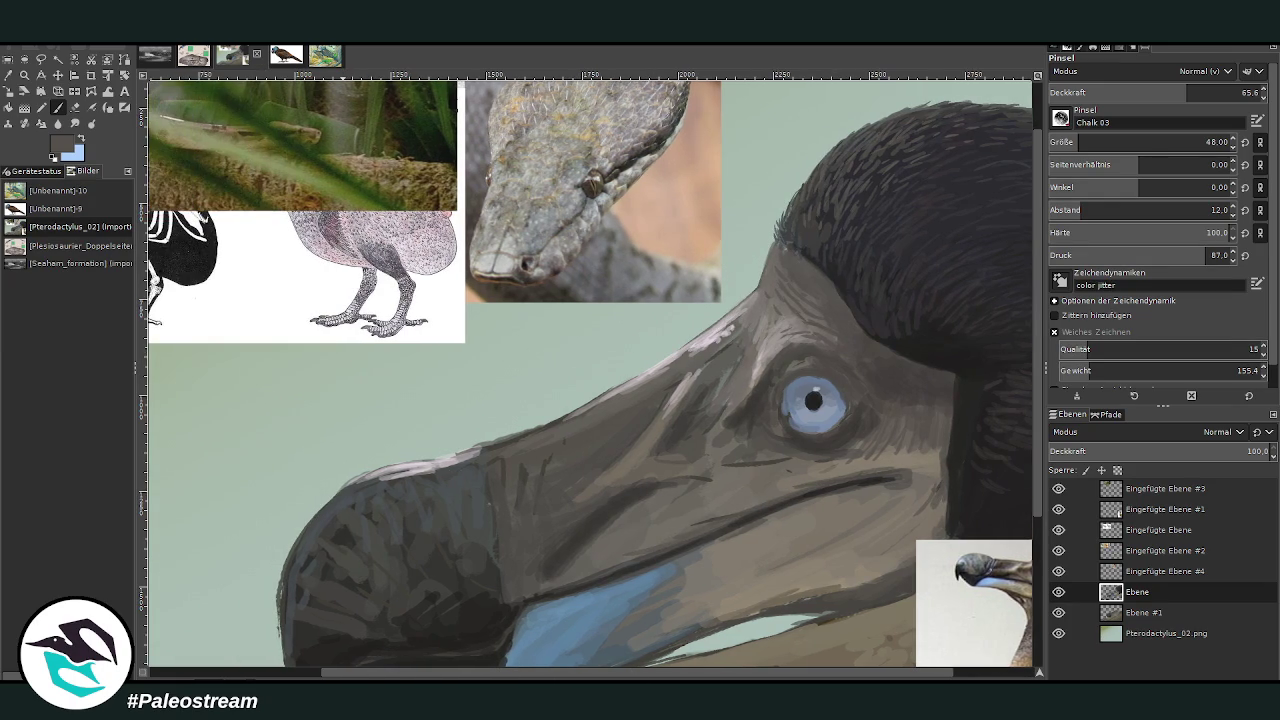
Sample the beak's dark grey-brown and lay faint chalk strokes over the beak
click(84, 140)
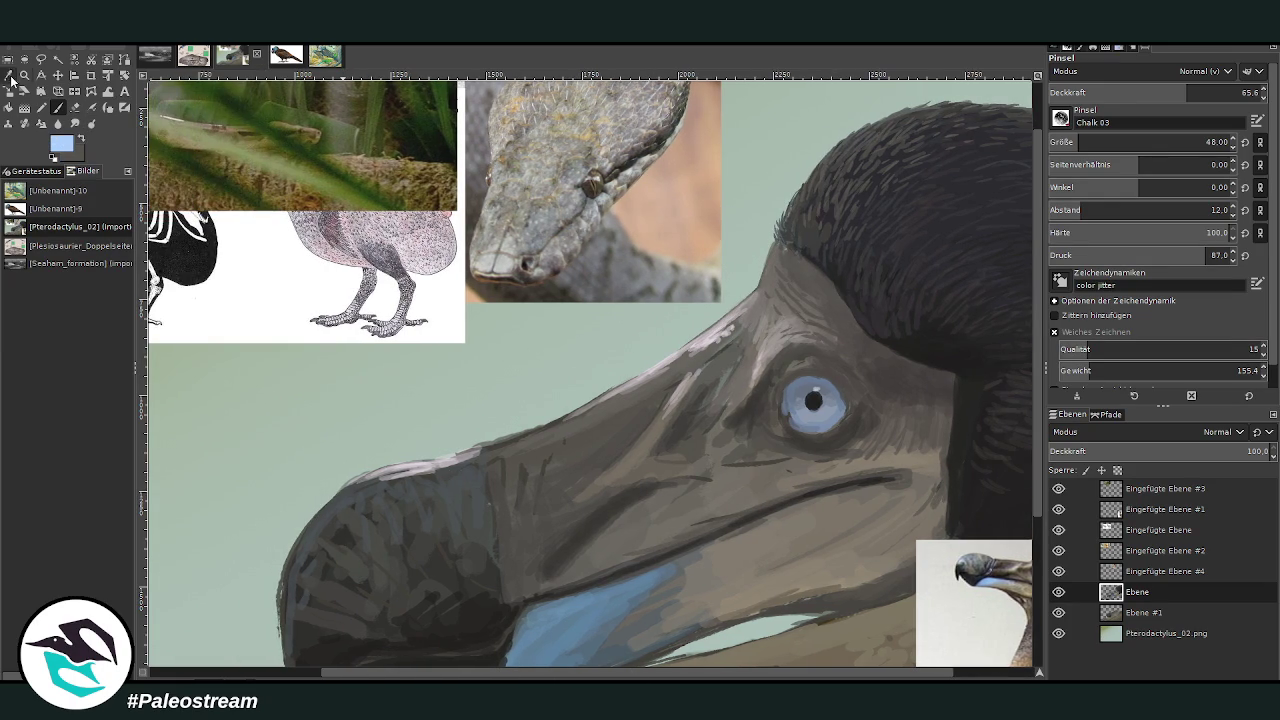
click(8, 75)
click(522, 541)
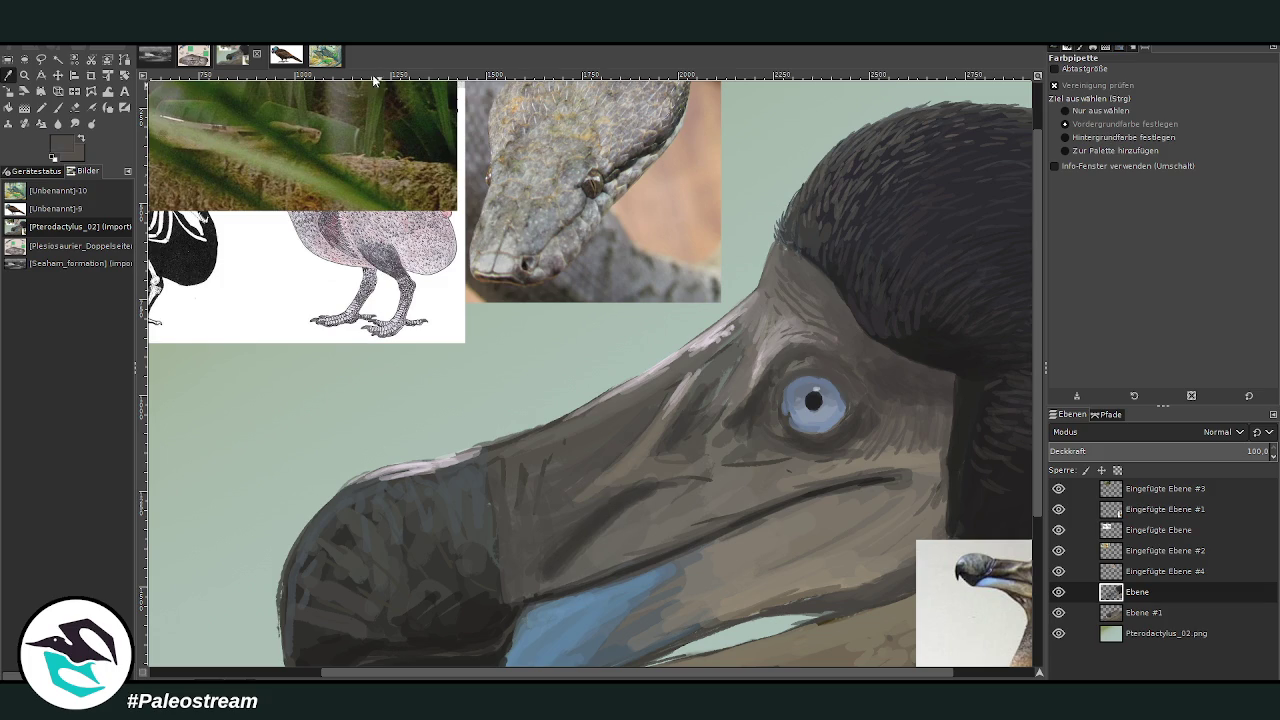
click(58, 108)
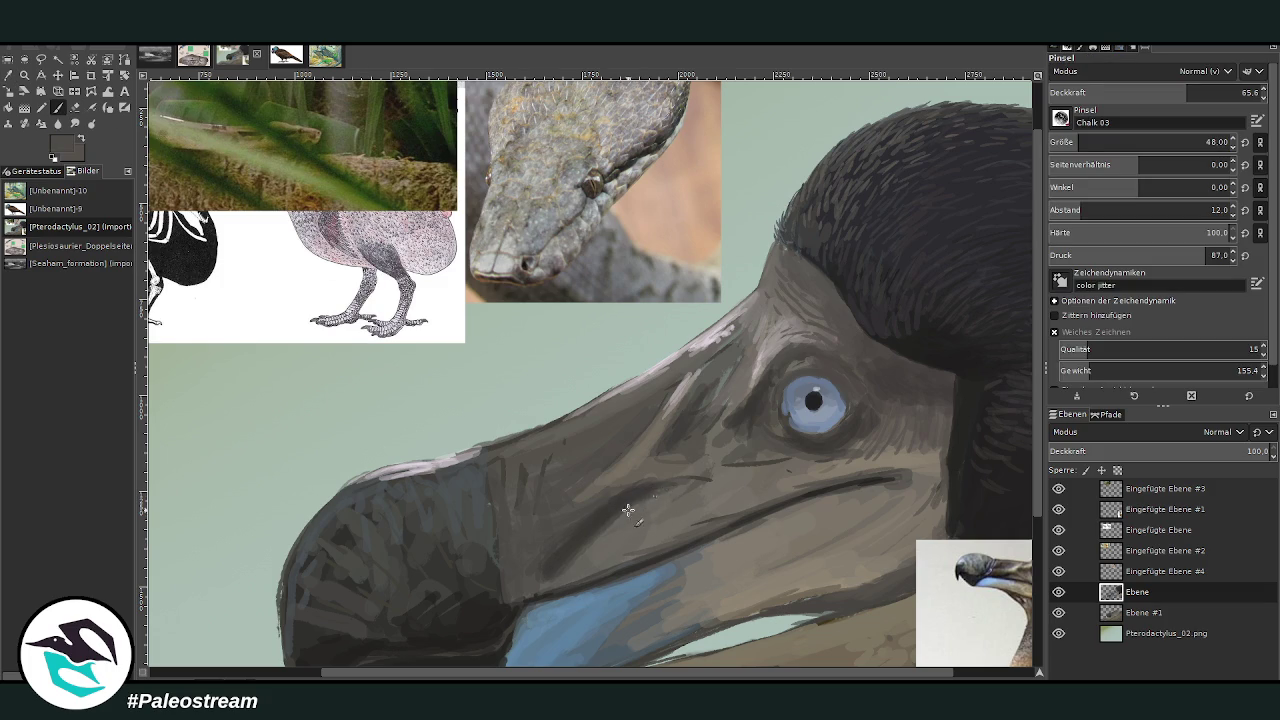
mouse_move(670, 490)
mouse_down()
mouse_move(583, 580)
mouse_move(526, 588)
mouse_move(615, 566)
mouse_move(710, 516)
mouse_move(660, 528)
mouse_up()
At 51.1 opacity, darken the mouth line and upper beak edge and lighten the ridge near the eye
click(1157, 92)
mouse_move(677, 537)
mouse_down()
mouse_move(690, 510)
mouse_move(651, 520)
mouse_move(666, 525)
mouse_up()
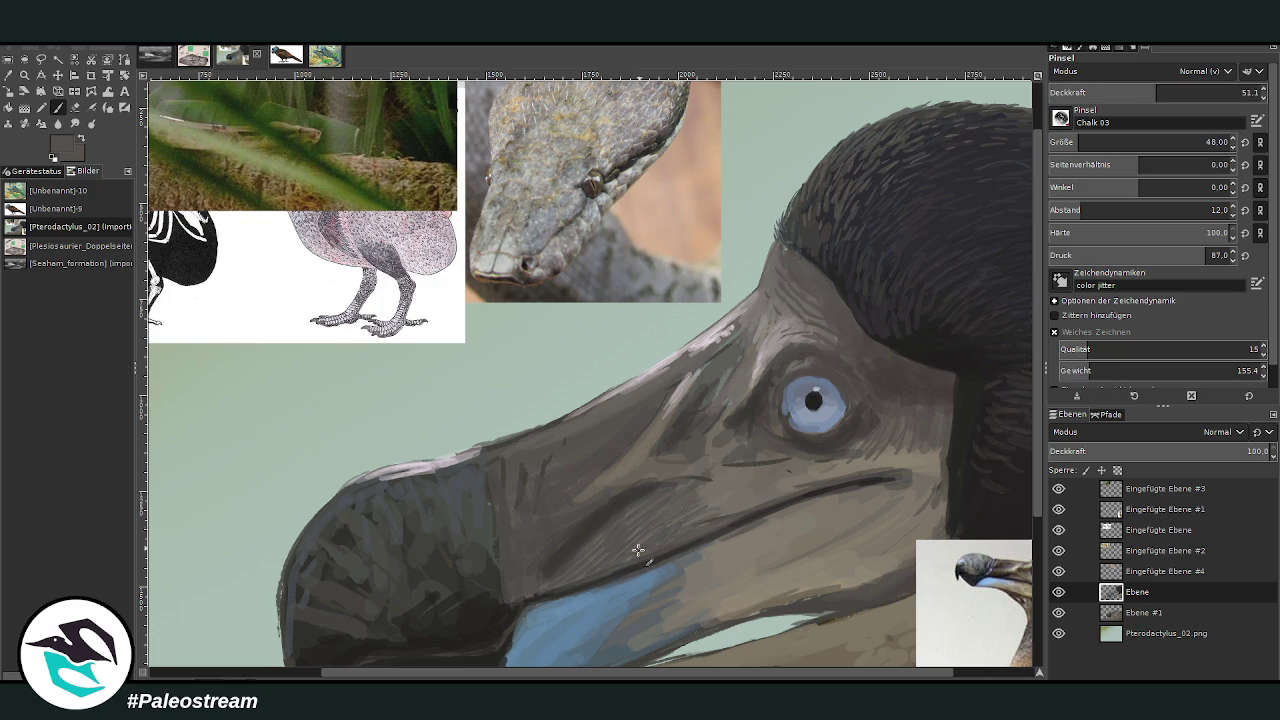
drag(769, 492, 864, 471)
drag(566, 419, 496, 419)
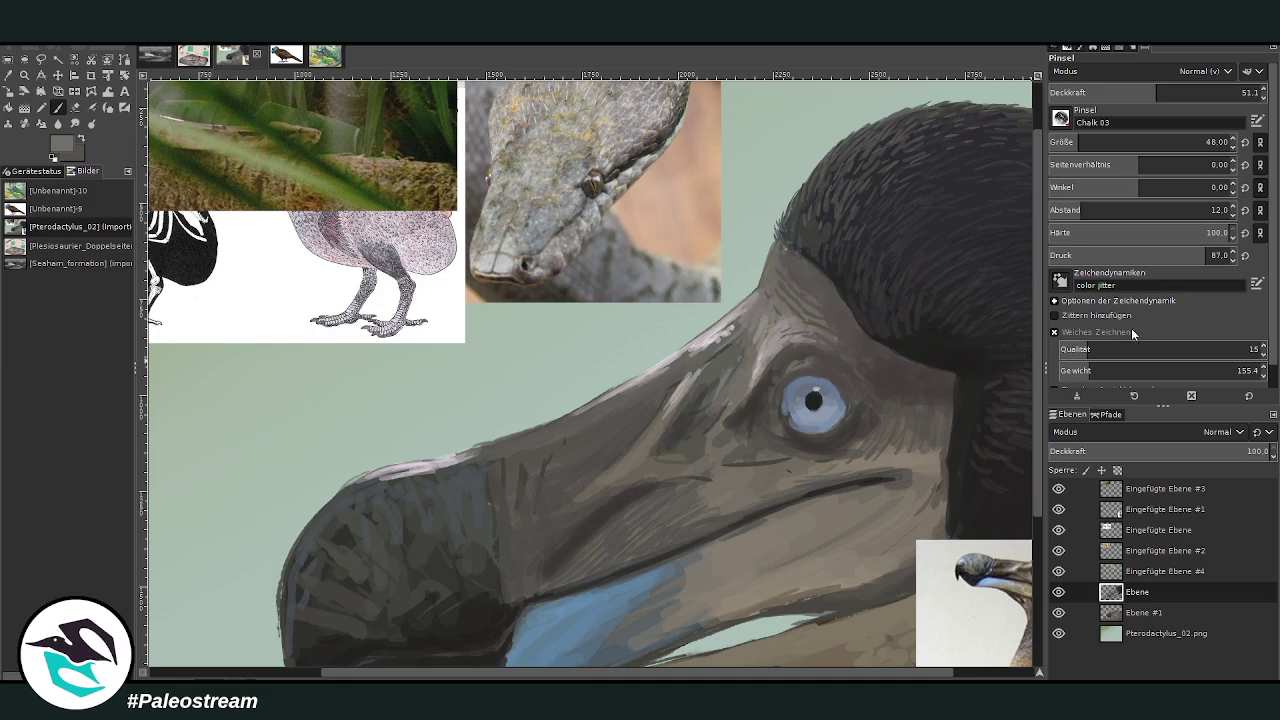
drag(548, 438, 500, 445)
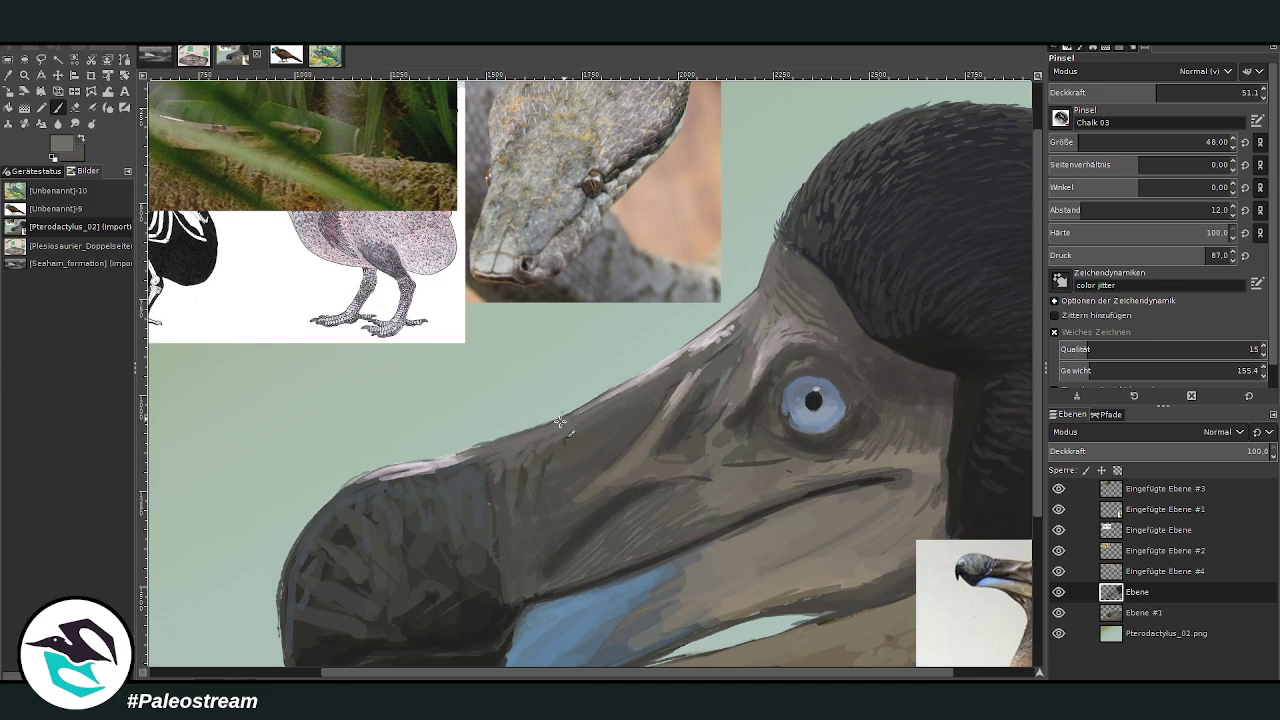
drag(712, 352, 700, 389)
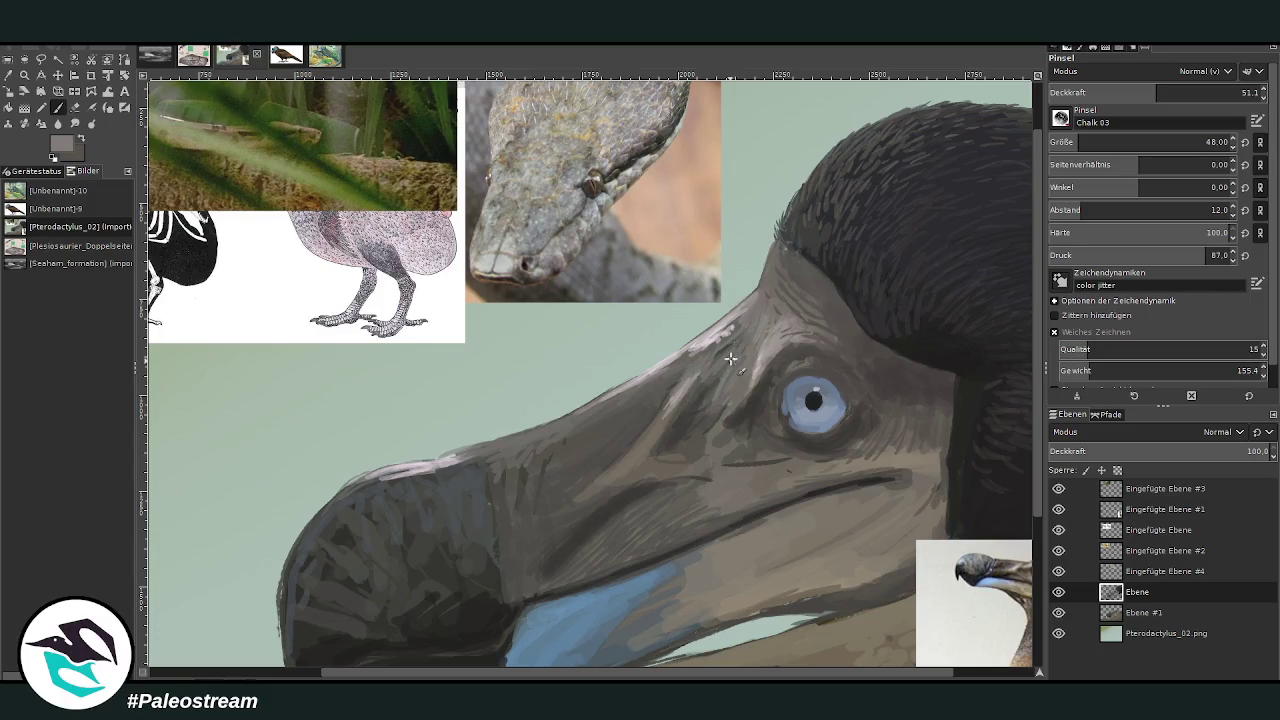
ctrl+click(929, 277)
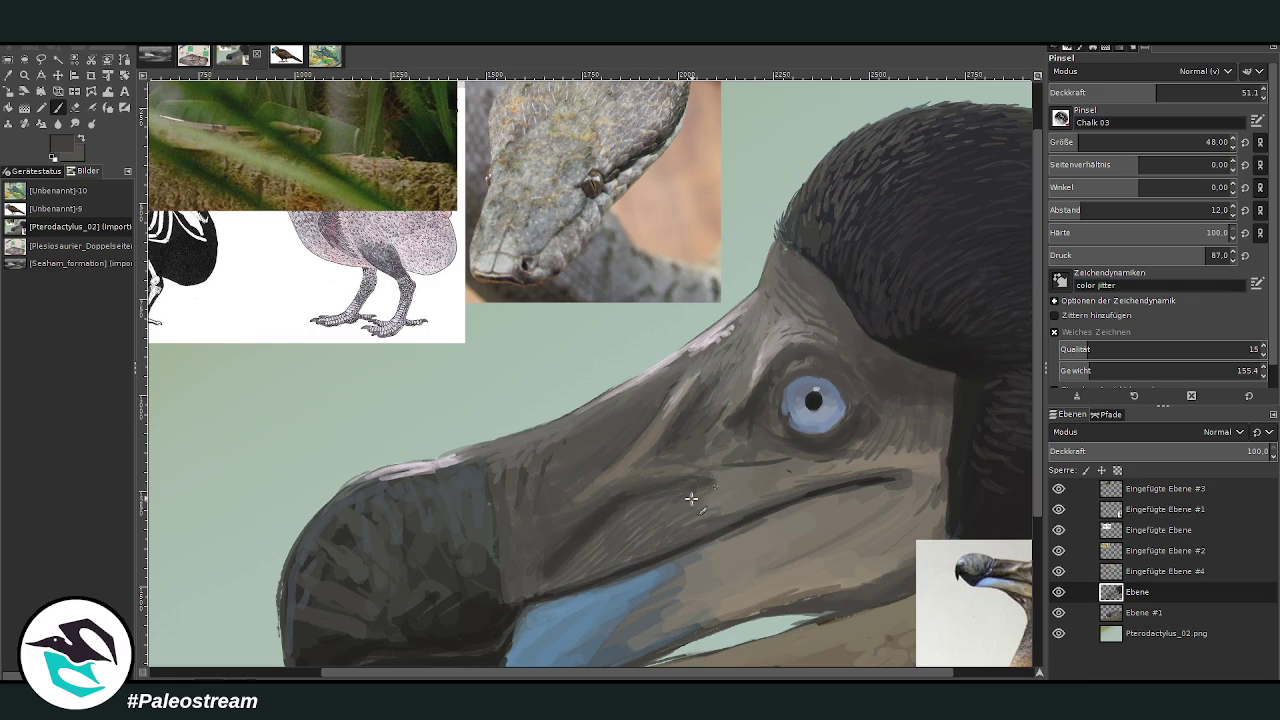
scroll(781, 443, right, 2)
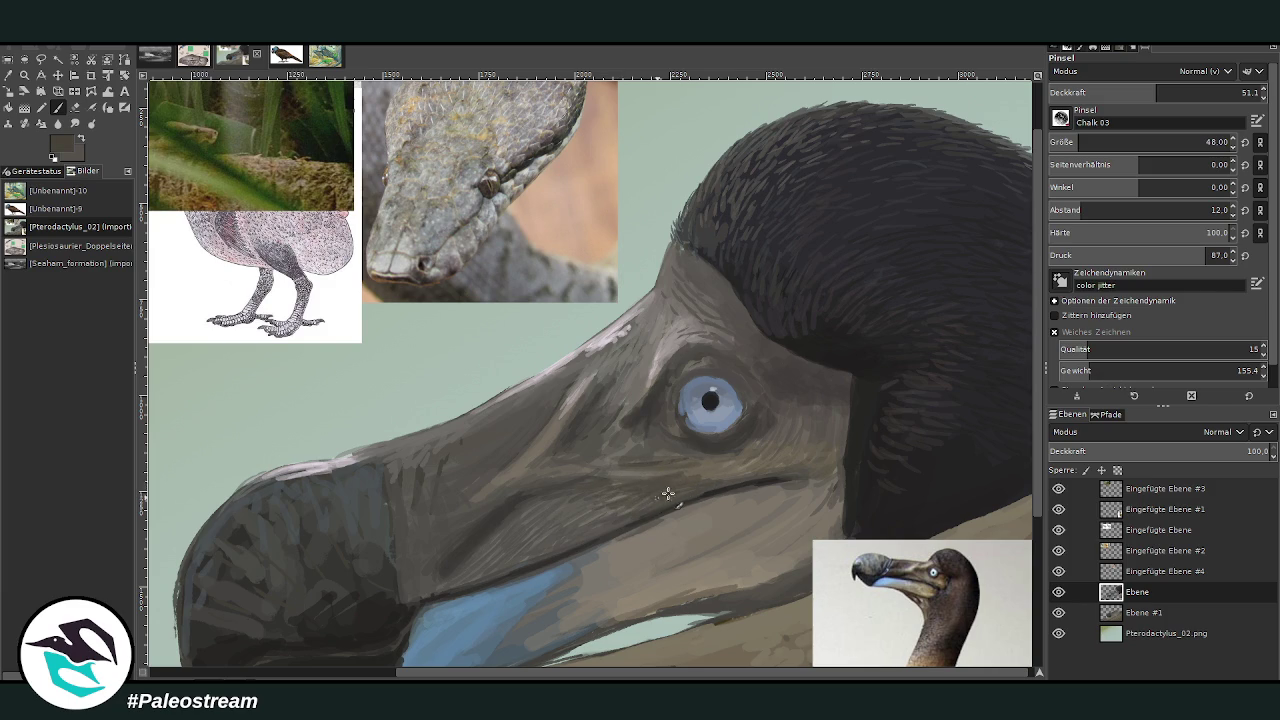
key(minus)
key(minus)
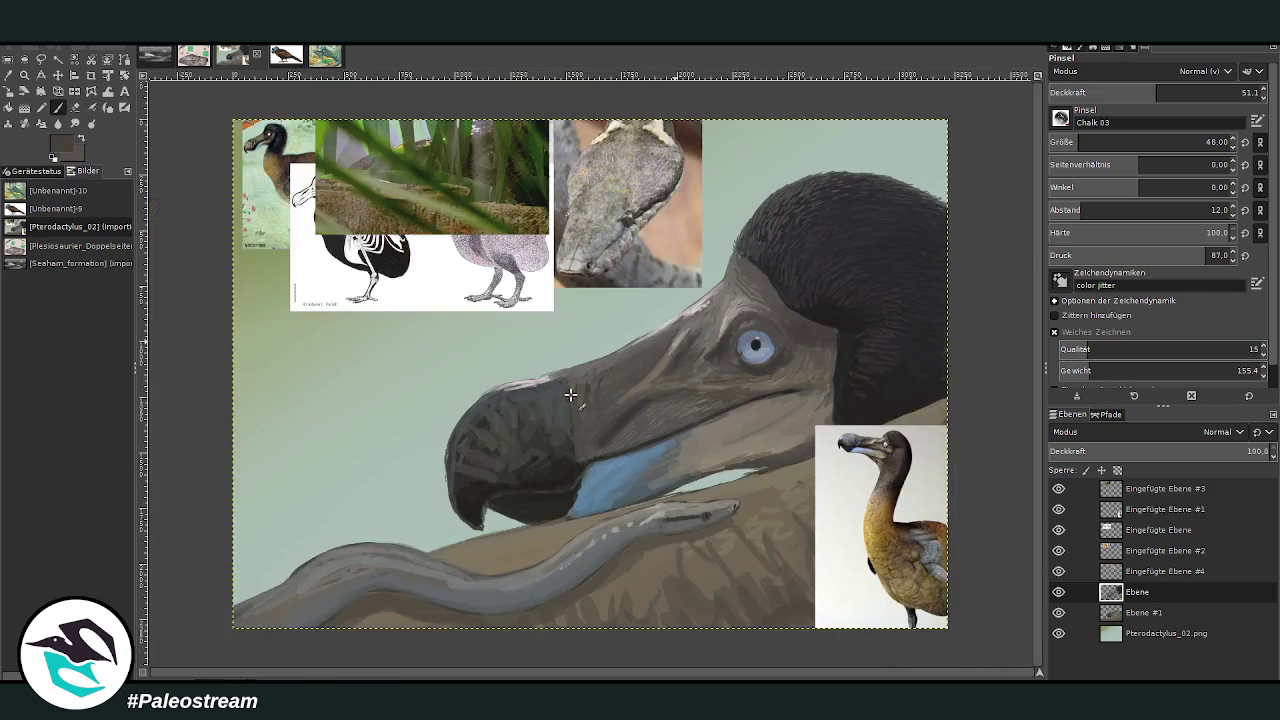
Zoom in closely on the dodo's eye and beak
key(minus)
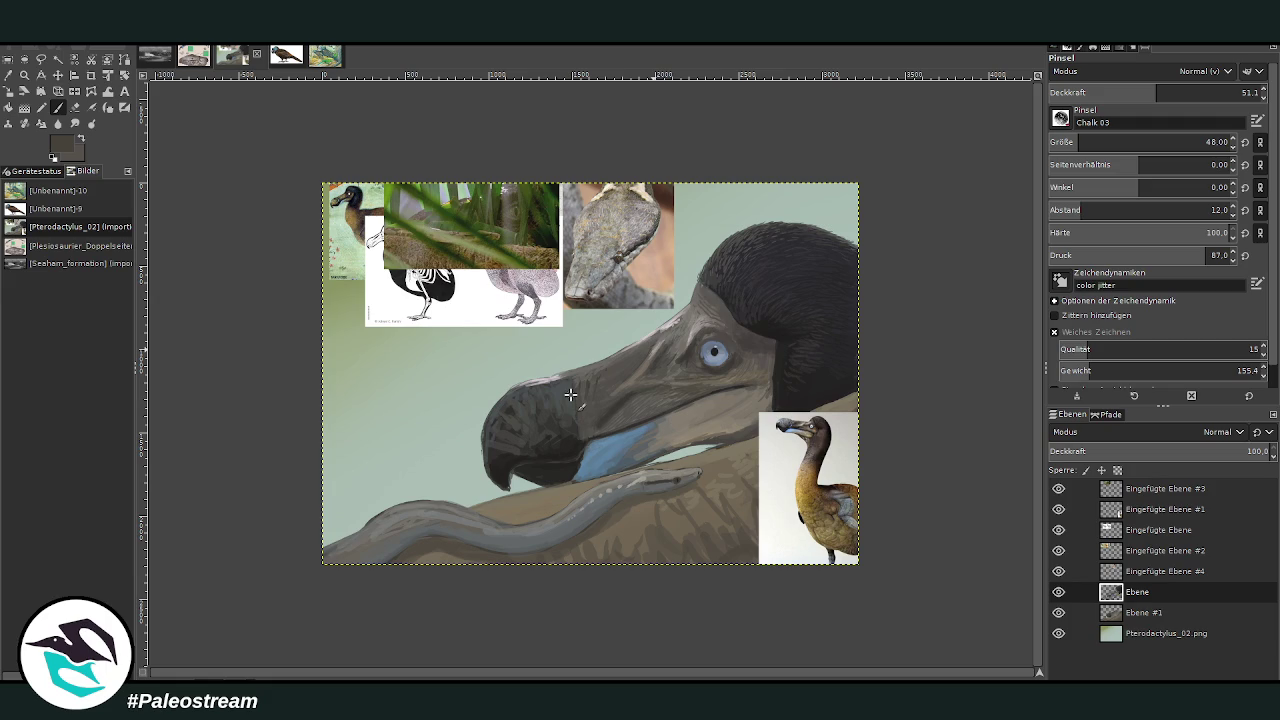
click(24, 75)
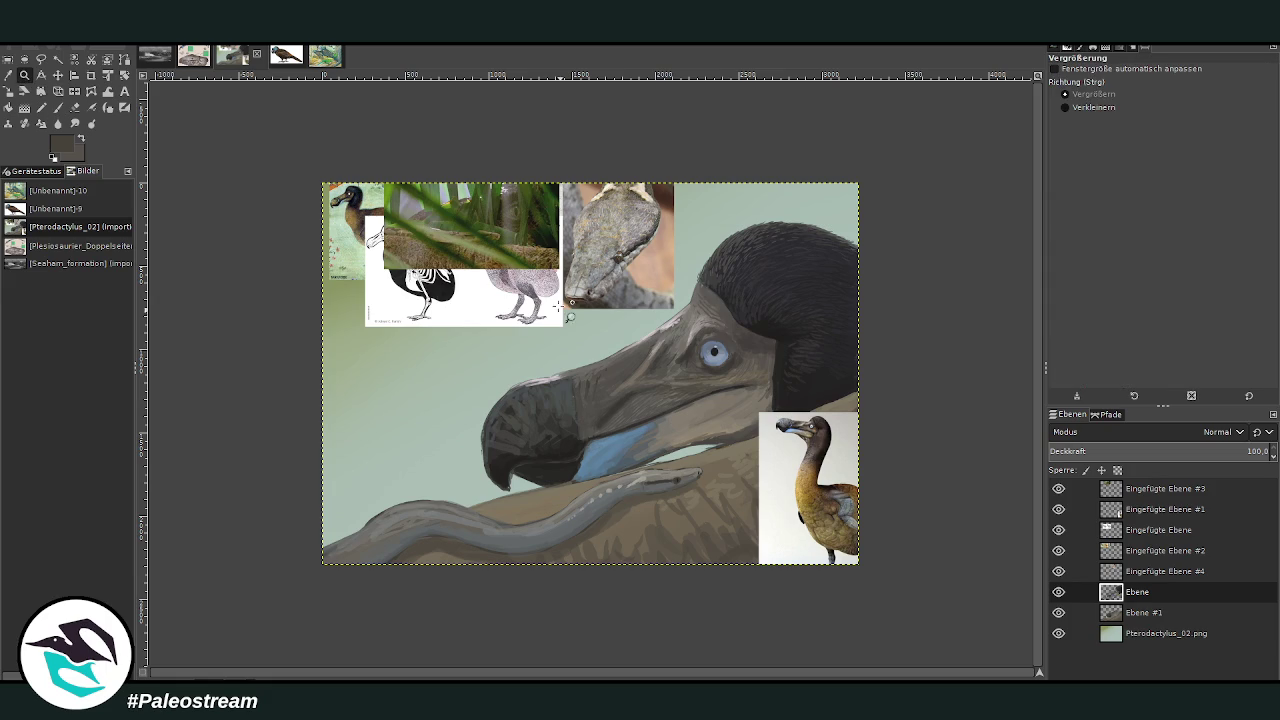
click(571, 328)
mouse_move(487, 154)
mouse_down()
mouse_move(612, 250)
mouse_move(852, 545)
mouse_up()
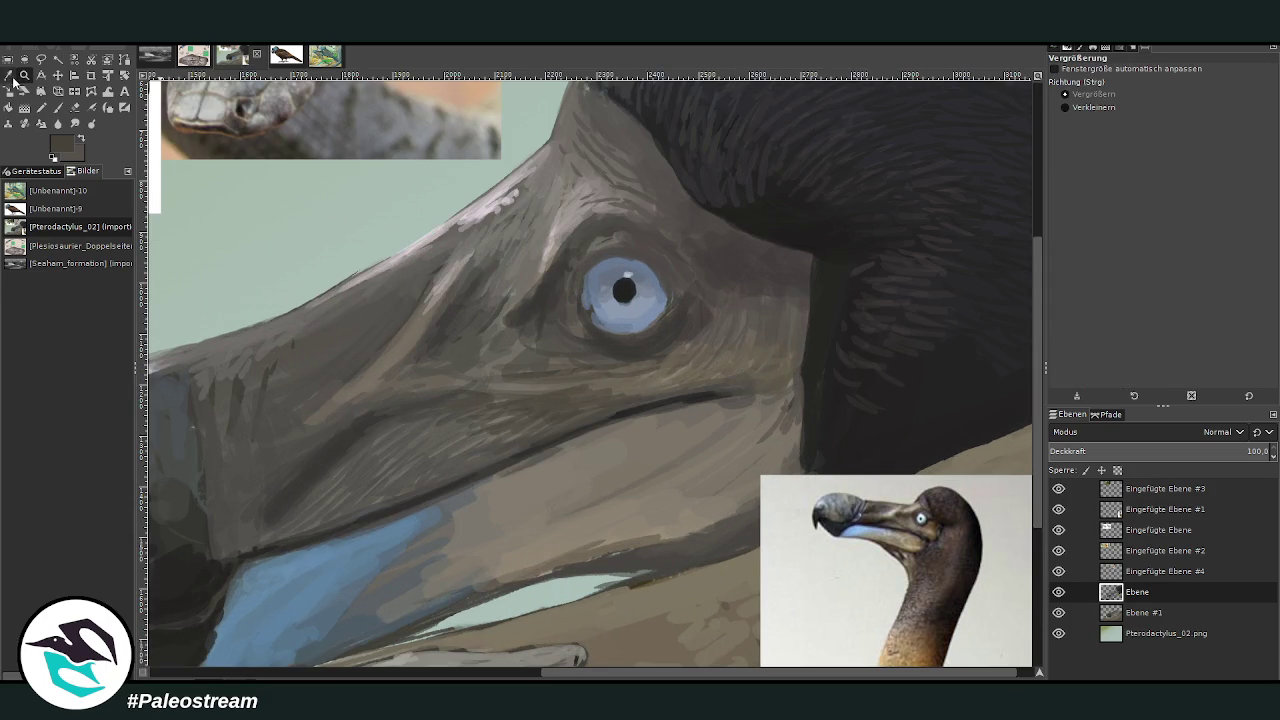
With a dark colour at brush size 30, darken the iris's upper-left and left rim
click(9, 76)
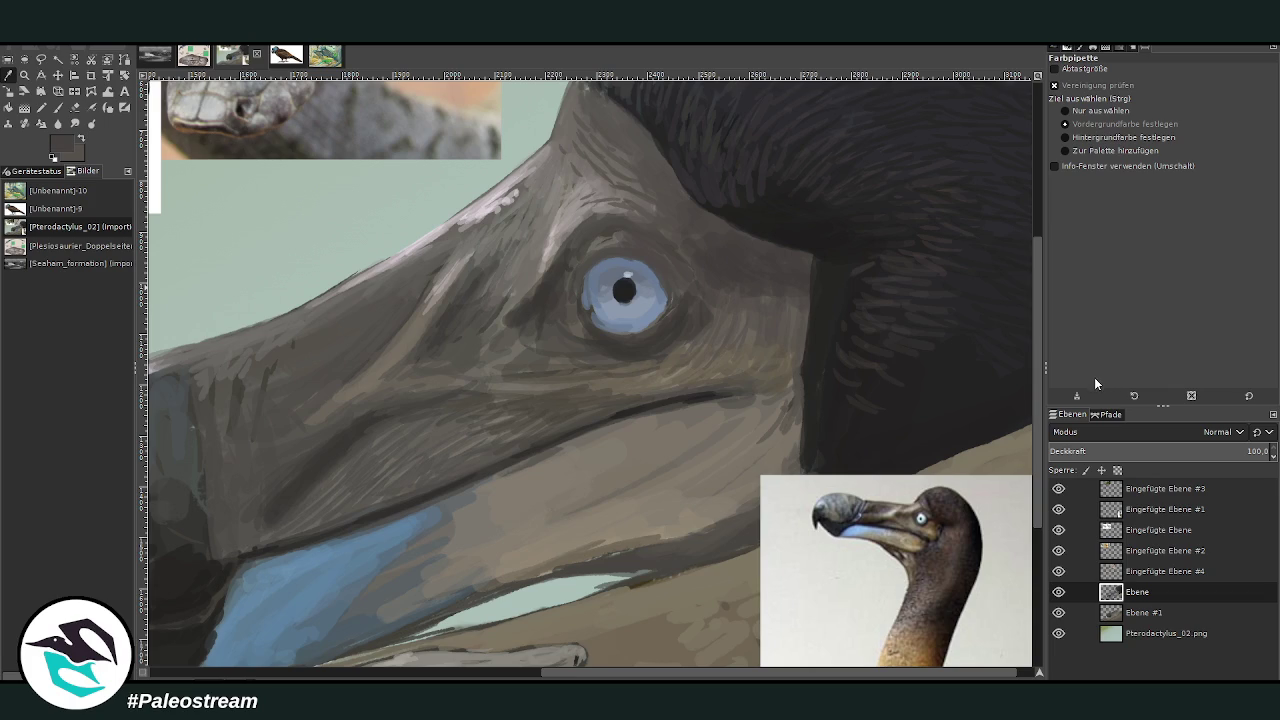
key(p)
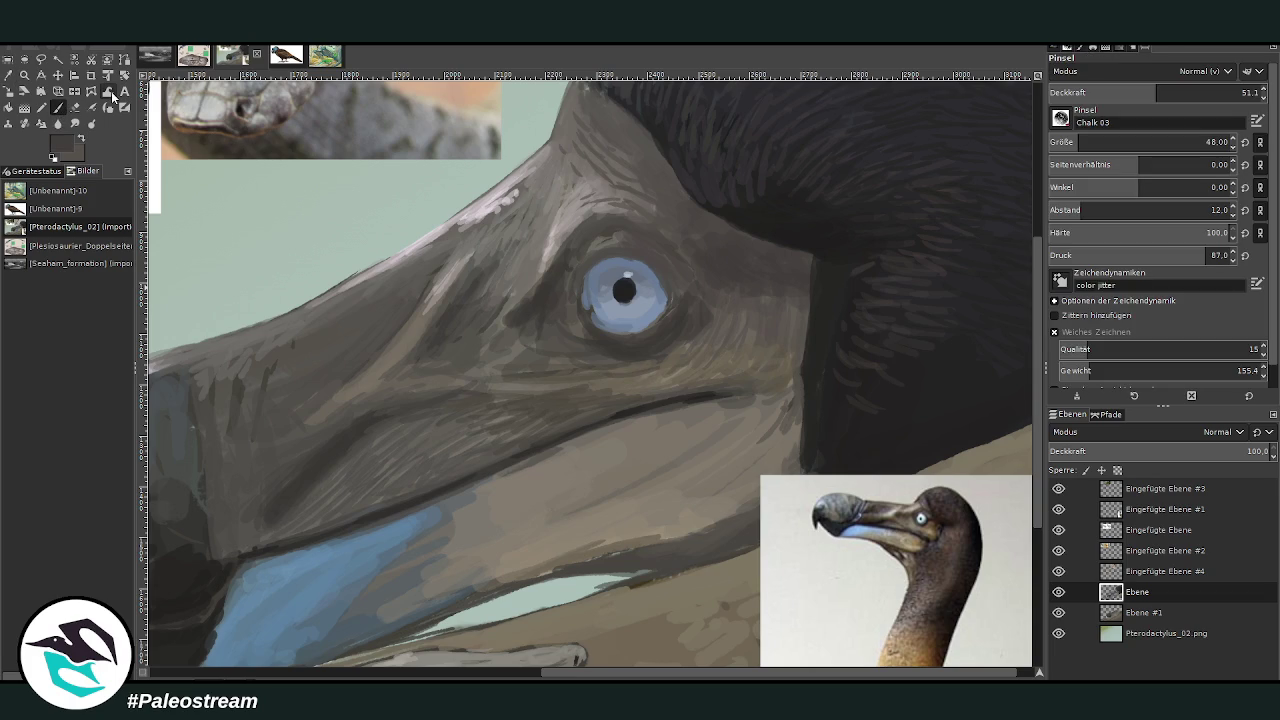
click(1072, 142)
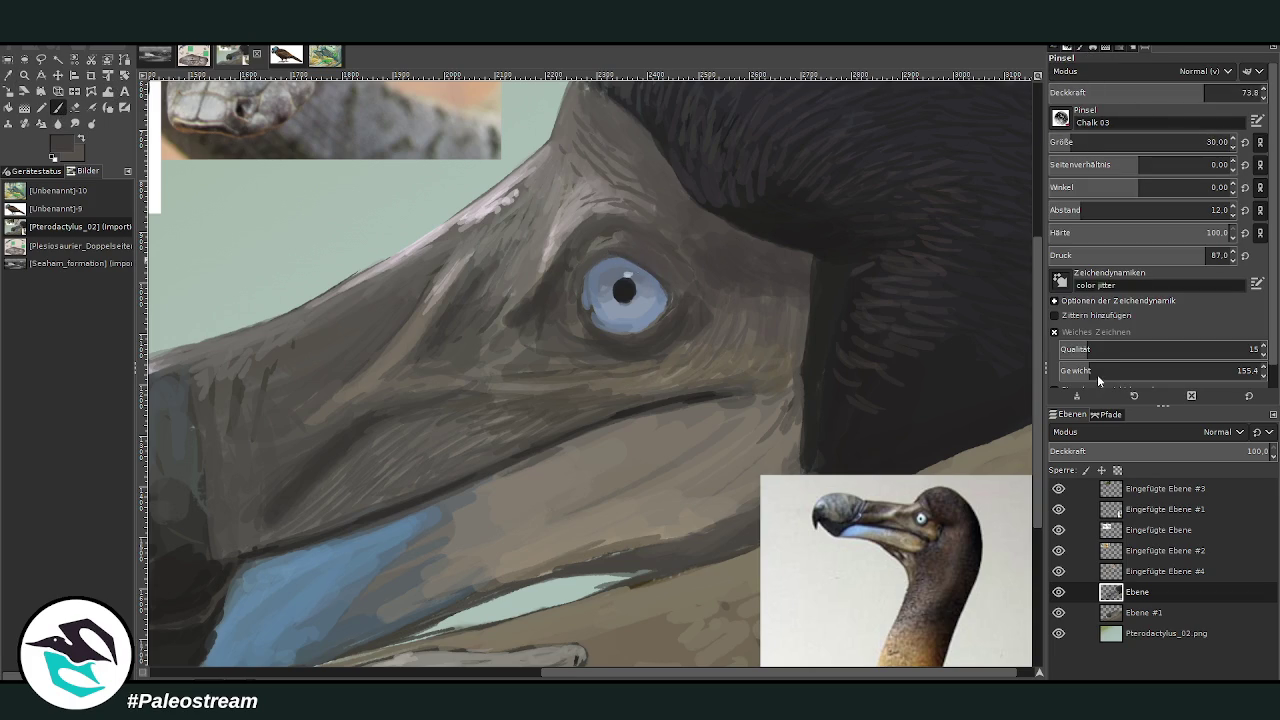
drag(608, 252, 587, 268)
drag(585, 314, 580, 268)
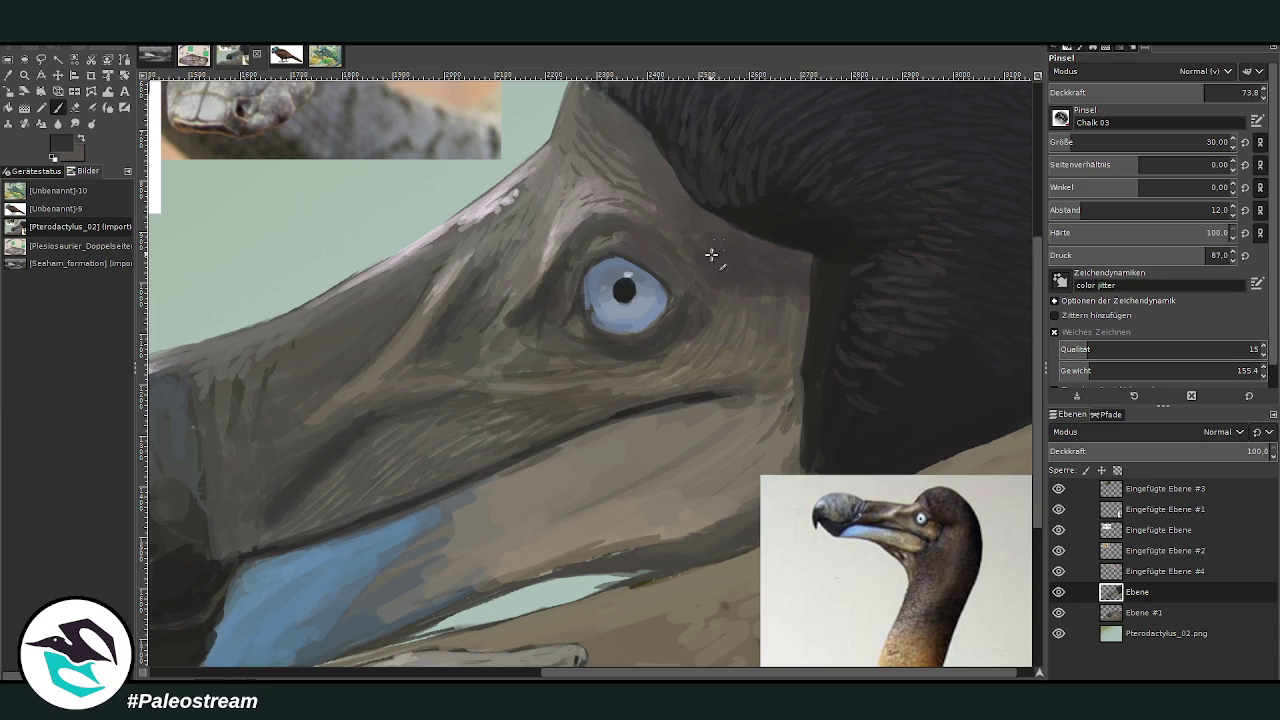
ctrl+click(608, 323)
Paint a catchlight and pale blue-grey highlights on the pupil and iris at 40–49 opacity
mouse_move(605, 266)
mouse_down()
mouse_move(618, 269)
mouse_move(589, 284)
mouse_up()
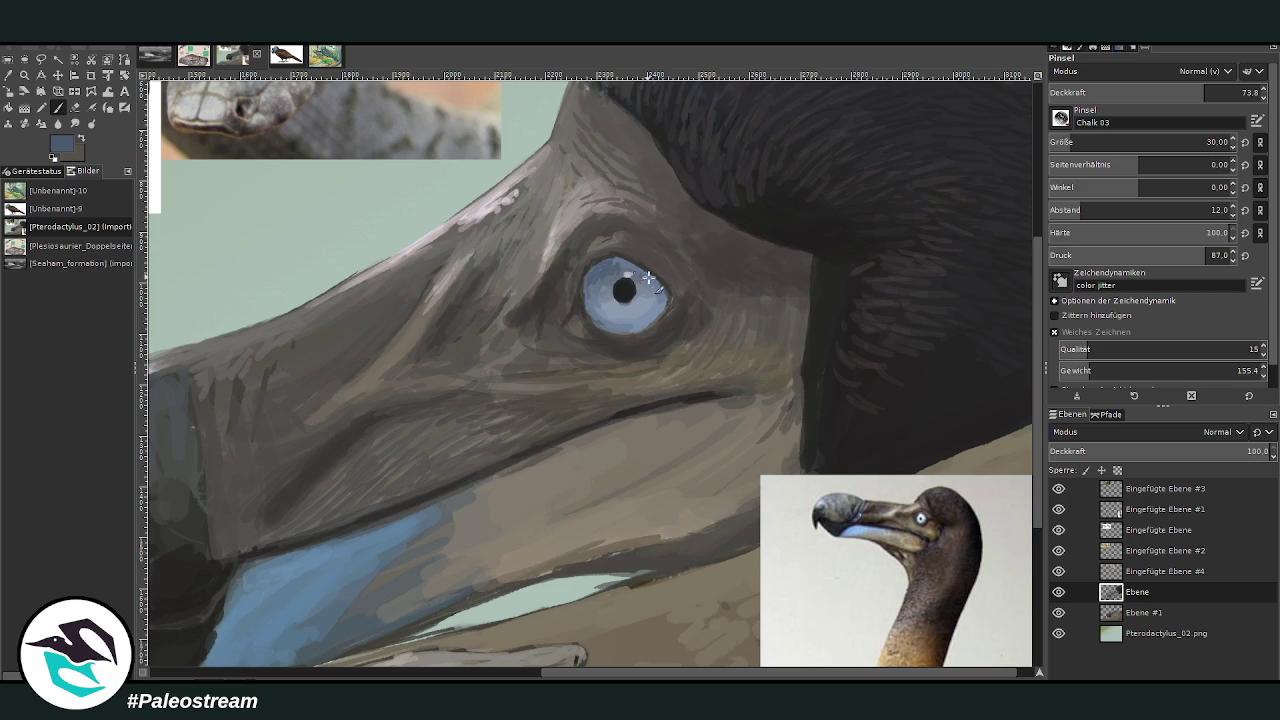
click(1152, 90)
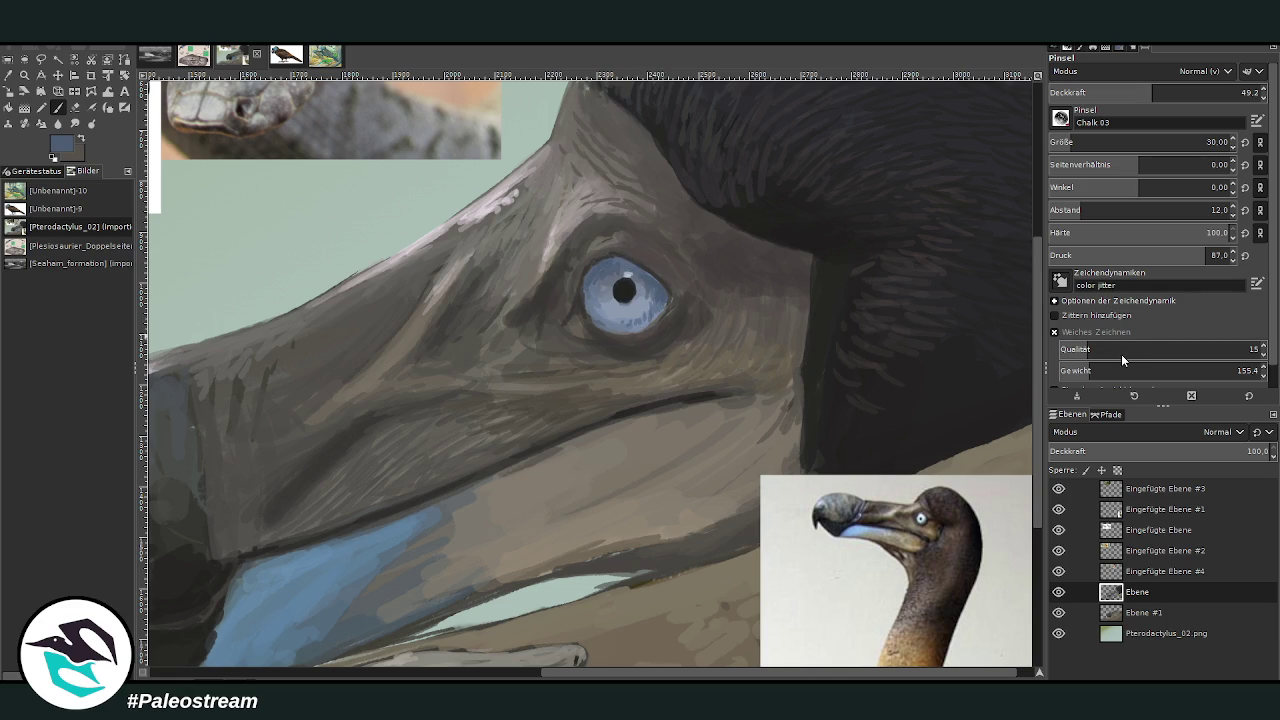
click(1136, 91)
drag(607, 266, 640, 300)
ctrl+click(646, 308)
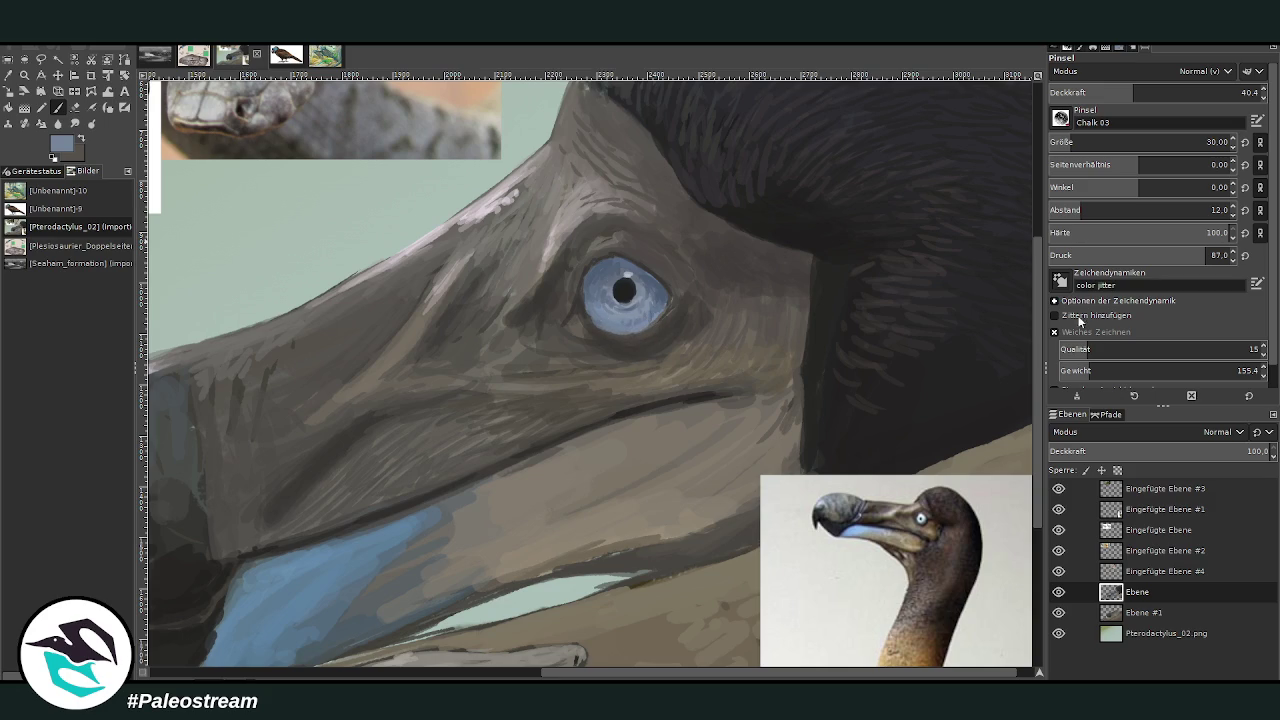
drag(656, 310, 614, 330)
click(1172, 92)
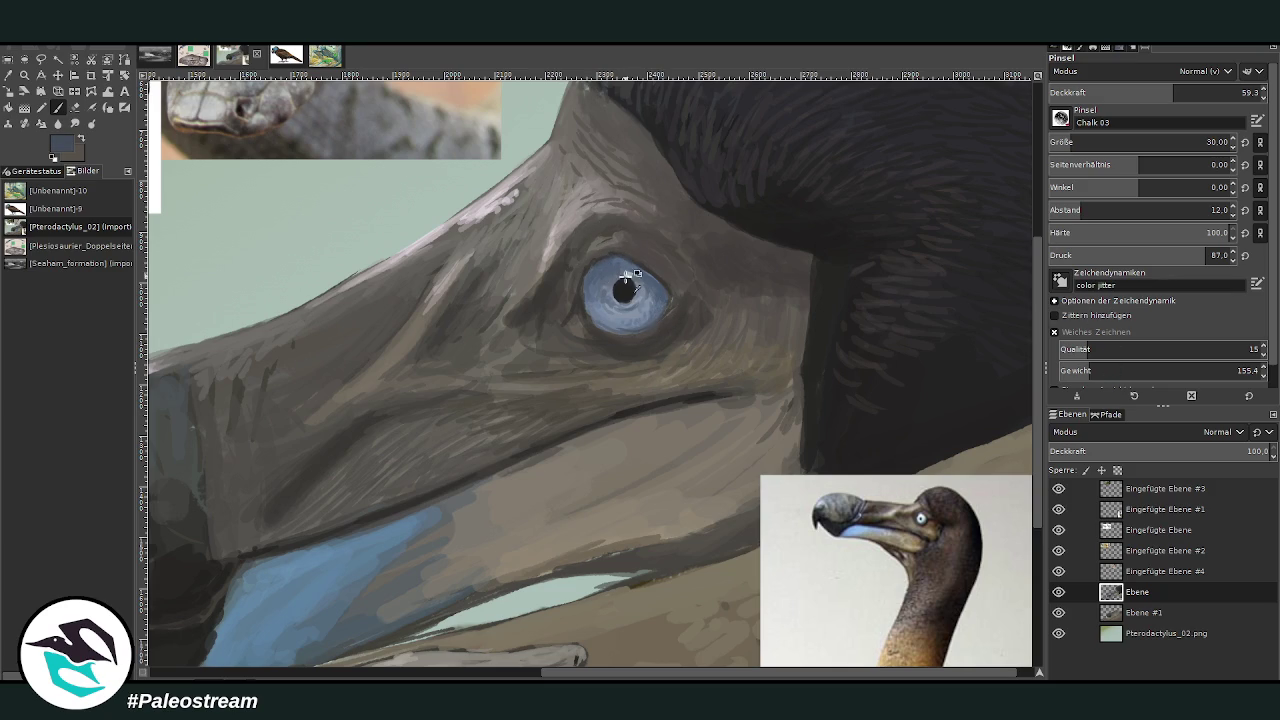
Sample a dark grey and paint fine wrinkles below and behind the eye
ctrl+click(661, 392)
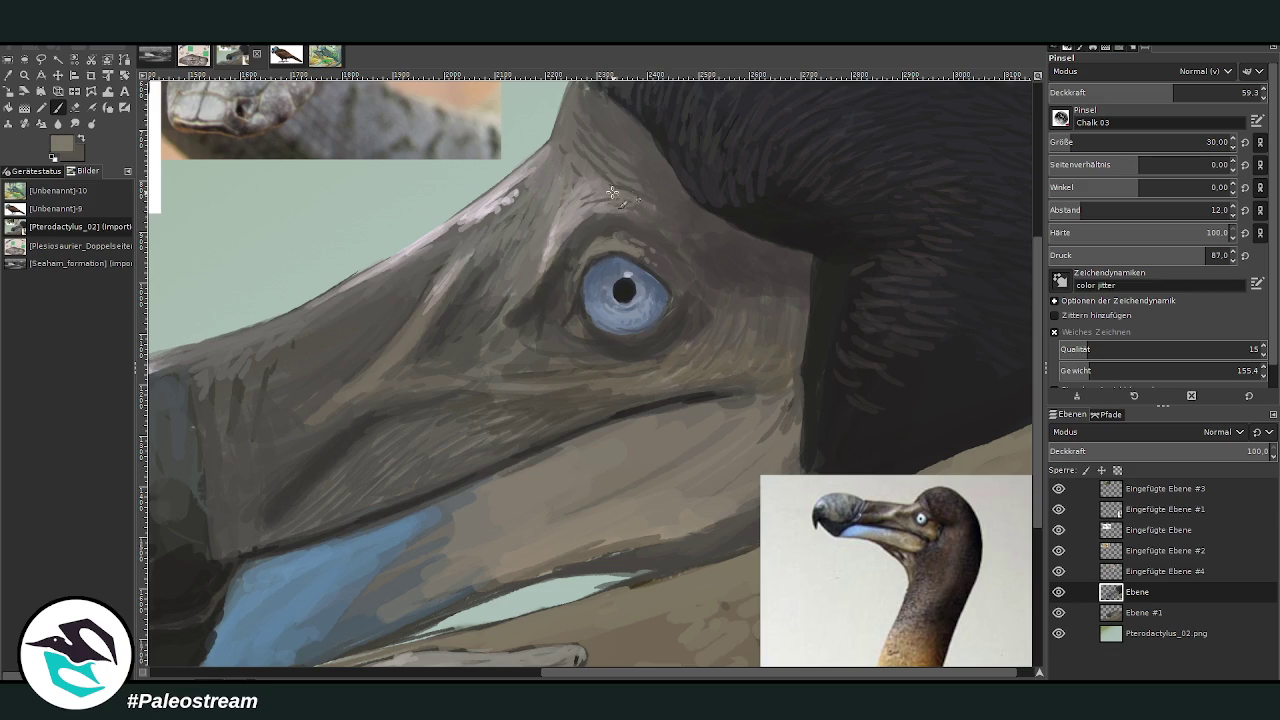
drag(1144, 90, 1240, 90)
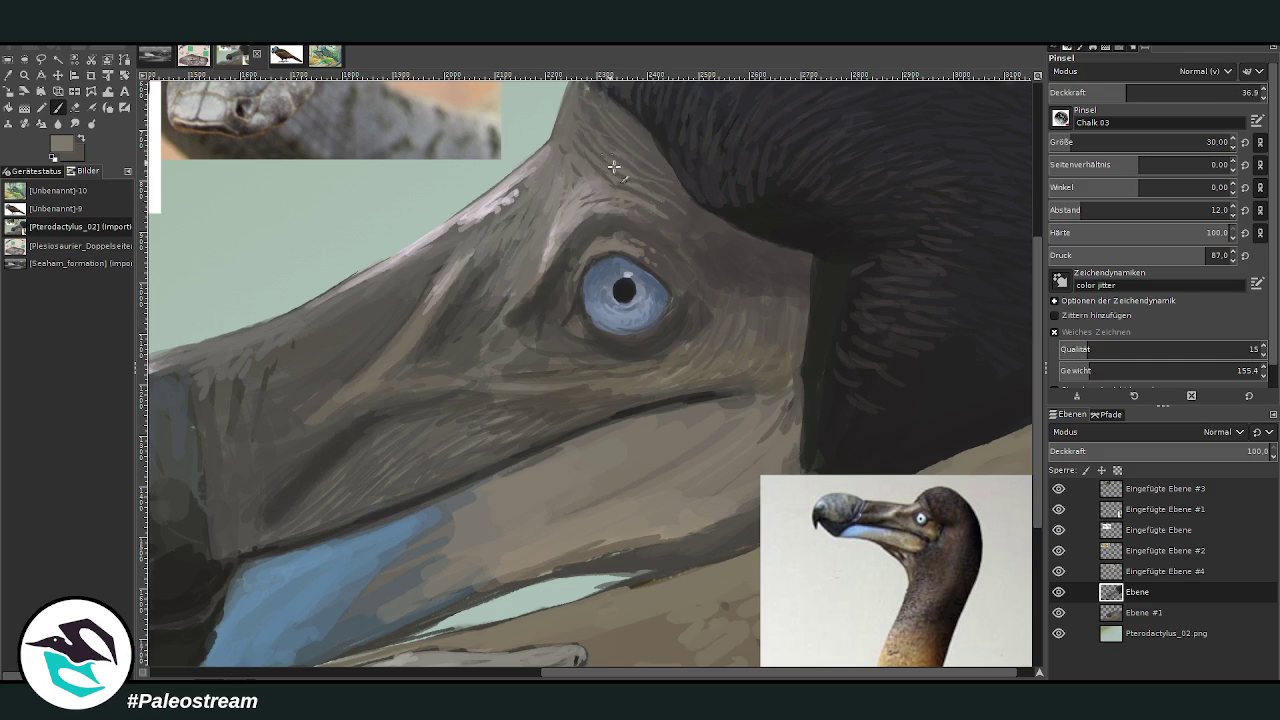
ctrl+click(688, 312)
mouse_move(710, 385)
mouse_down()
mouse_move(655, 372)
mouse_move(685, 352)
mouse_move(762, 342)
mouse_up()
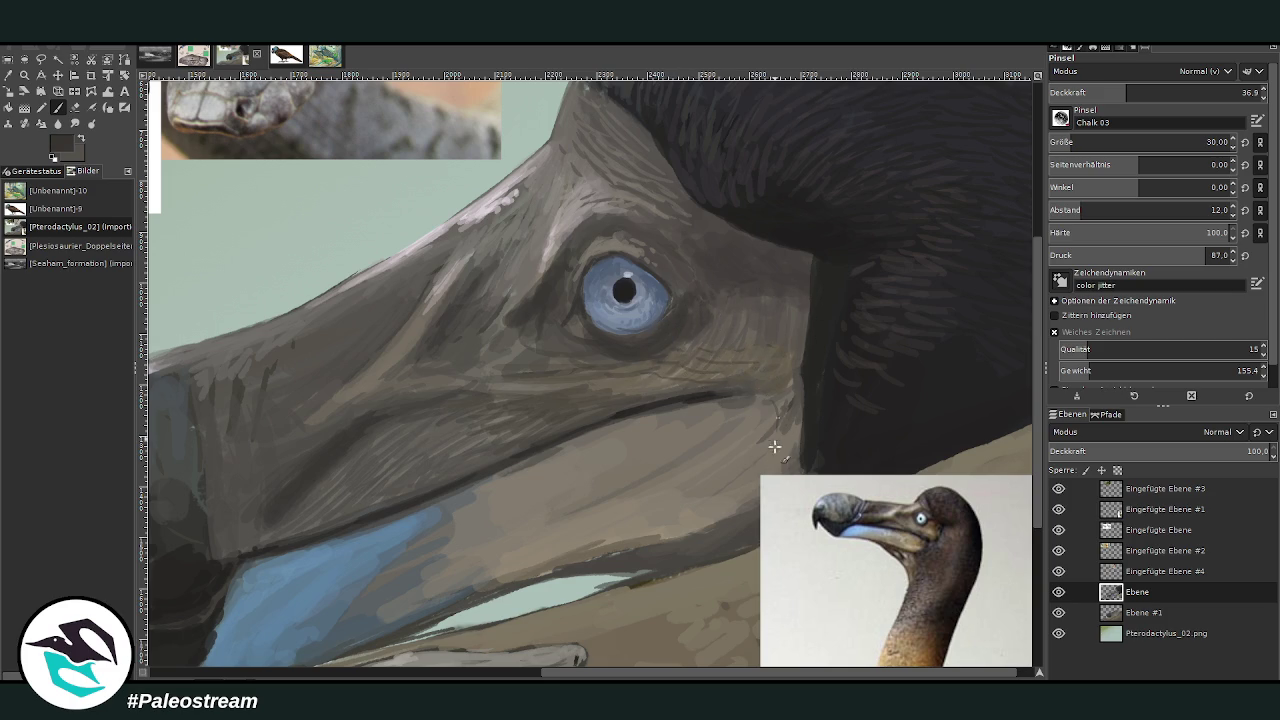
Hide the 'Eingefügte Ebene #1' reference layer and cover the cheek with dark hatching strokes
click(1057, 509)
drag(778, 408, 735, 515)
drag(780, 450, 750, 510)
mouse_move(796, 425)
mouse_down()
mouse_move(780, 495)
mouse_move(768, 438)
mouse_move(738, 470)
mouse_move(736, 512)
mouse_up()
drag(745, 458, 715, 520)
mouse_move(750, 418)
mouse_down()
mouse_move(735, 478)
mouse_move(690, 530)
mouse_up()
drag(740, 478, 735, 519)
drag(776, 467, 773, 492)
mouse_move(745, 404)
mouse_down()
mouse_move(730, 445)
mouse_move(676, 476)
mouse_up()
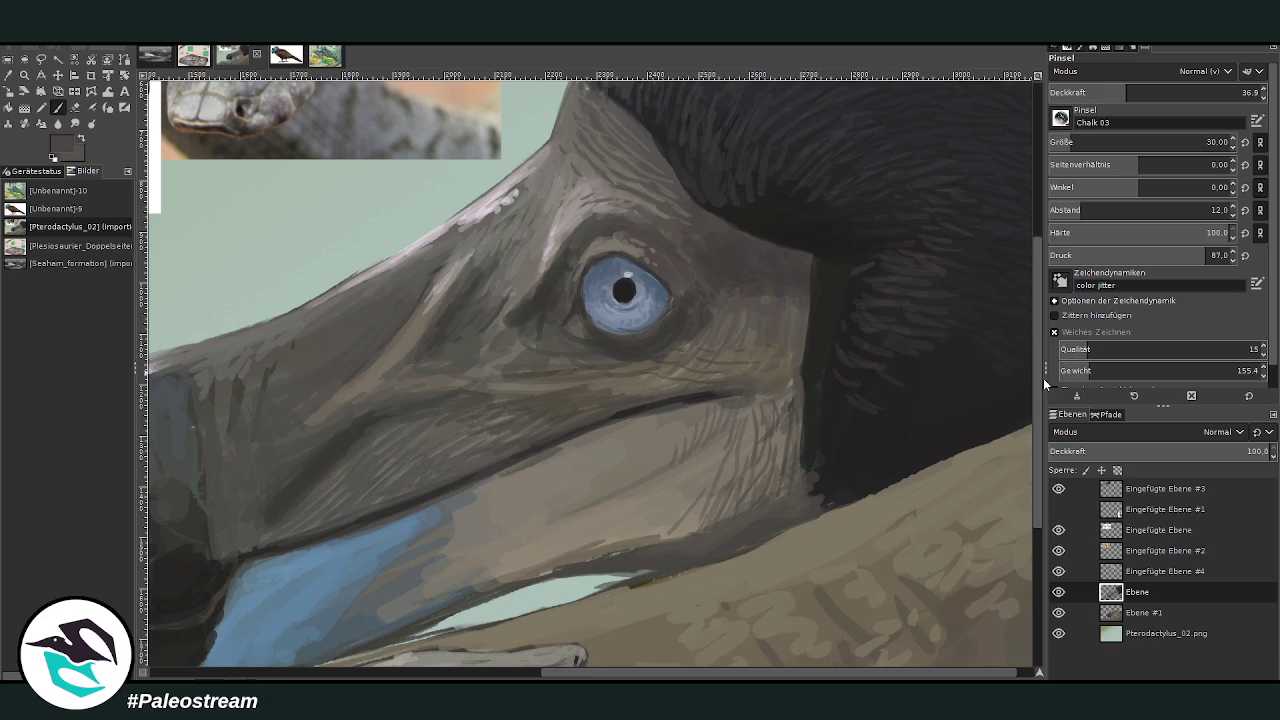
drag(692, 416, 644, 476)
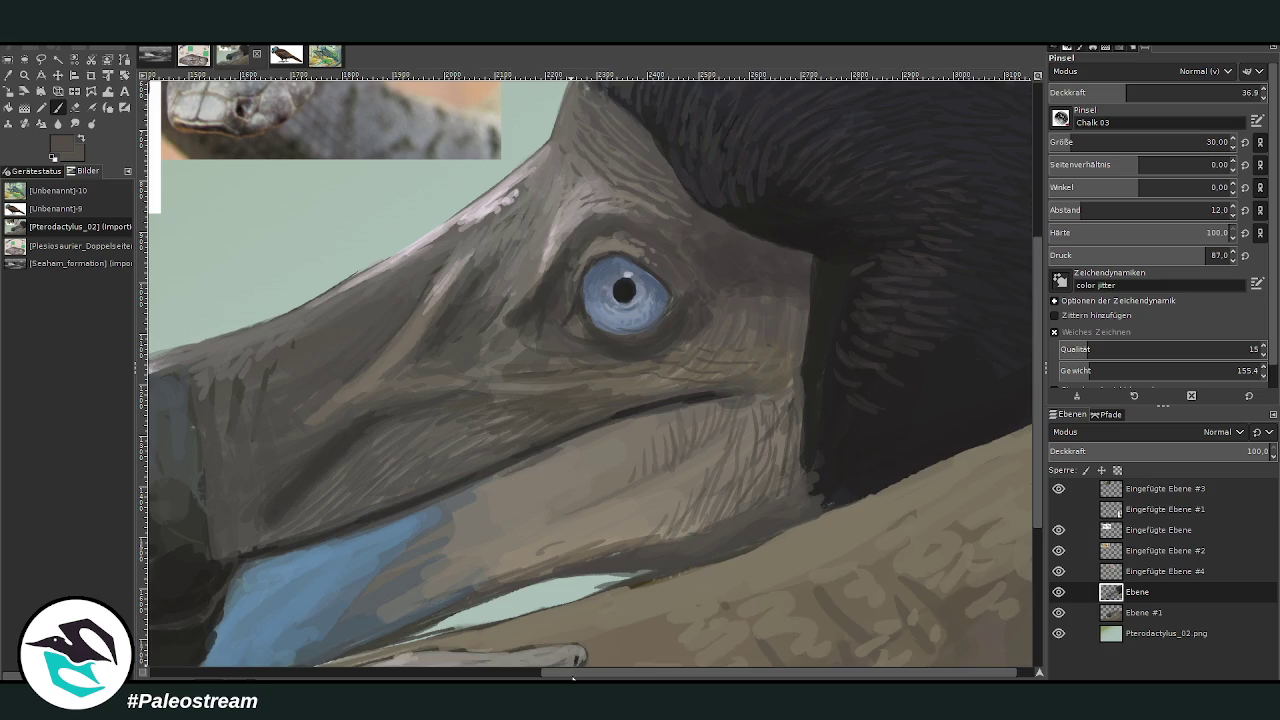
drag(573, 678, 495, 678)
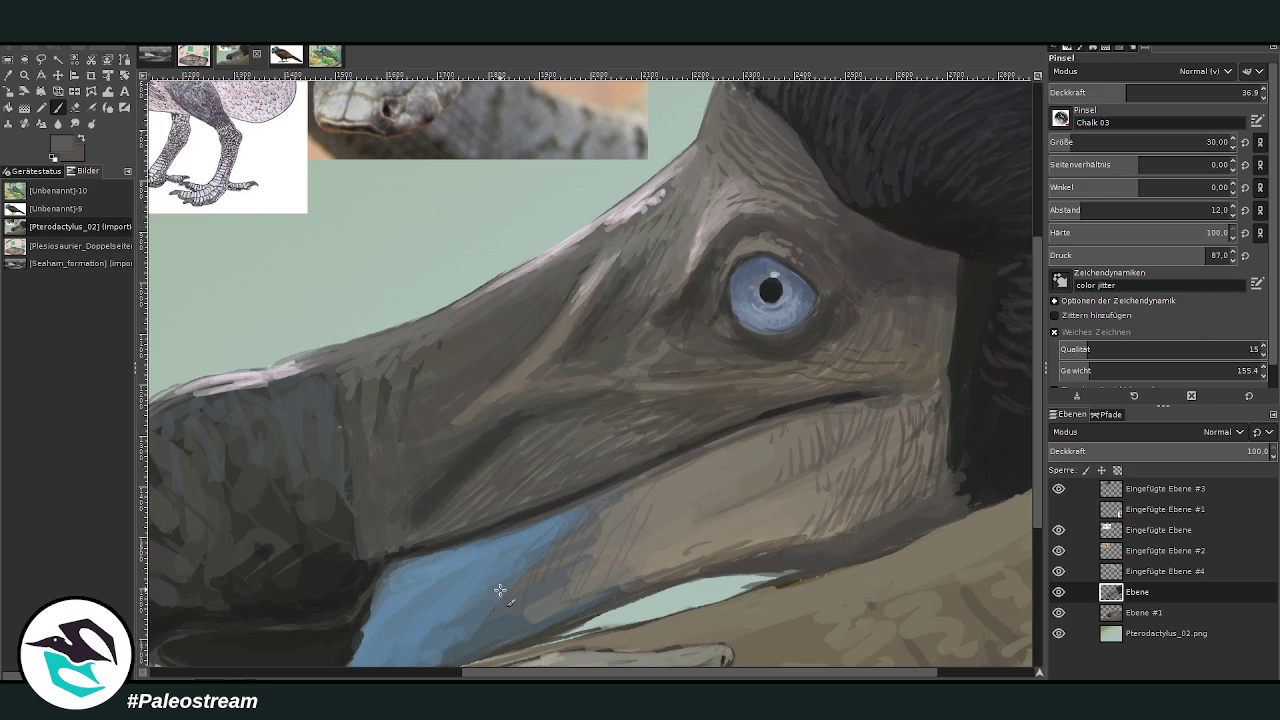
scroll(836, 436, down, 2)
Add fine hatching across the blue lower jaw and a small dark mark on the cheek
scroll(1000, 500, down, 1)
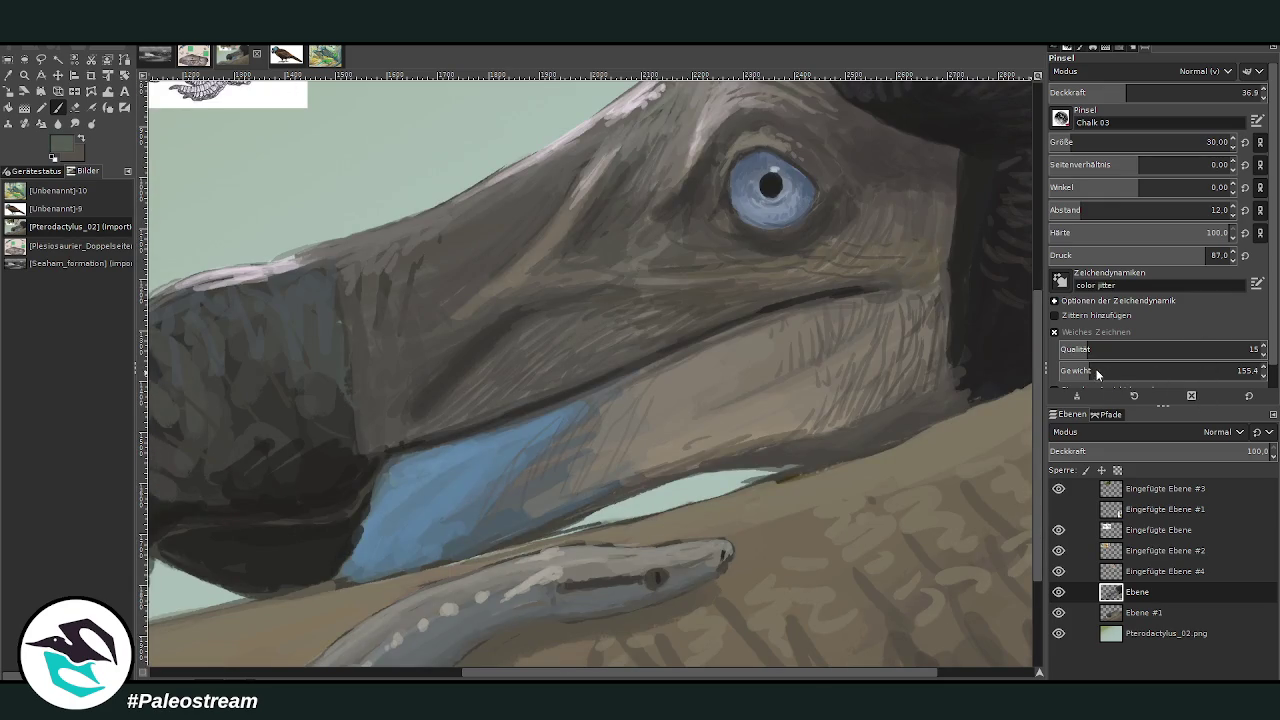
mouse_move(382, 500)
mouse_down()
mouse_move(405, 470)
mouse_move(390, 565)
mouse_up()
mouse_move(415, 470)
mouse_down()
mouse_move(423, 503)
mouse_move(448, 462)
mouse_move(490, 455)
mouse_move(410, 465)
mouse_move(372, 489)
mouse_move(410, 455)
mouse_up()
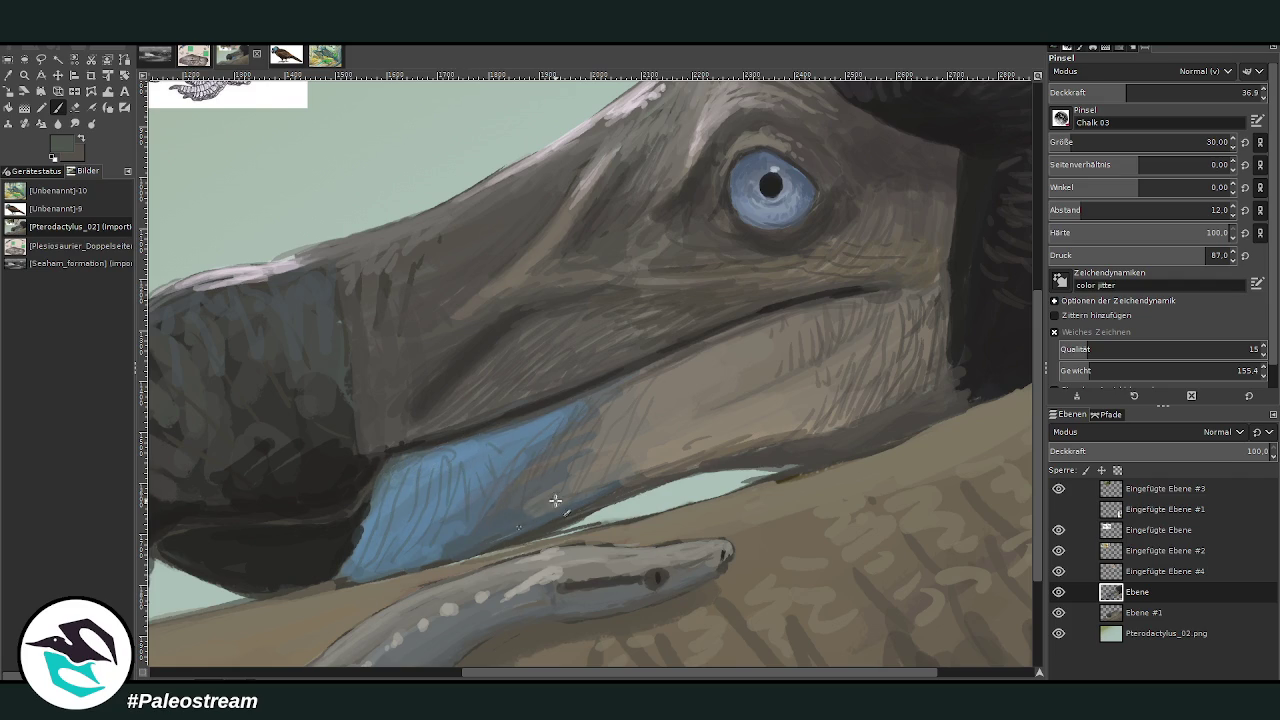
drag(760, 415, 785, 405)
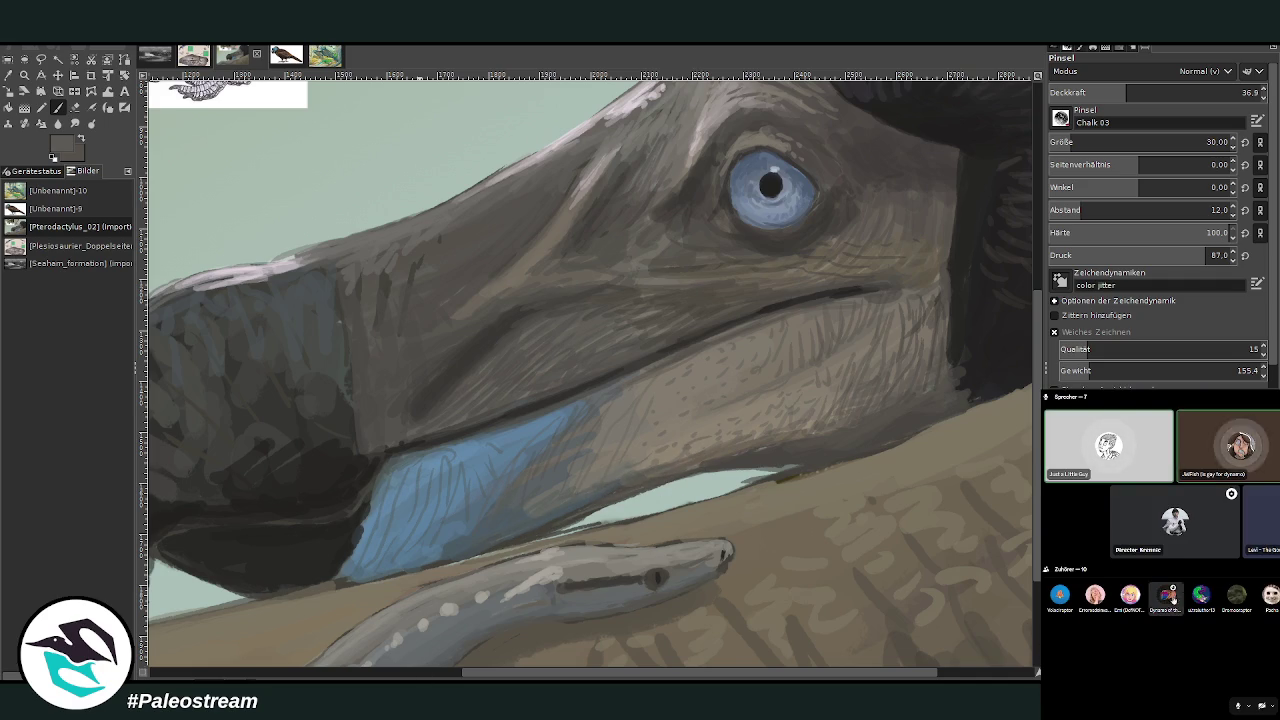
right_click(1166, 595)
key(Escape)
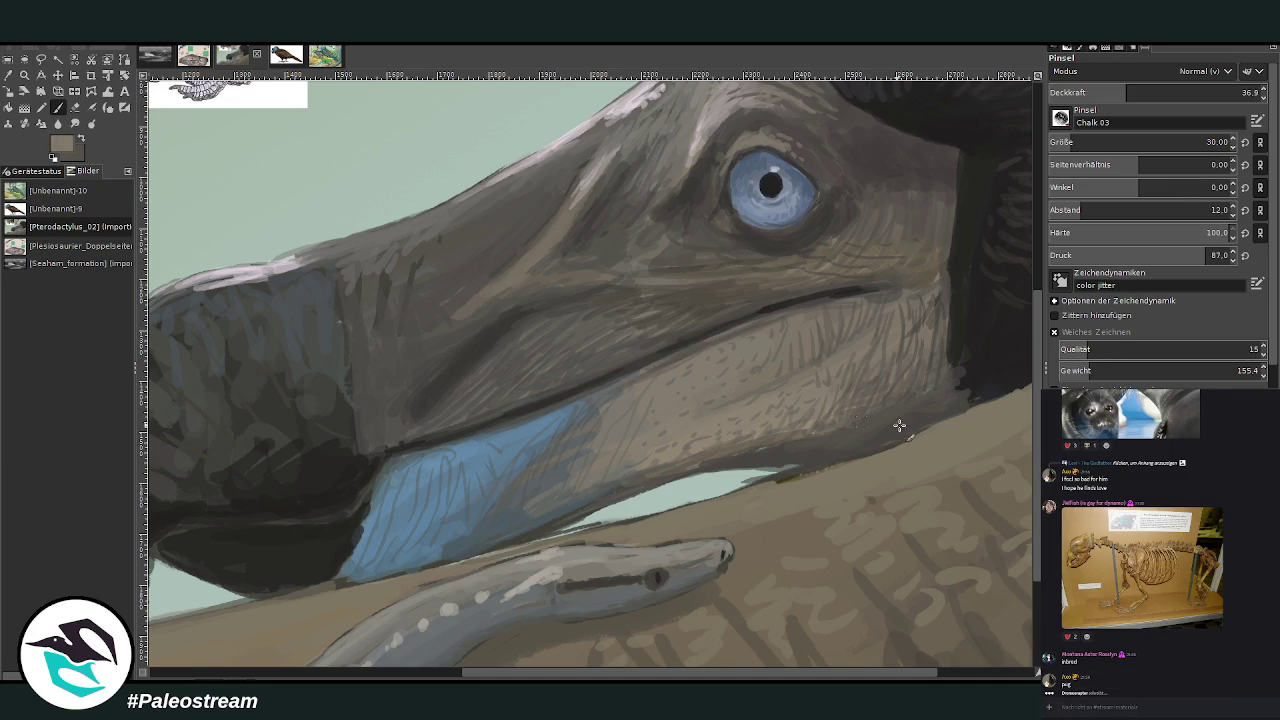
At opacity 51.7, paint brown along the jaw edge to cover the pale gap
click(1157, 90)
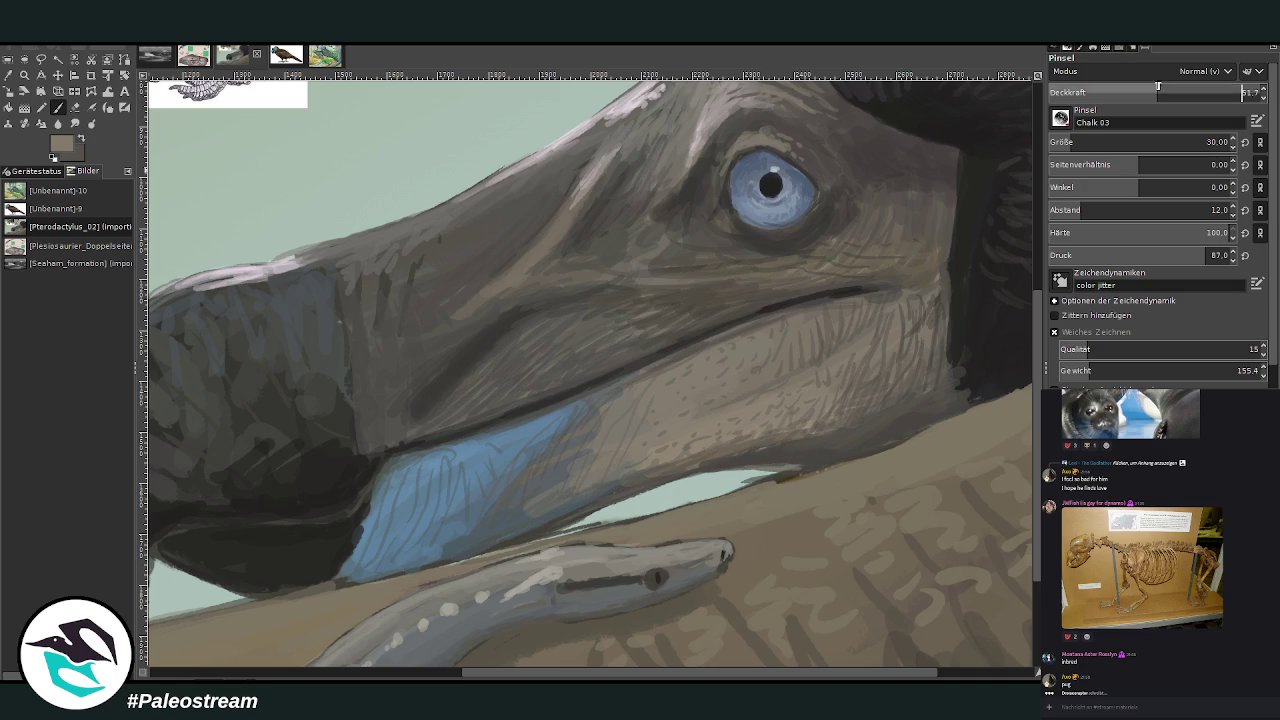
drag(772, 468, 553, 528)
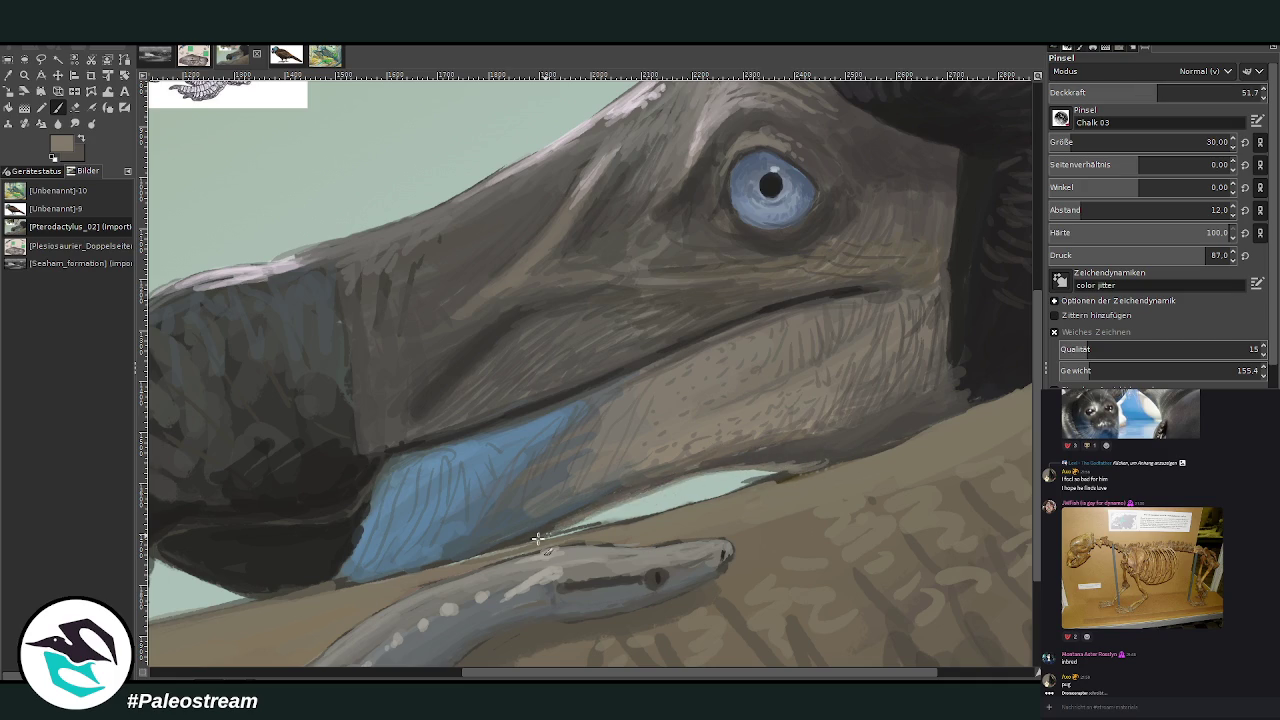
drag(799, 468, 825, 479)
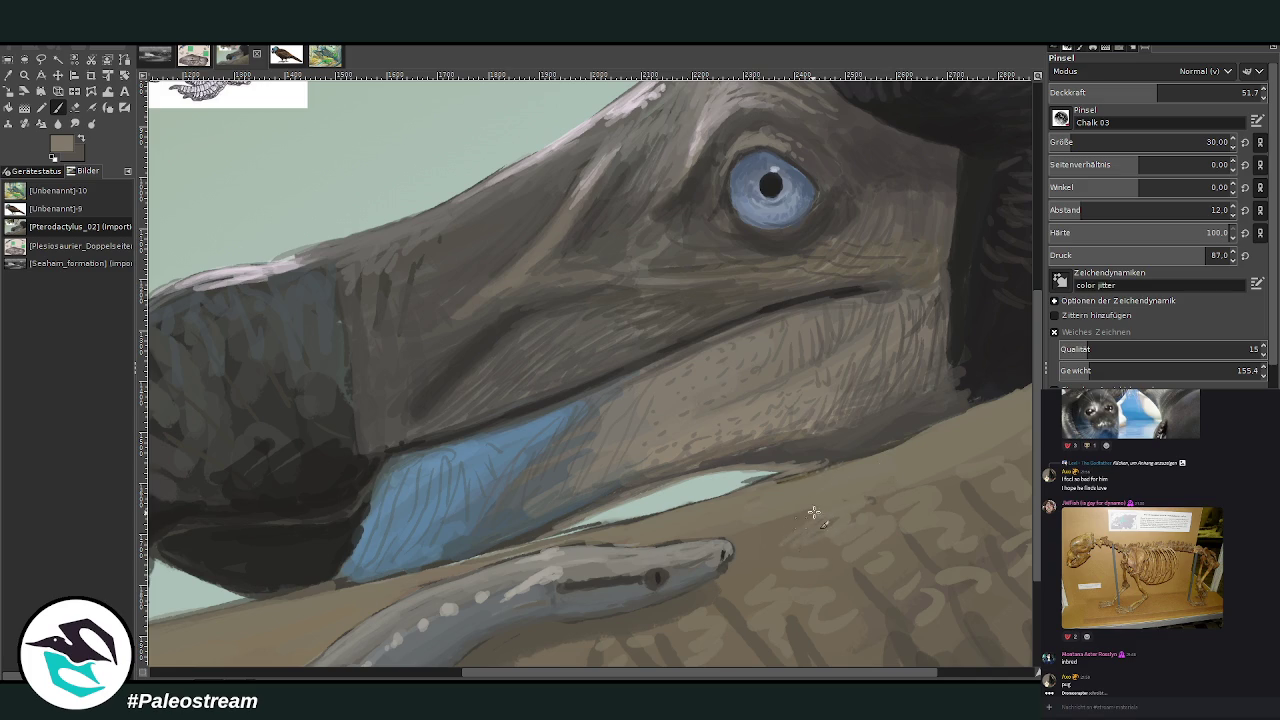
key(minus)
key(minus)
key(minus)
key(minus)
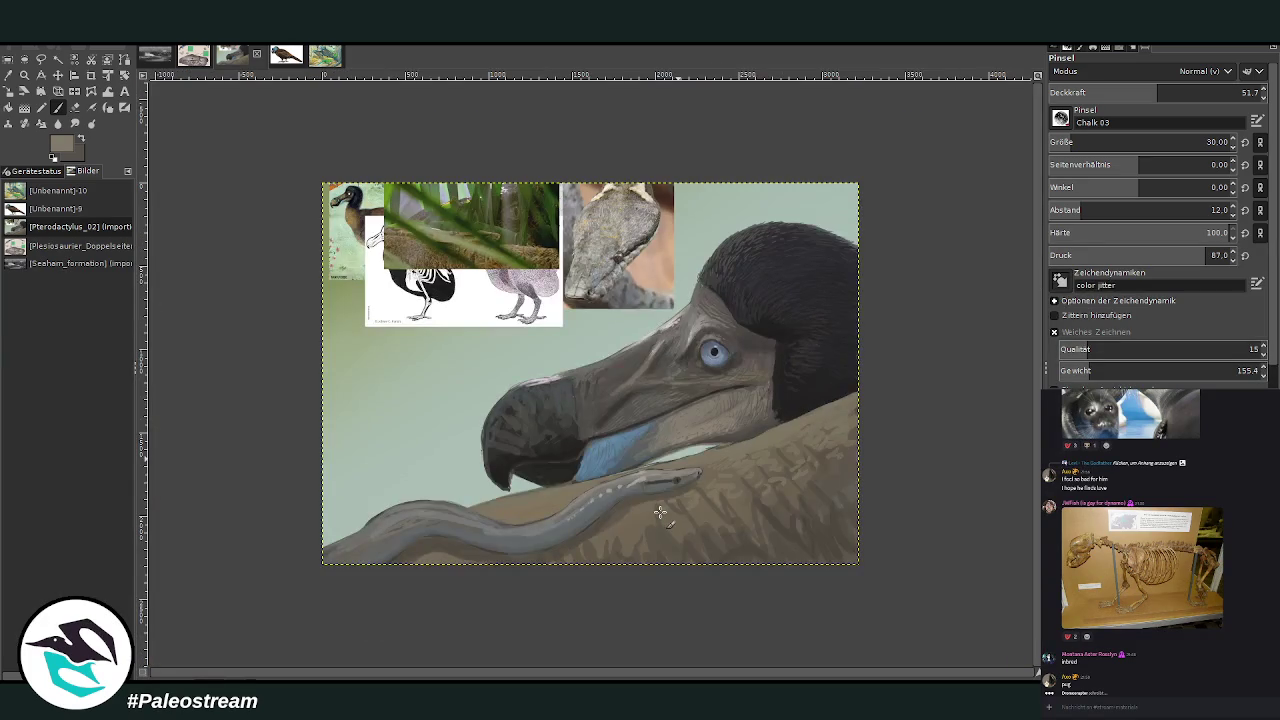
Zoom in on the head and paint hatching above the eye at opacity 75.4
click(25, 75)
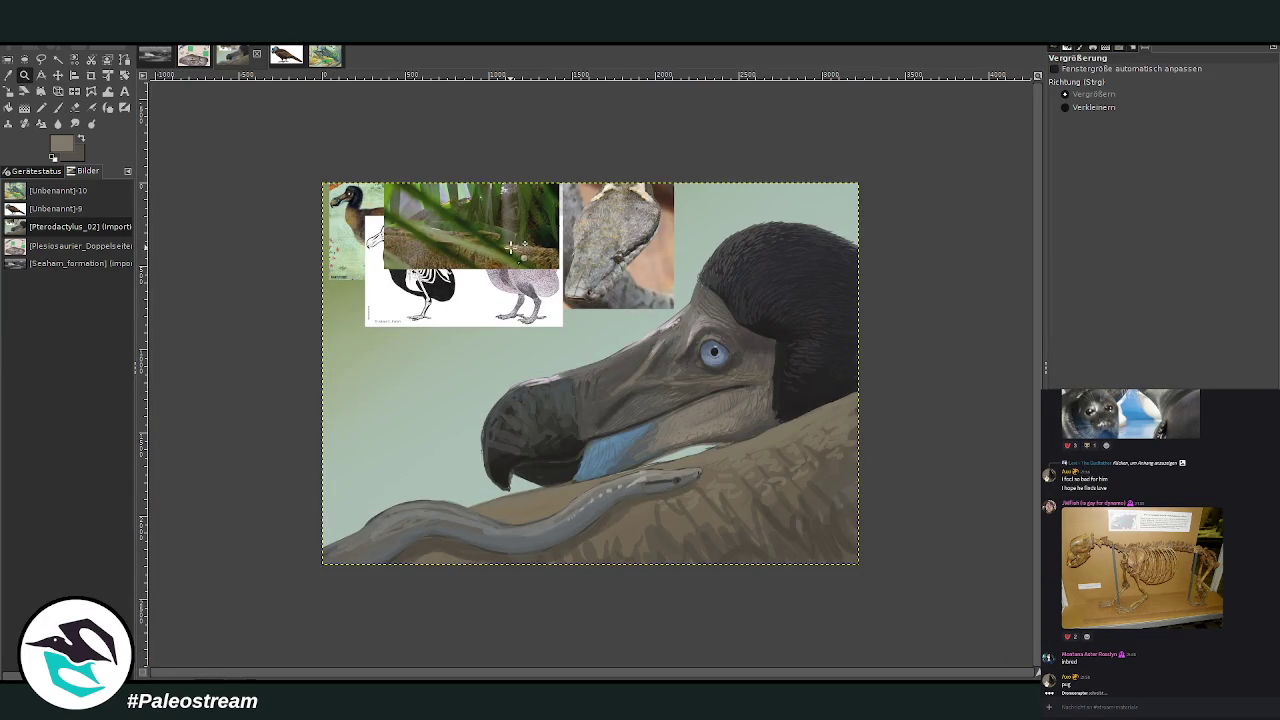
click(612, 349)
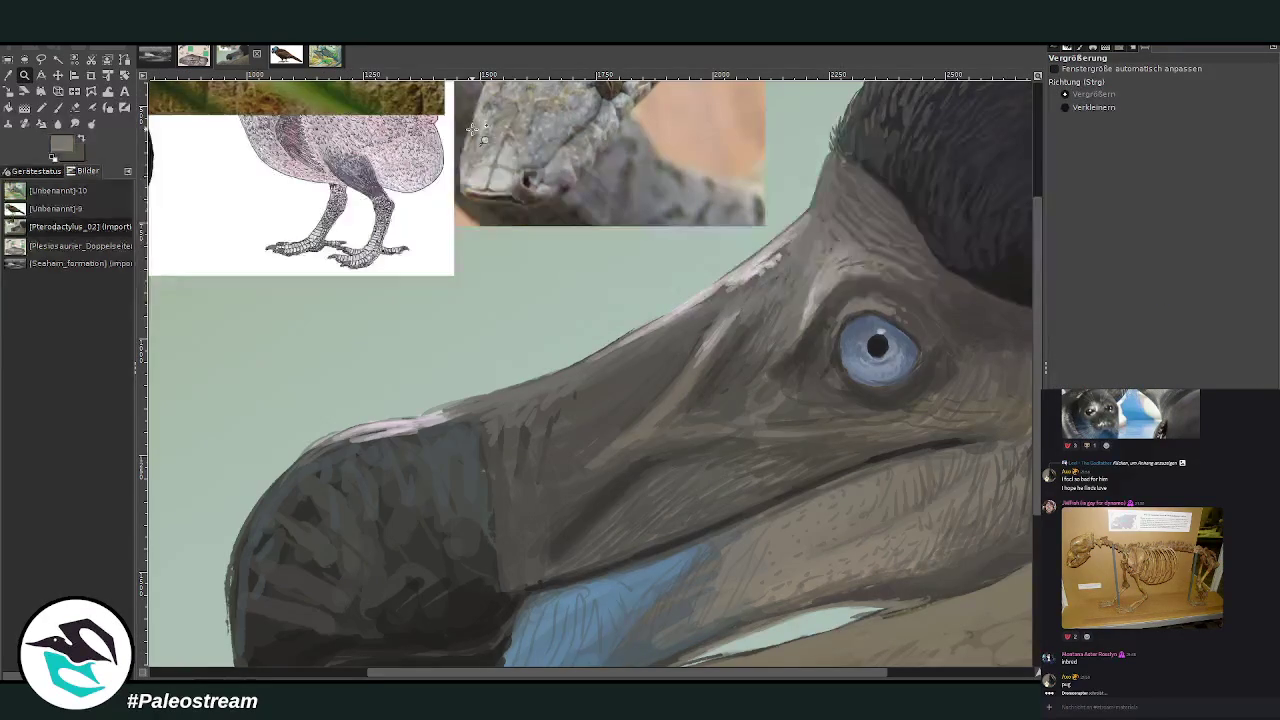
drag(477, 137, 857, 541)
key(shift+e)
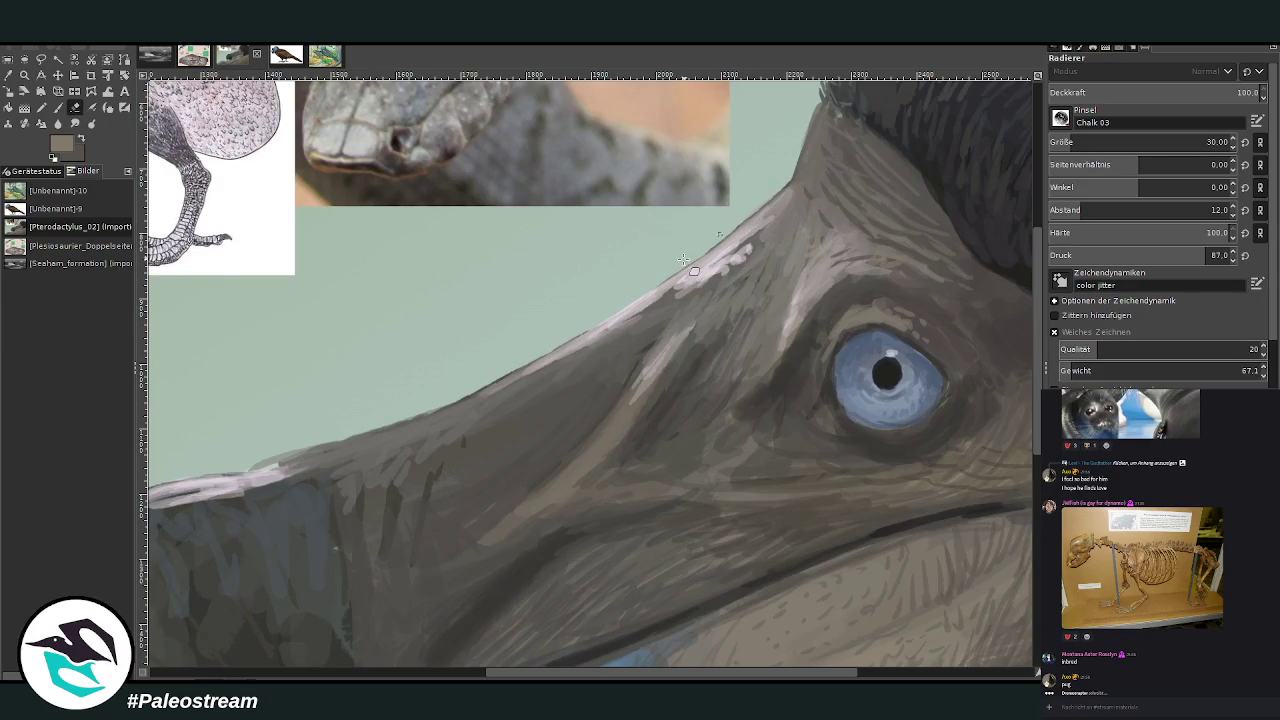
key(o)
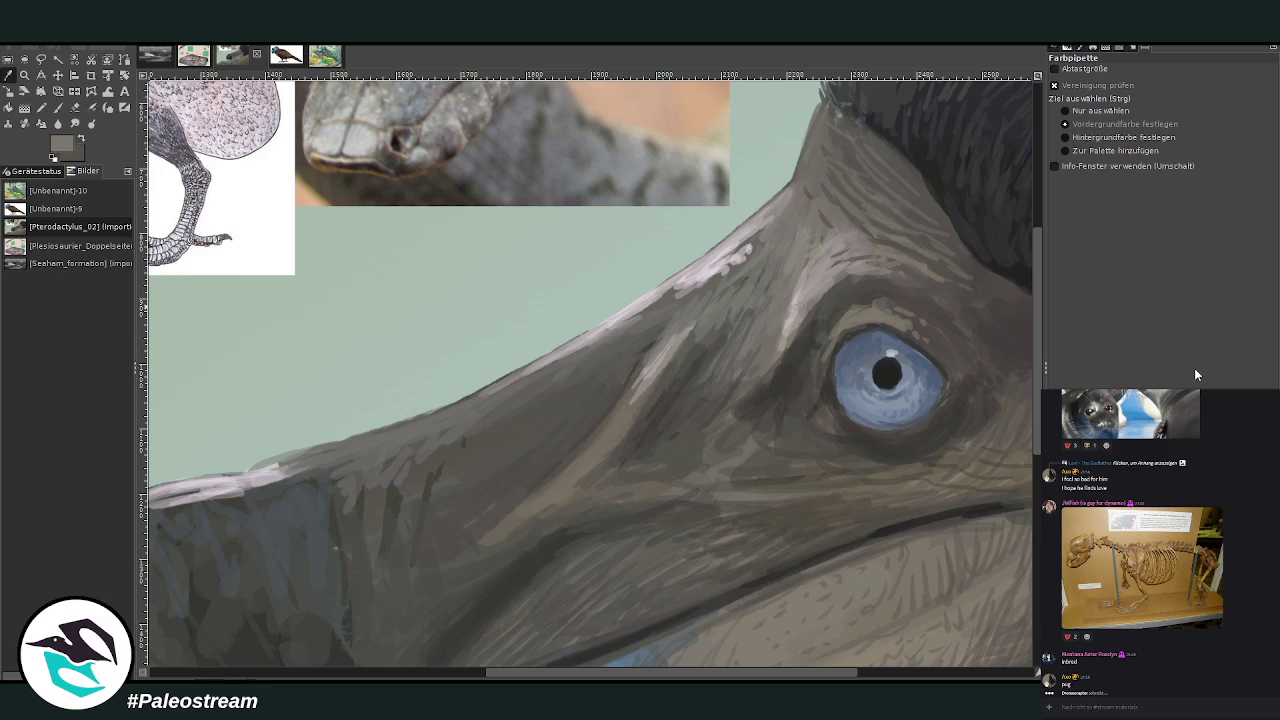
key(p)
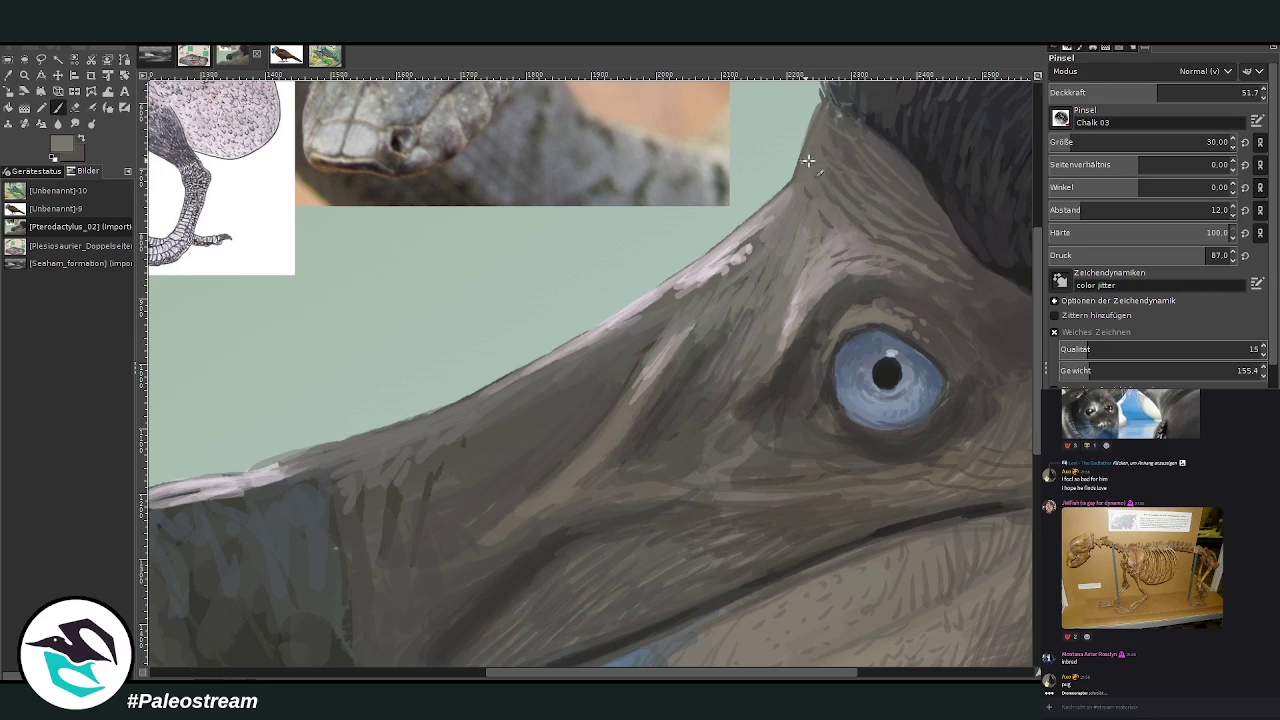
click(1210, 92)
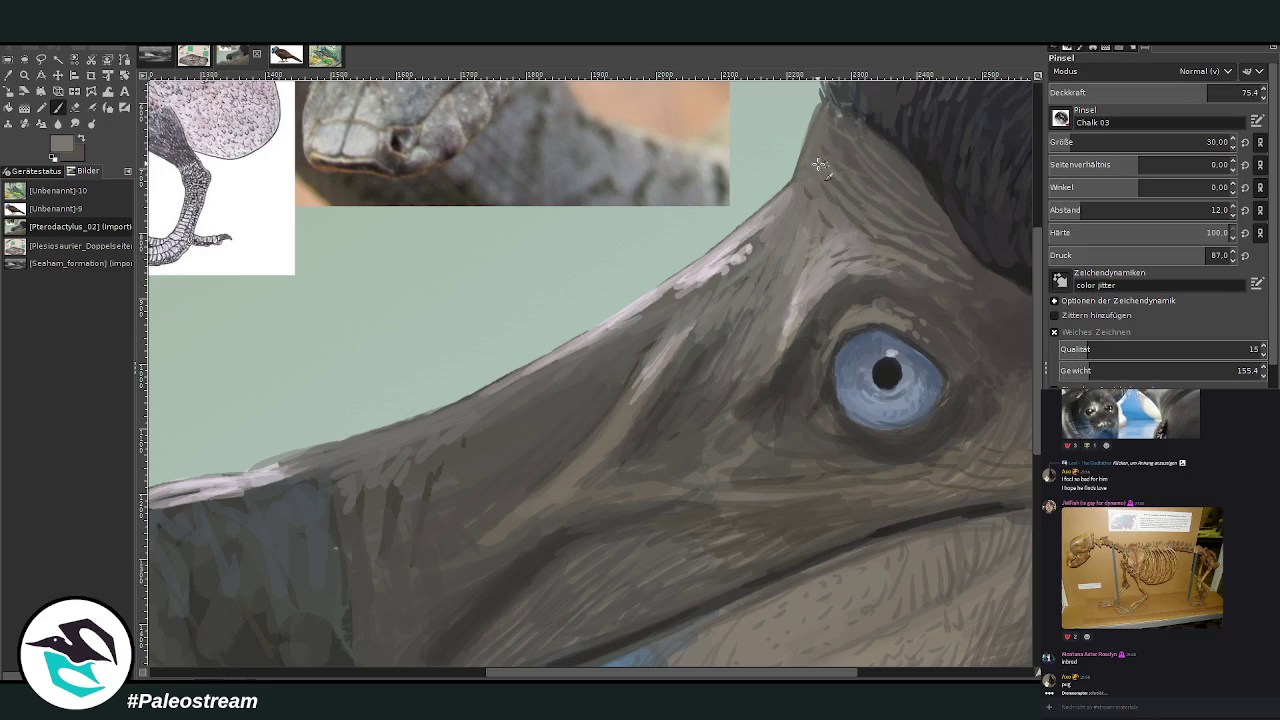
drag(823, 166, 828, 122)
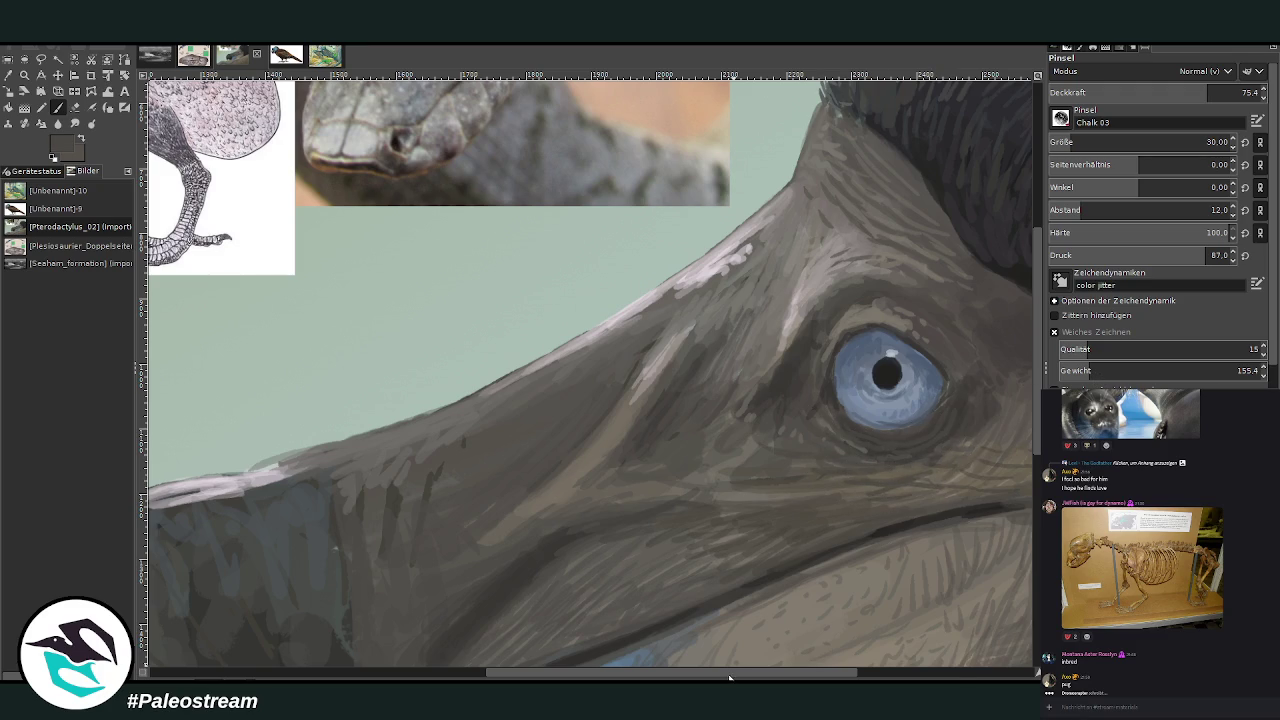
Darken the throat edge with a dark stroke
scroll(877, 317, right, 5)
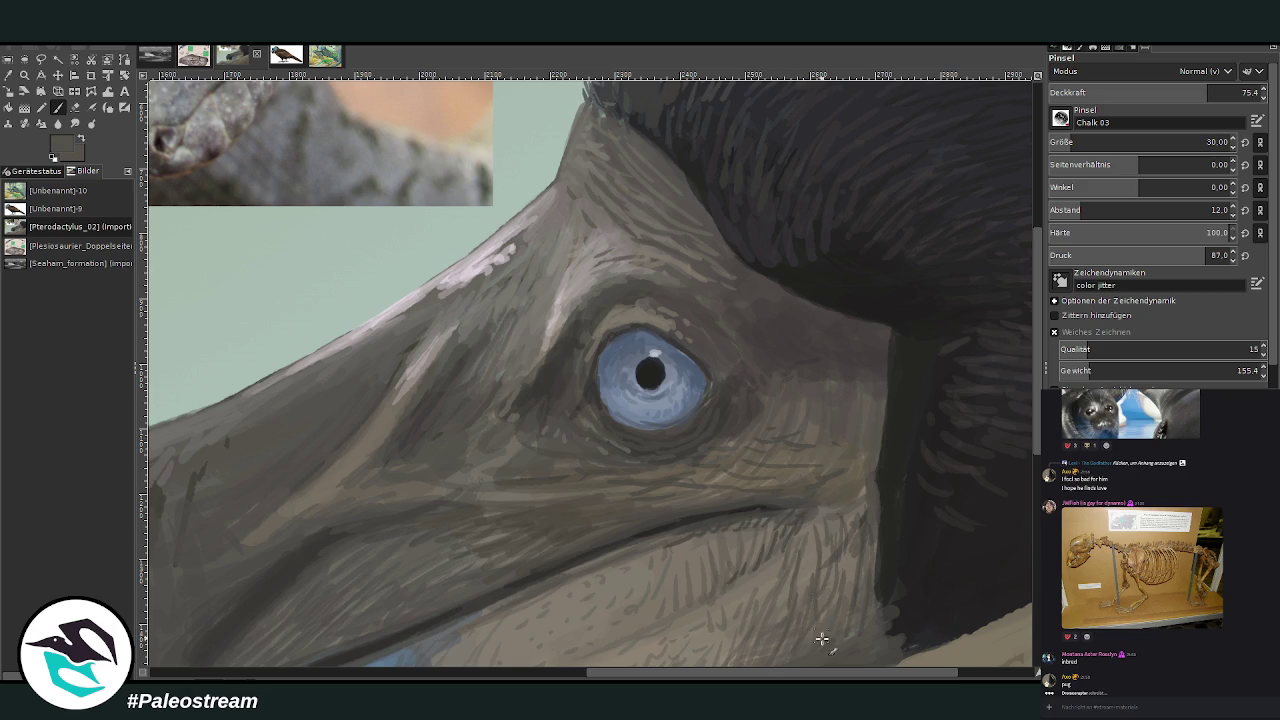
mouse_move(877, 594)
mouse_down()
mouse_move(895, 598)
mouse_move(880, 586)
mouse_move(882, 468)
mouse_up()
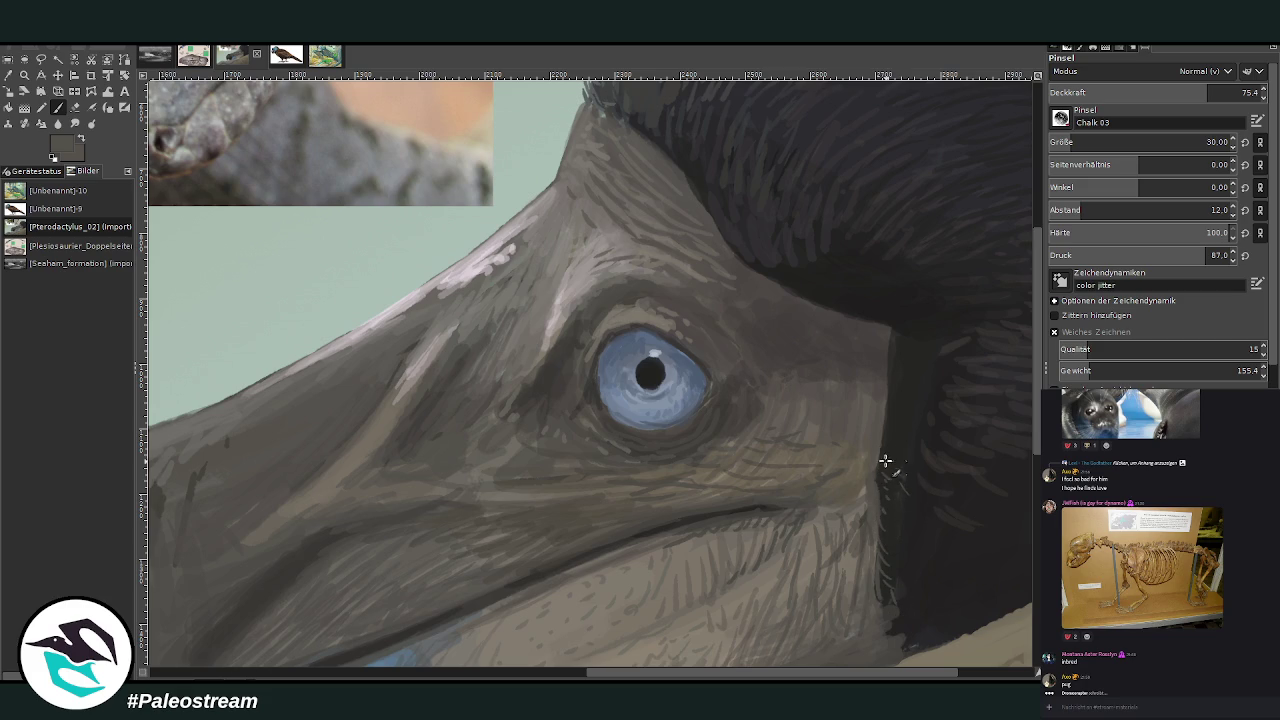
scroll(893, 122, up, 2)
scroll(808, 322, up, 2)
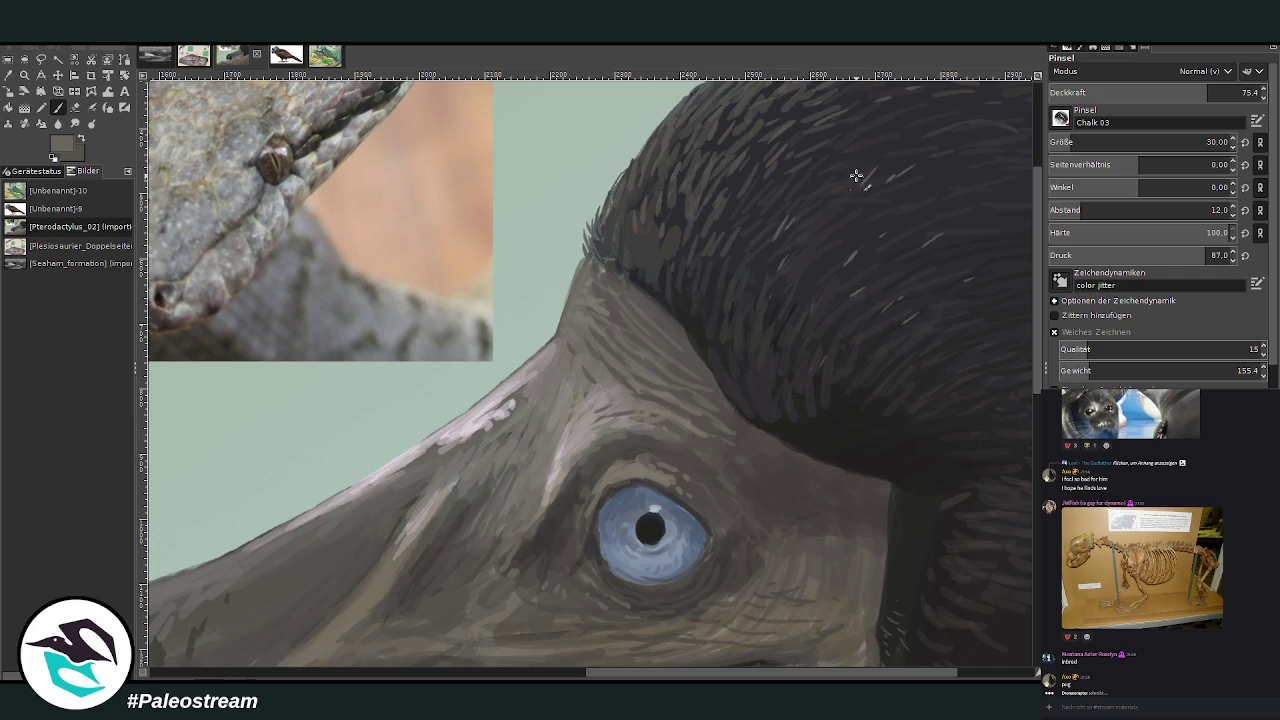
Fleck the dark crest with light grey strokes, then zoom in on the beak
scroll(972, 677, right, 2)
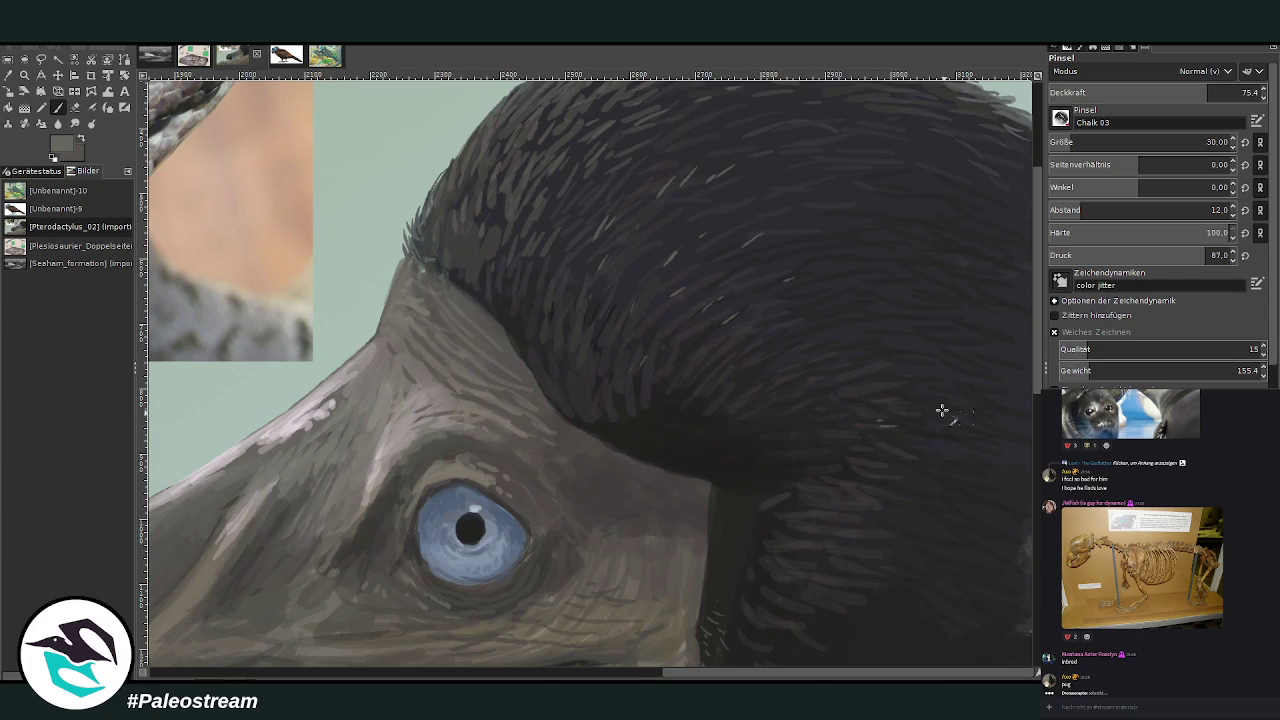
drag(994, 289, 972, 290)
drag(888, 220, 860, 224)
scroll(754, 224, down, 2)
scroll(754, 224, down, 1)
scroll(754, 224, down, 1)
key(z)
drag(472, 340, 615, 502)
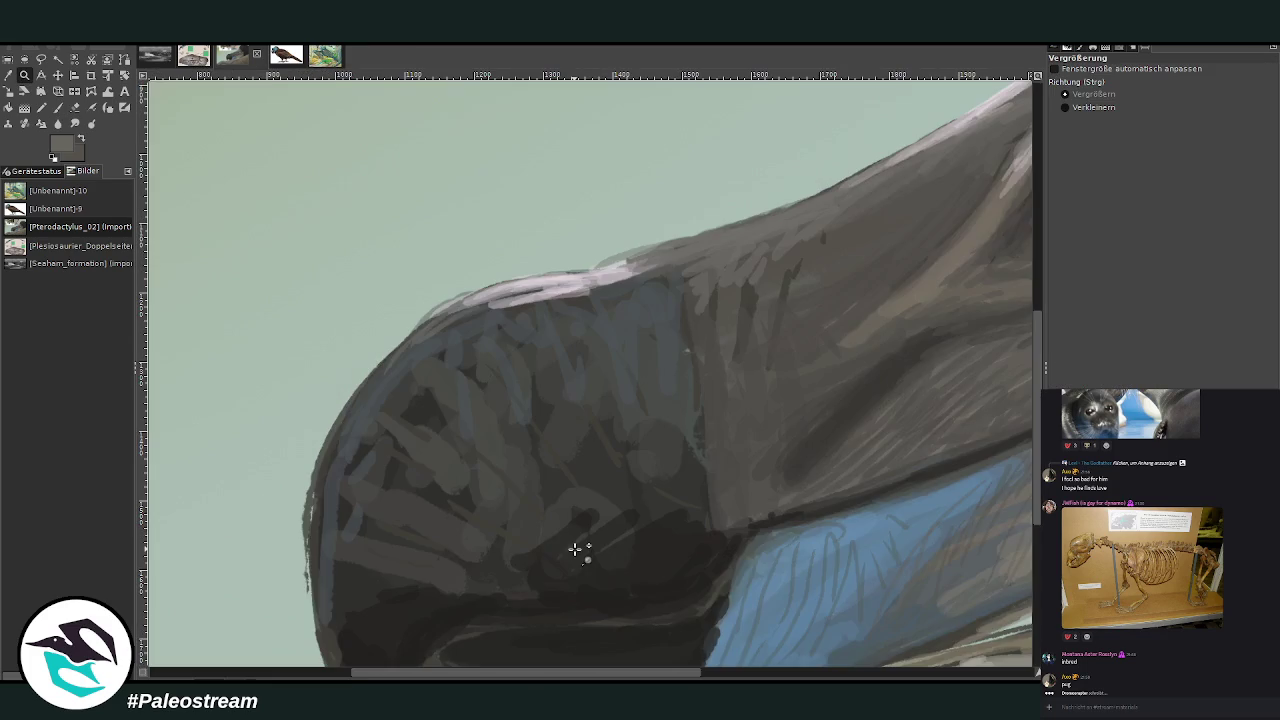
Sample the beak's light grey and paint faint highlights along its upper edge at 41.6 opacity
key(o)
click(510, 296)
key(p)
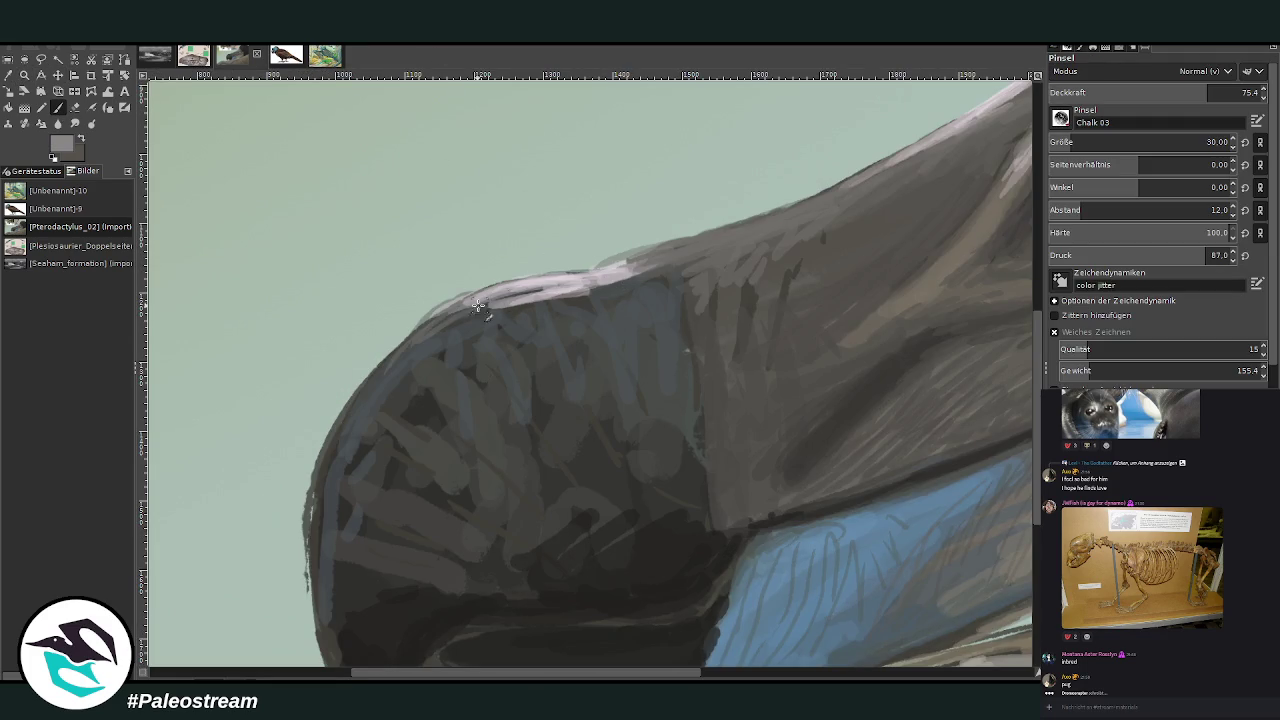
drag(402, 336, 581, 269)
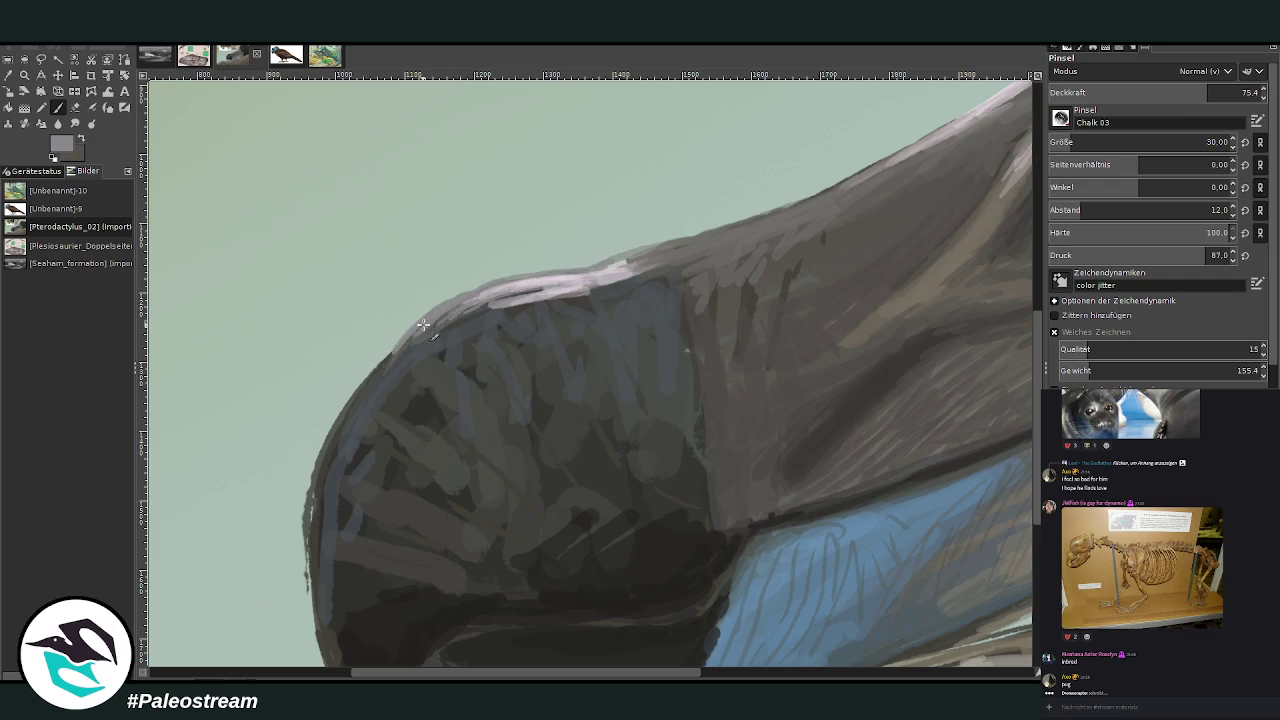
drag(506, 307, 531, 304)
click(1136, 92)
drag(598, 292, 649, 285)
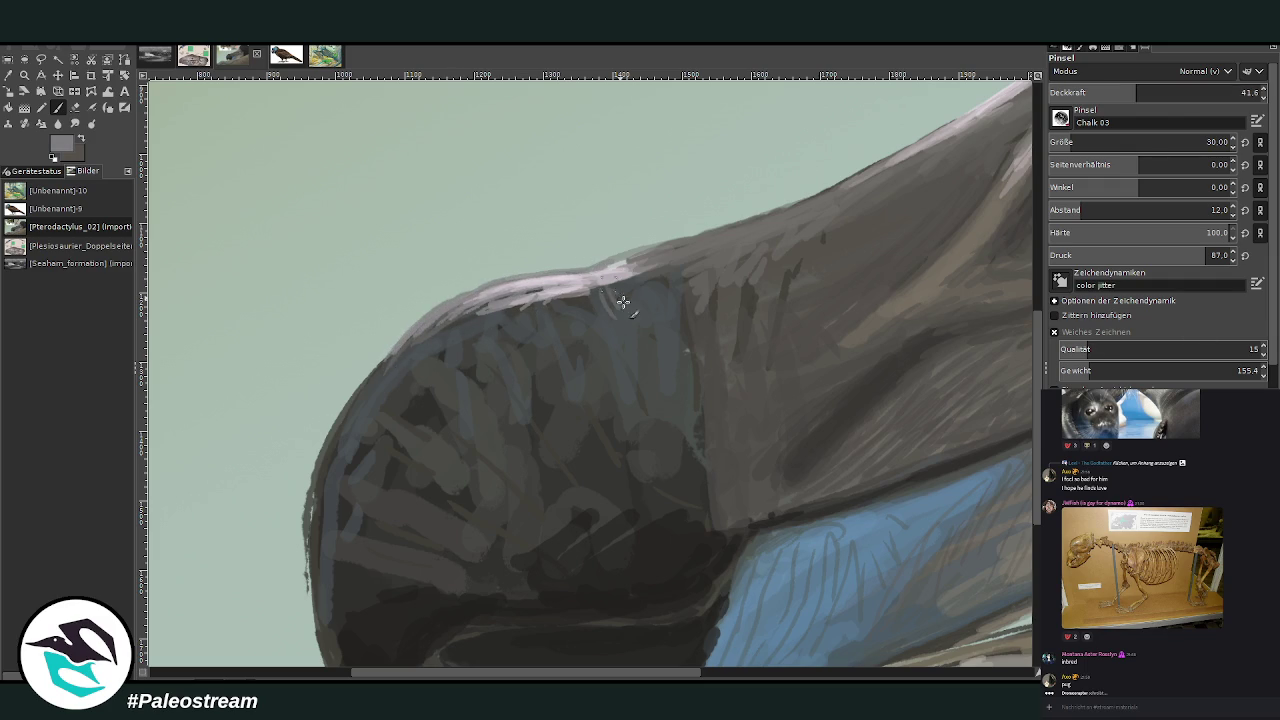
With a size-78 brush at low opacity, lay lighter grey chalk strokes across the dark beak
ctrl+click(524, 312)
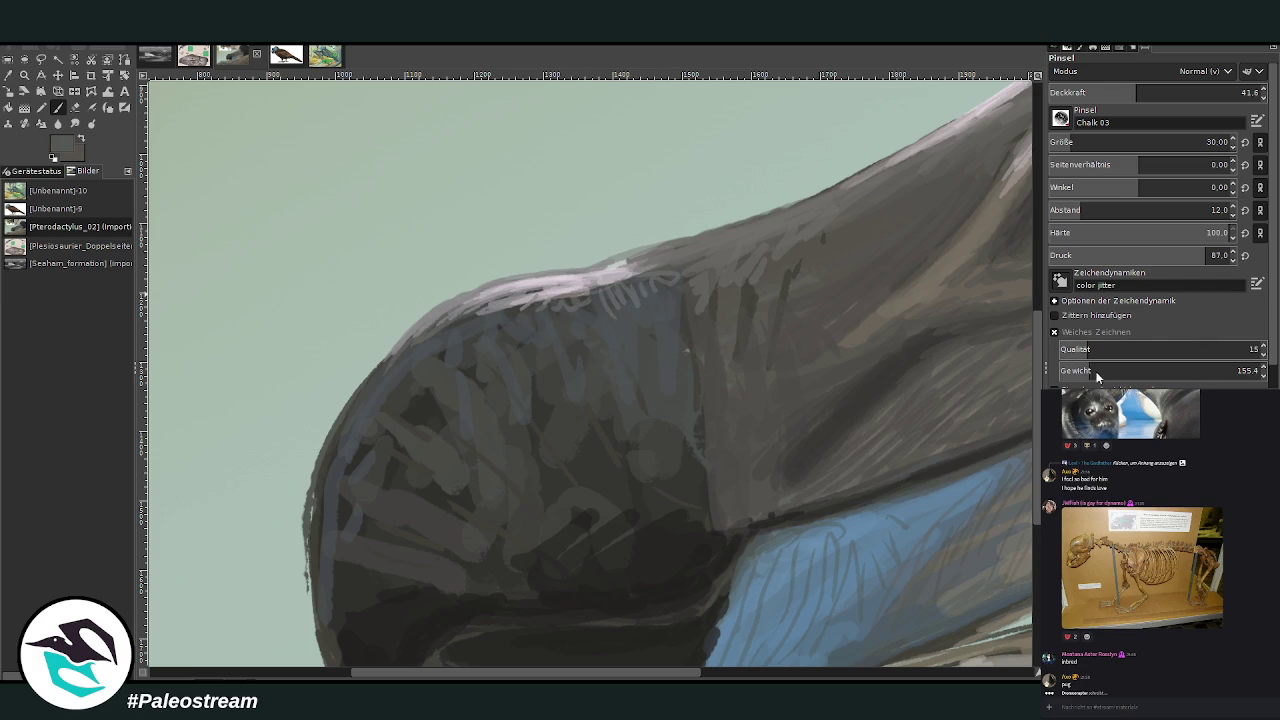
drag(1082, 141, 1088, 141)
drag(1138, 92, 1120, 92)
drag(1085, 141, 1110, 141)
drag(1130, 92, 1113, 92)
mouse_move(647, 522)
mouse_down()
mouse_move(586, 528)
mouse_move(600, 471)
mouse_move(586, 520)
mouse_move(545, 500)
mouse_up()
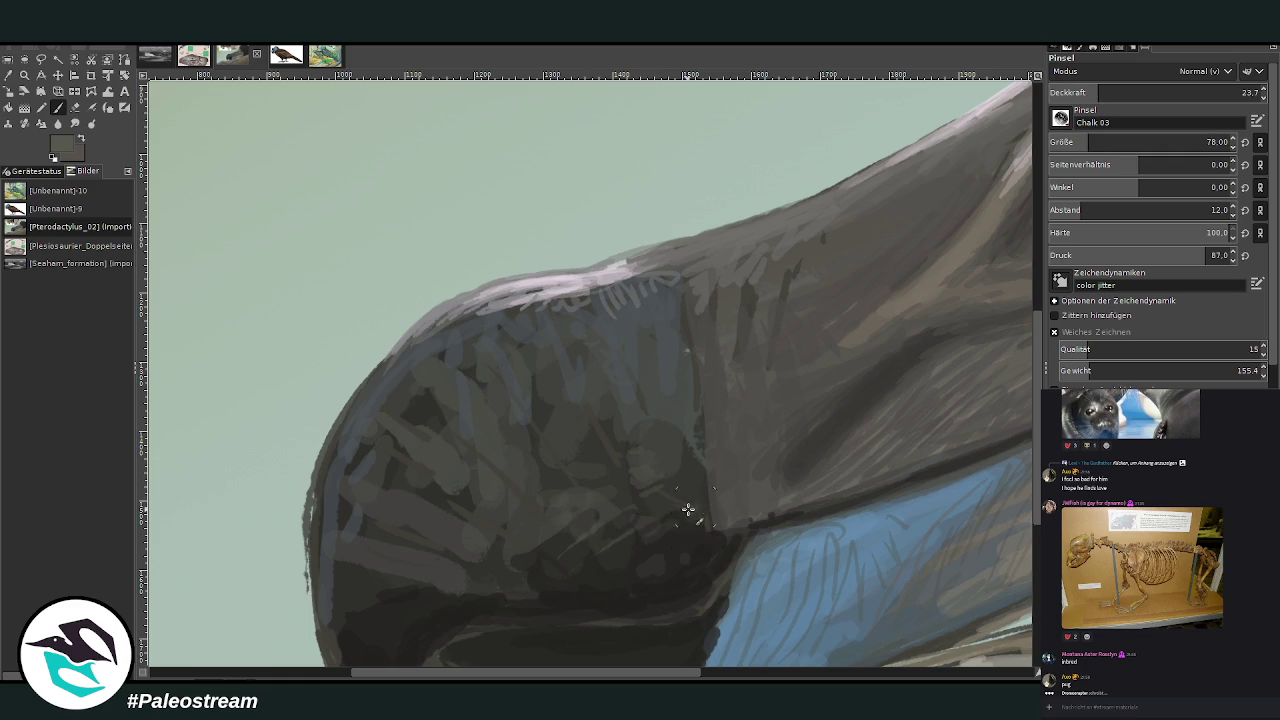
click(1126, 92)
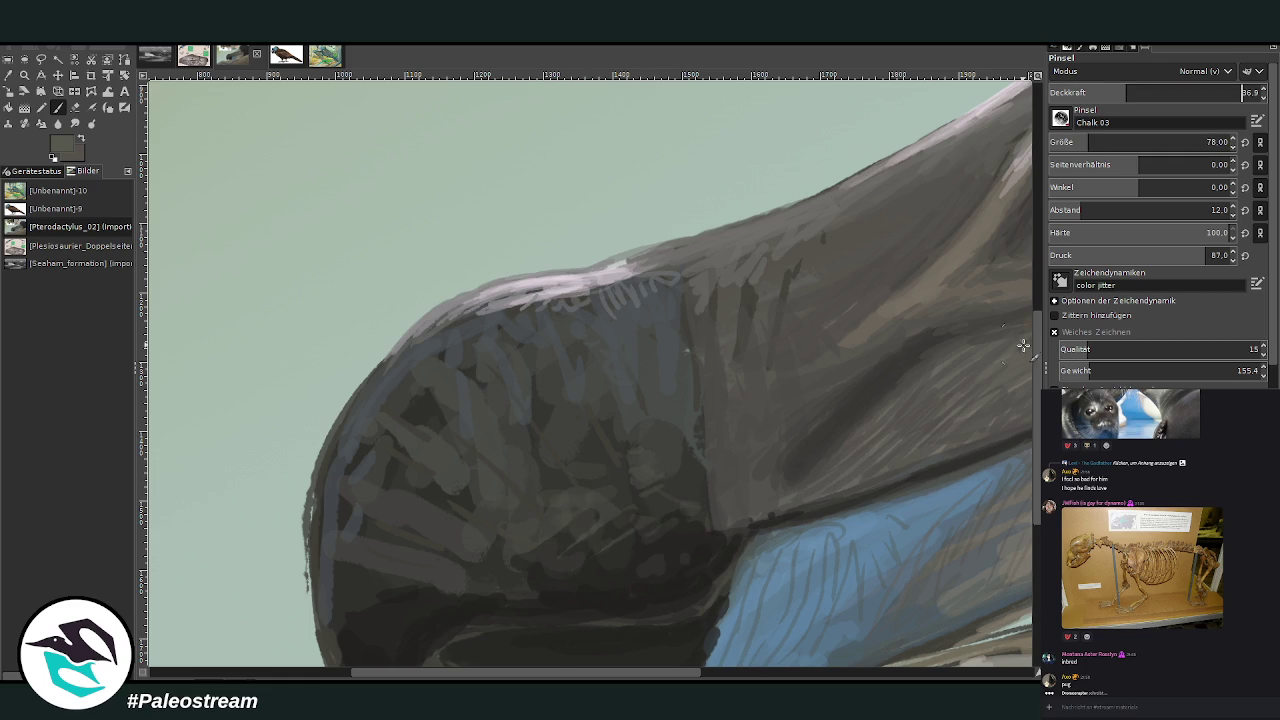
scroll(900, 355, down, 1)
mouse_move(599, 425)
mouse_down()
mouse_move(457, 500)
mouse_move(390, 559)
mouse_up()
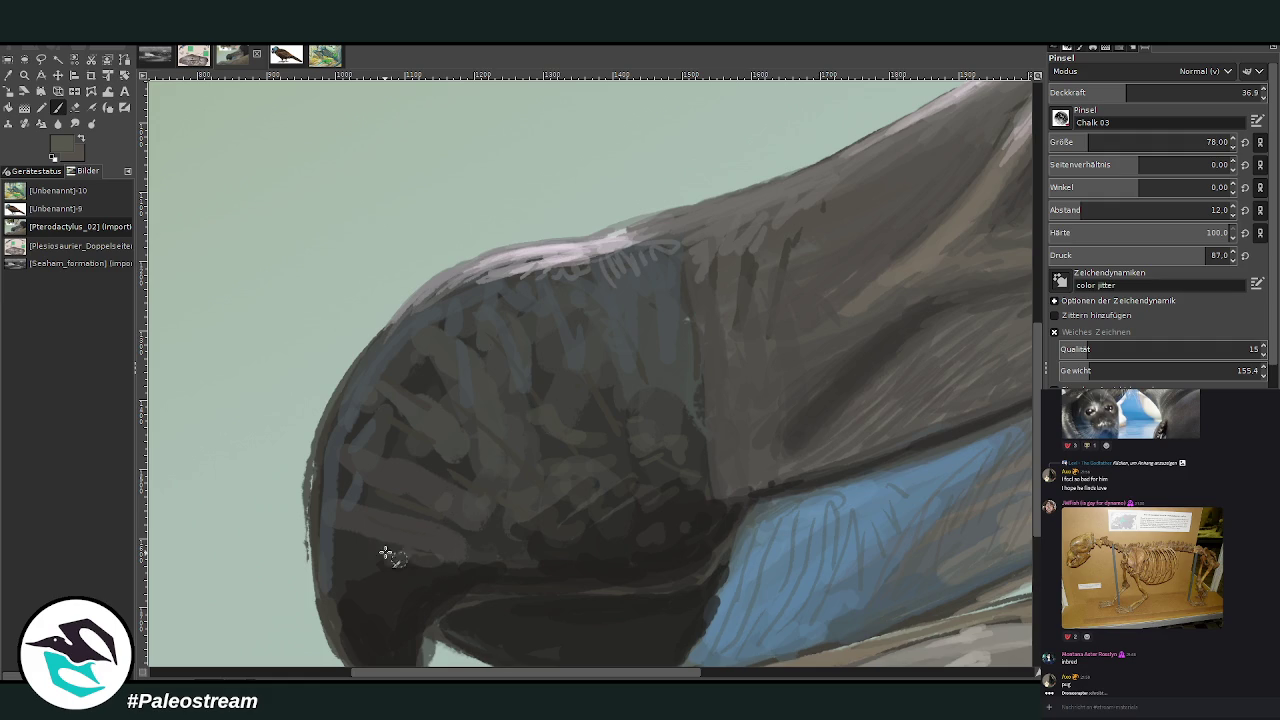
Sample a darker beak colour and repaint the beak's lower-left outline darker and smoother
click(8, 75)
click(595, 535)
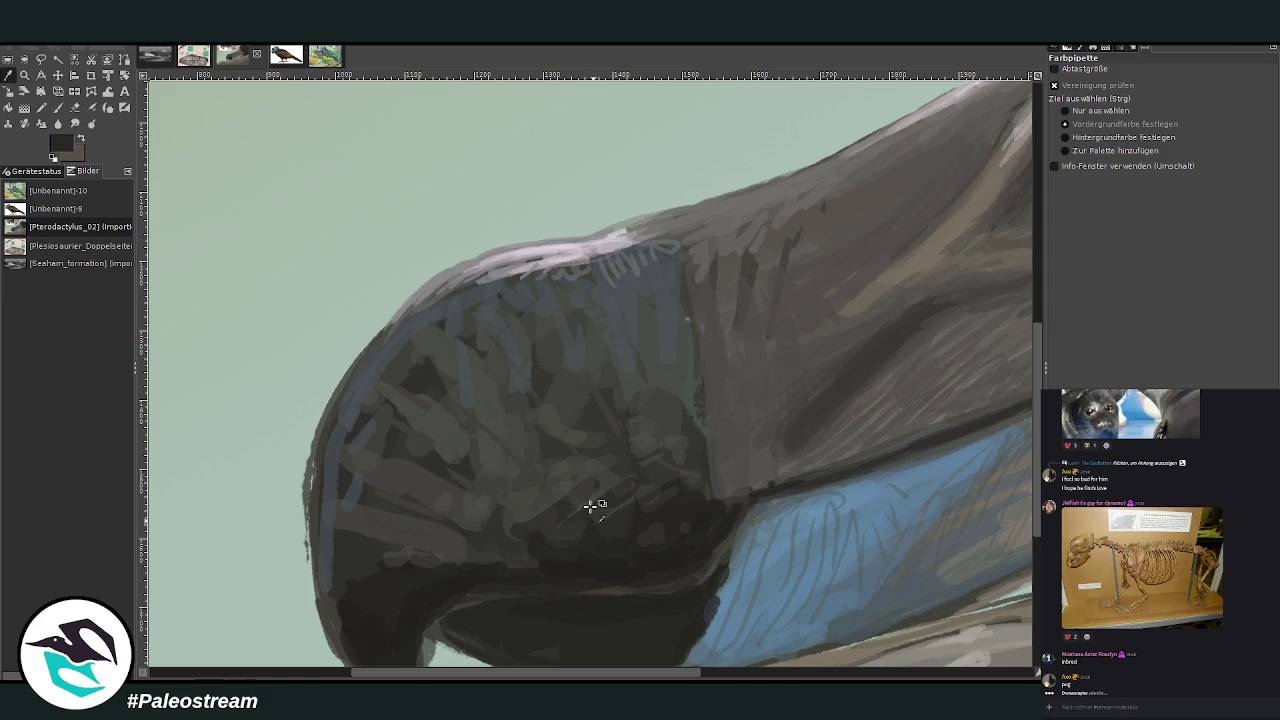
click(58, 109)
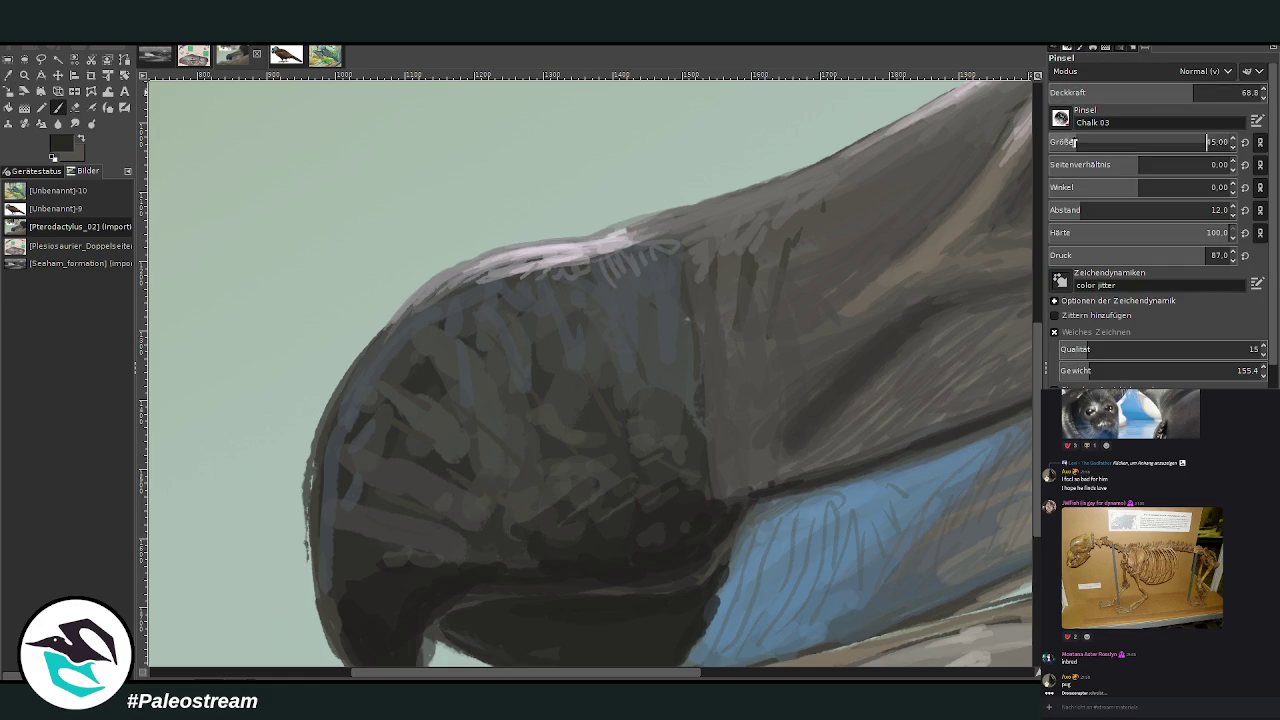
scroll(1038, 375, down, 1)
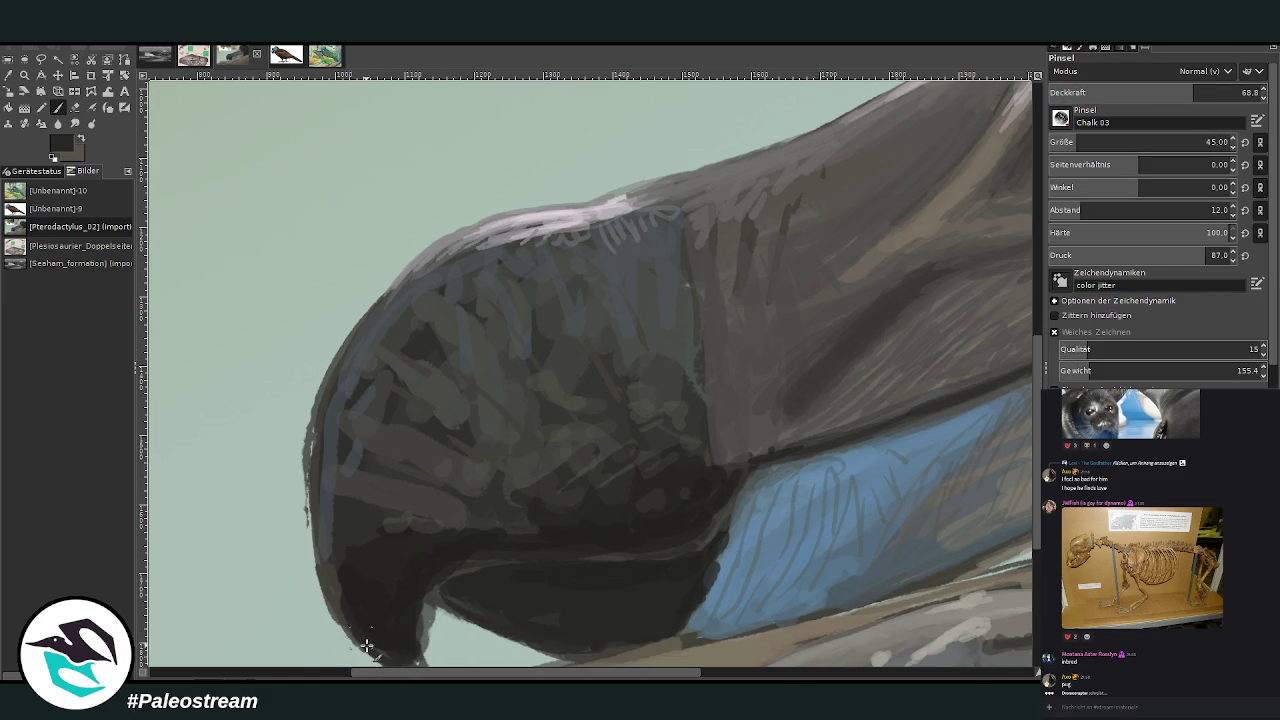
mouse_move(337, 612)
mouse_down()
mouse_move(310, 461)
mouse_move(334, 380)
mouse_move(317, 446)
mouse_move(334, 549)
mouse_move(446, 523)
mouse_up()
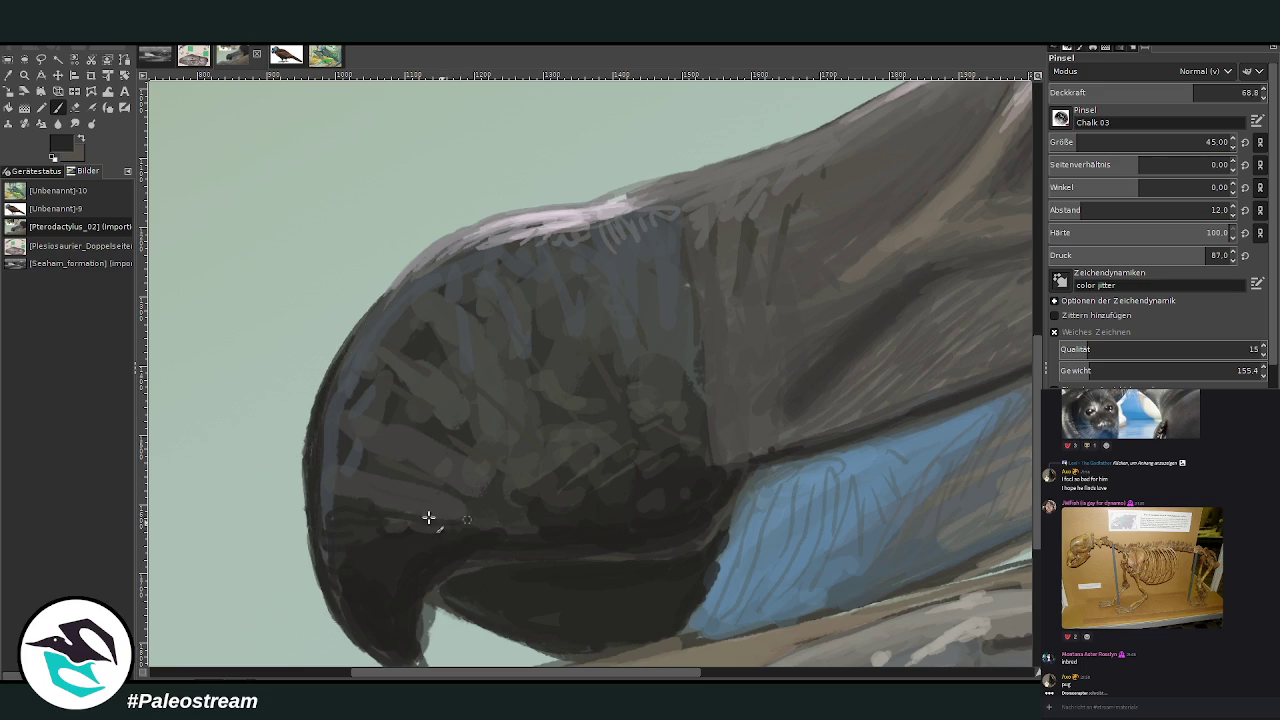
Paint thin dark zig-zag texture across the beak with a smaller brush
click(1075, 142)
mouse_move(547, 472)
mouse_down()
mouse_move(474, 434)
mouse_move(594, 463)
mouse_move(541, 425)
mouse_up()
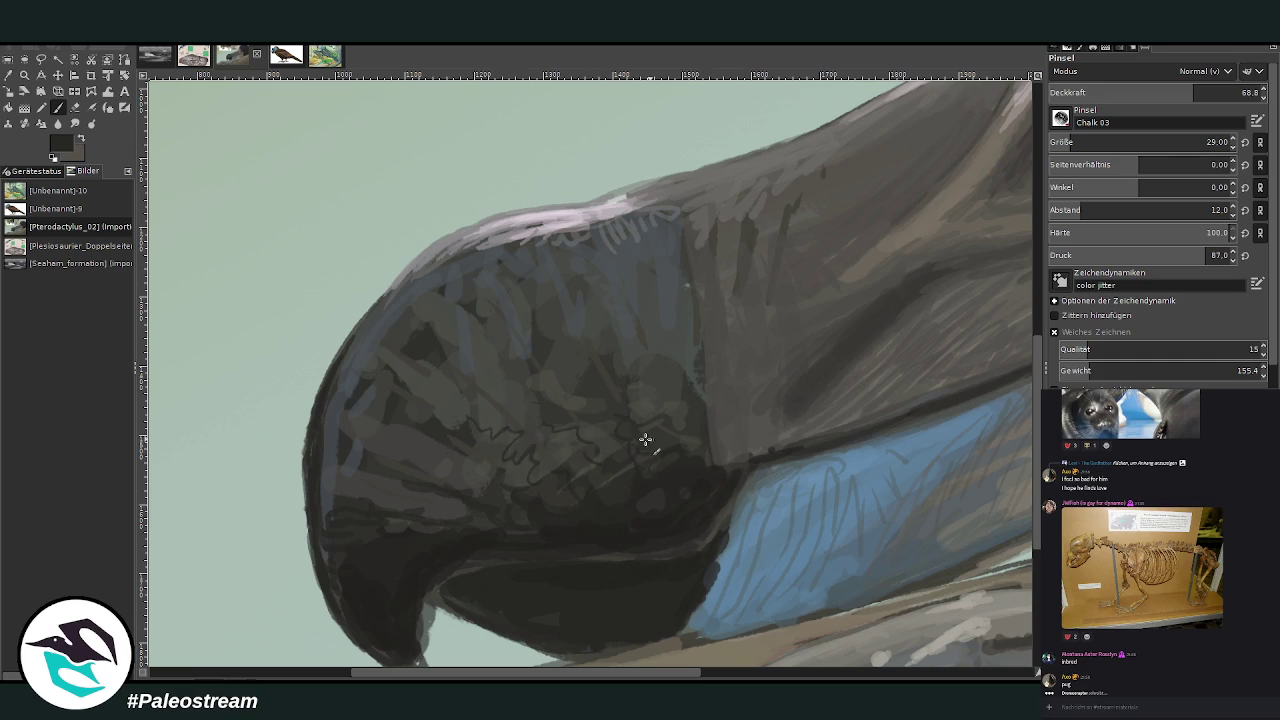
click(1157, 92)
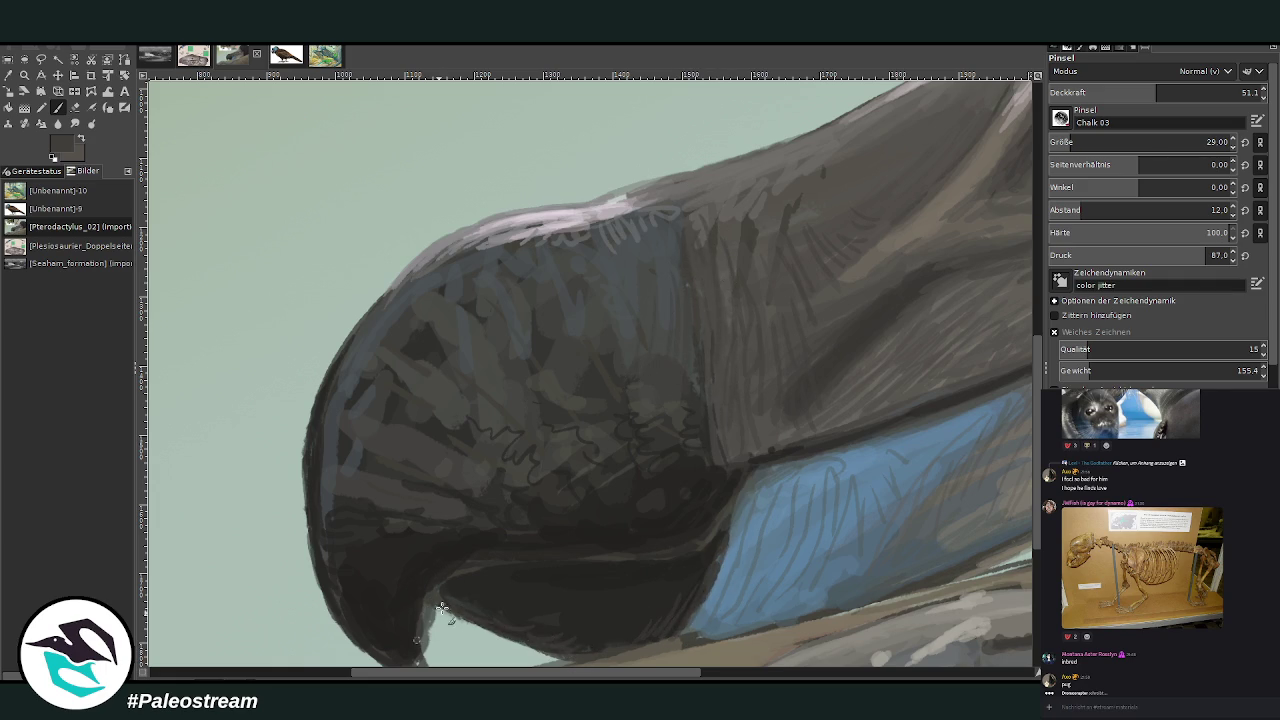
Darken the beak tip, smooth the hook's inner edge, then zoom out
scroll(1030, 483, down, 3)
click(1216, 92)
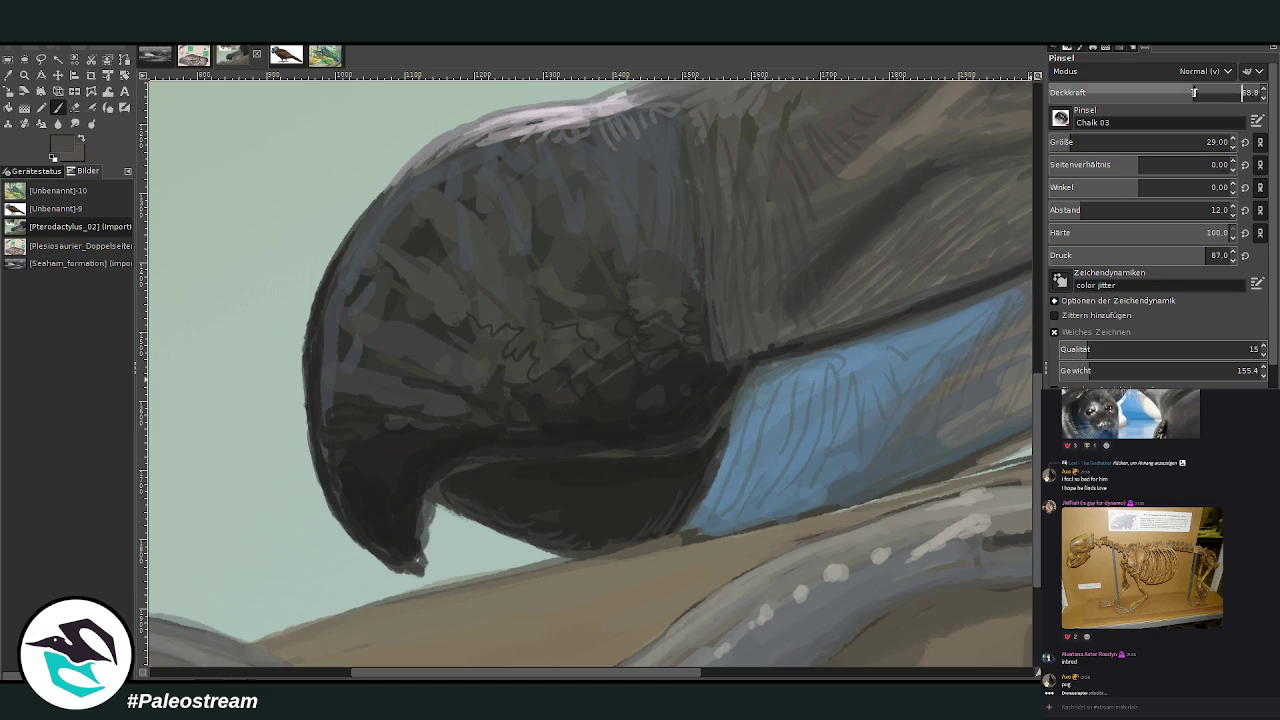
drag(417, 543, 400, 560)
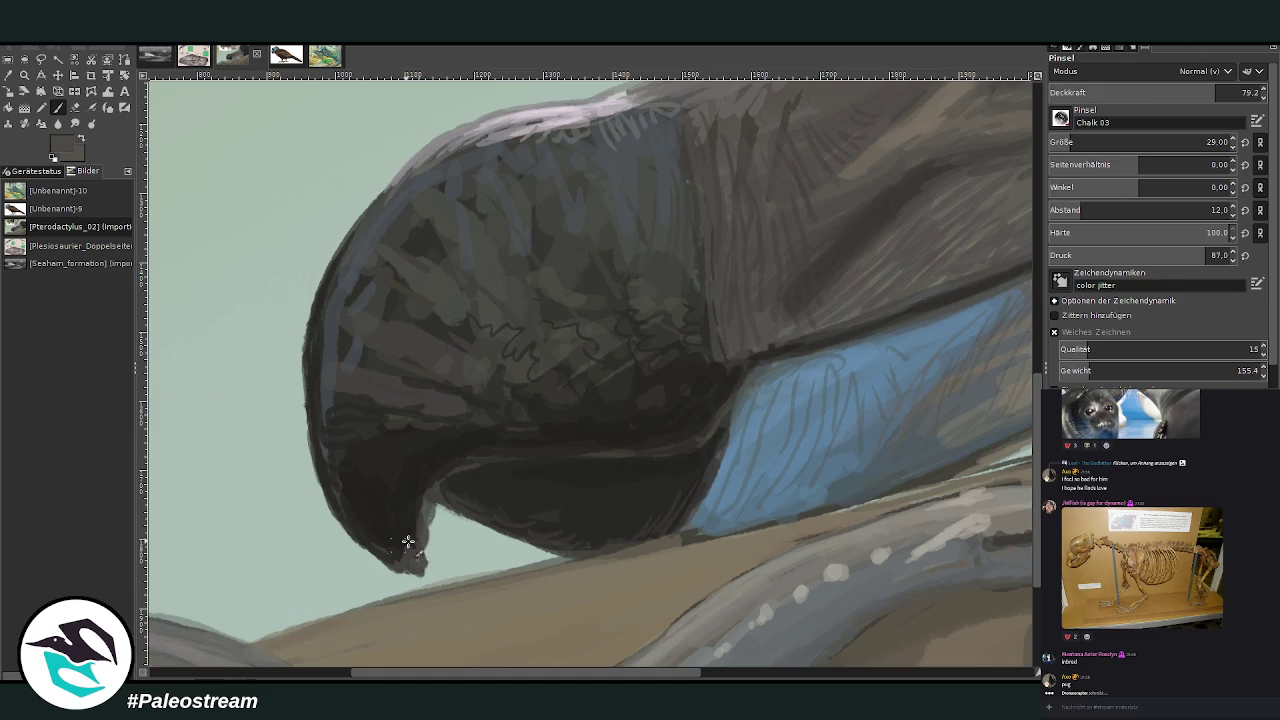
mouse_move(425, 505)
mouse_down()
mouse_move(423, 565)
mouse_move(396, 557)
mouse_move(400, 528)
mouse_up()
ctrl+click(868, 198)
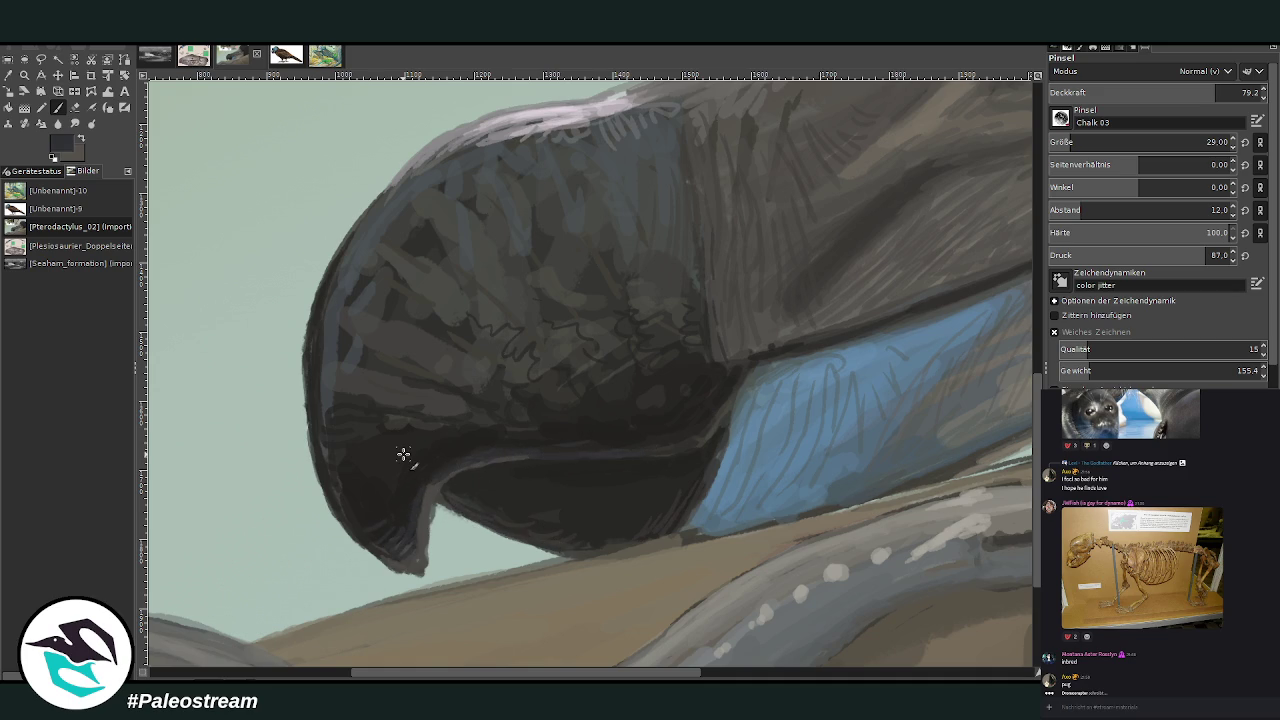
key(minus)
key(minus)
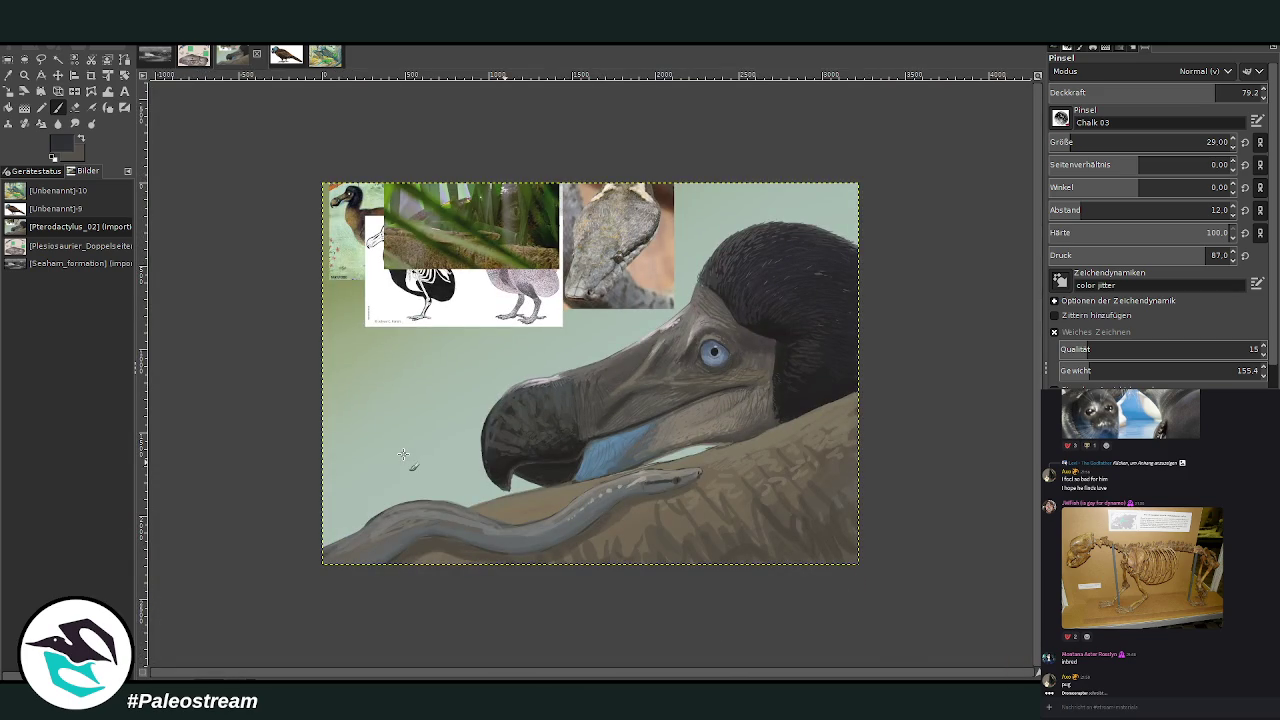
Zoom in on the dodo's beak and set up a light grey brush at size 13
click(24, 75)
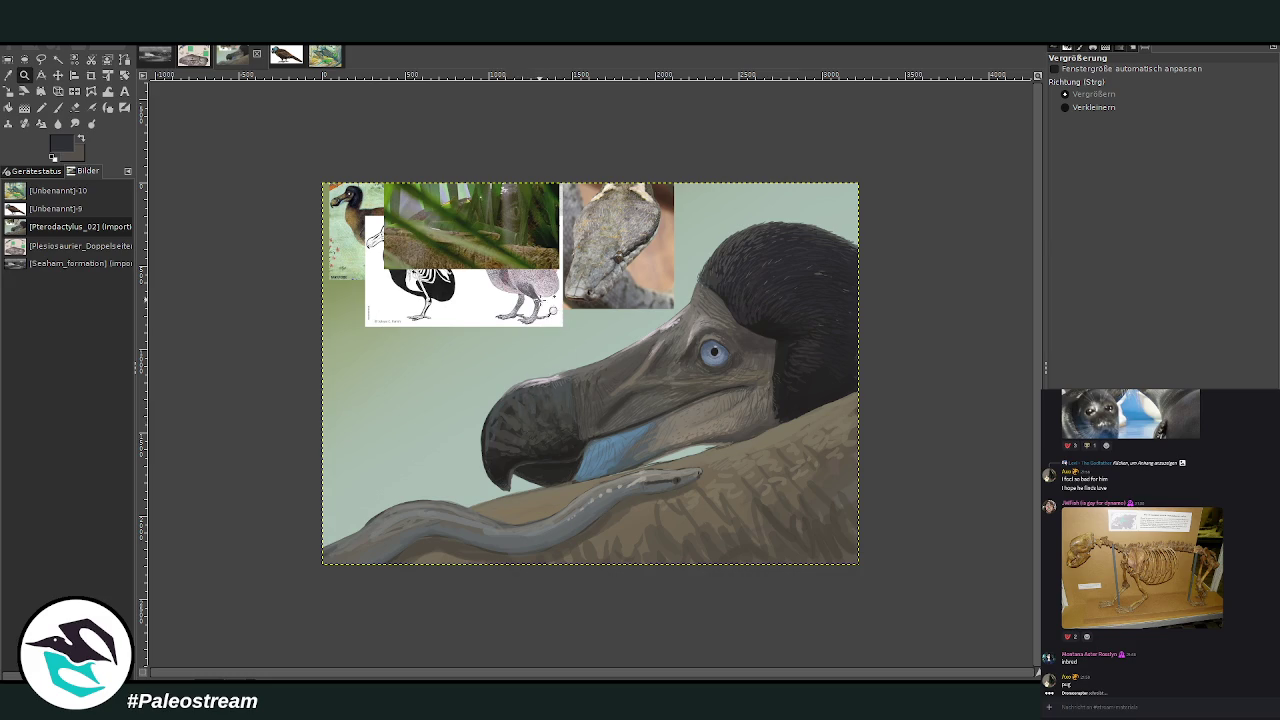
click(653, 405)
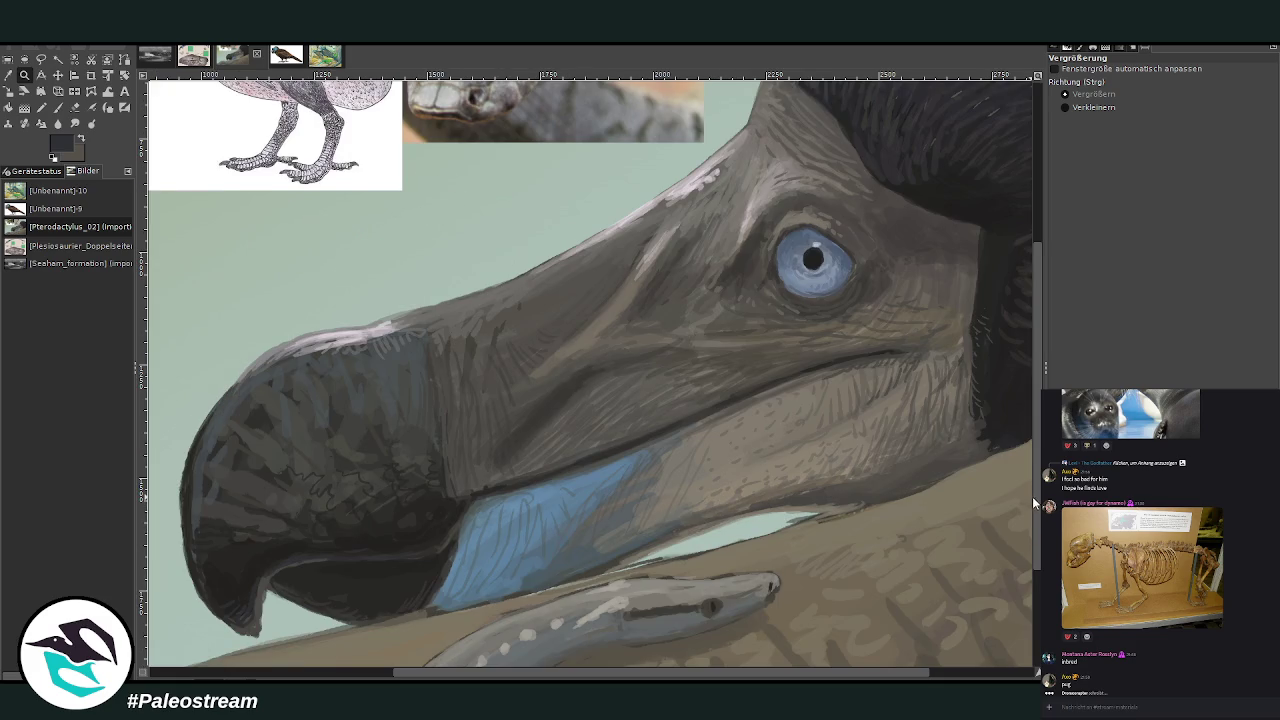
scroll(576, 258, up, 5)
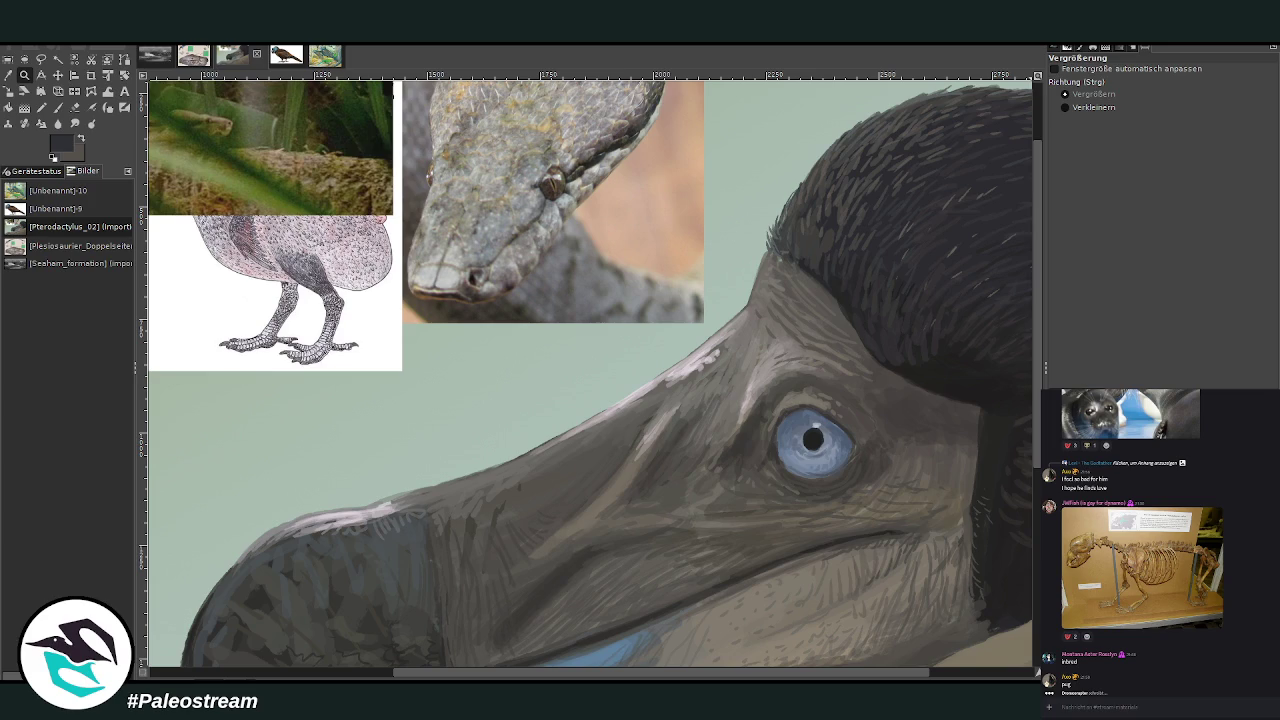
key(o)
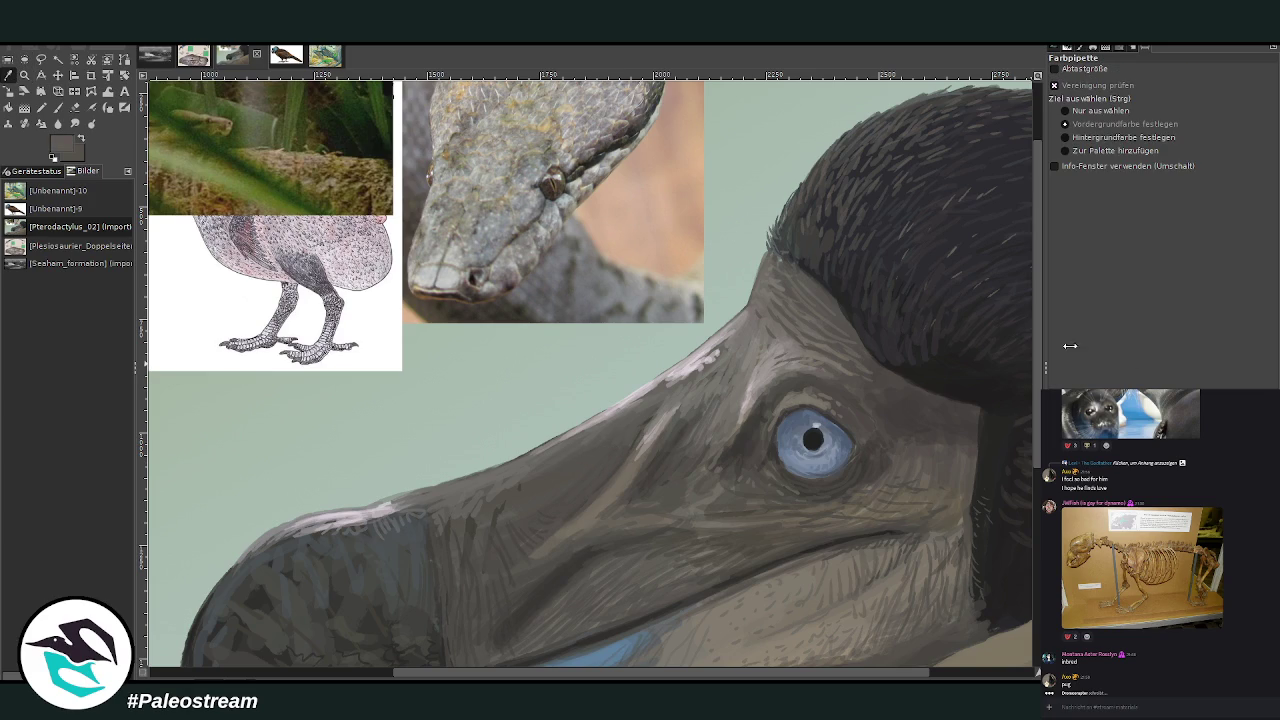
key(p)
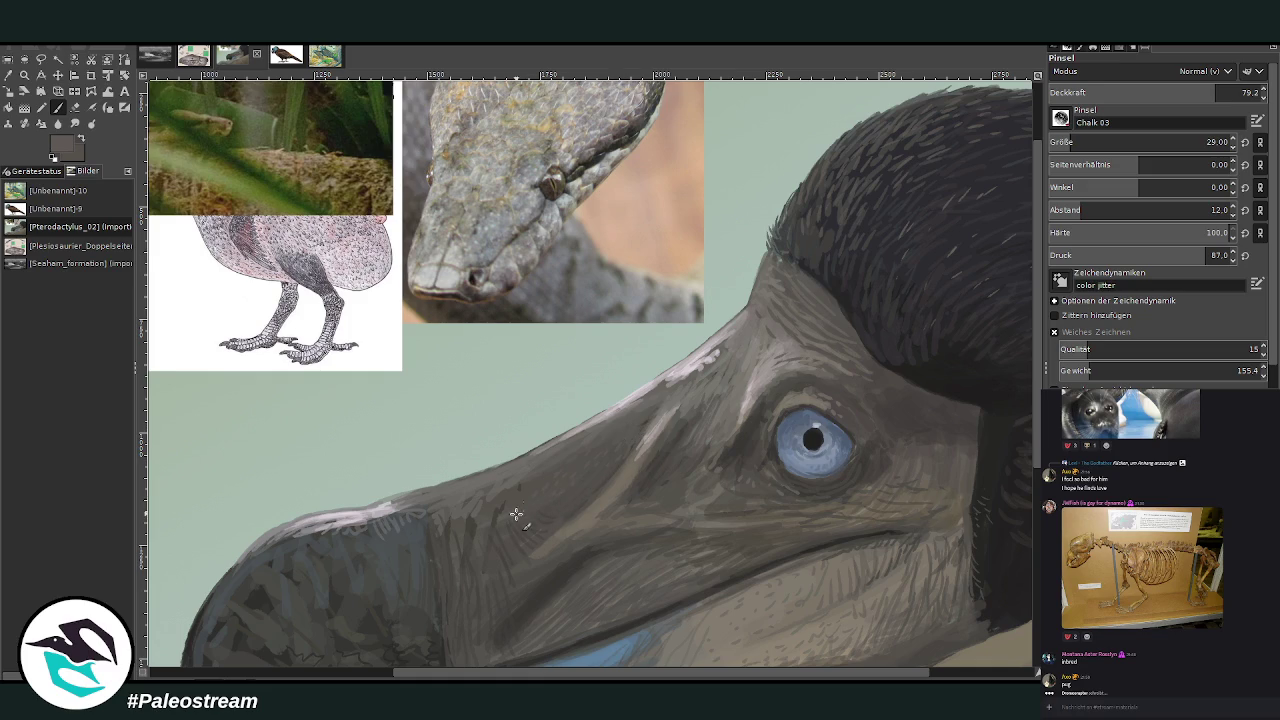
click(1215, 92)
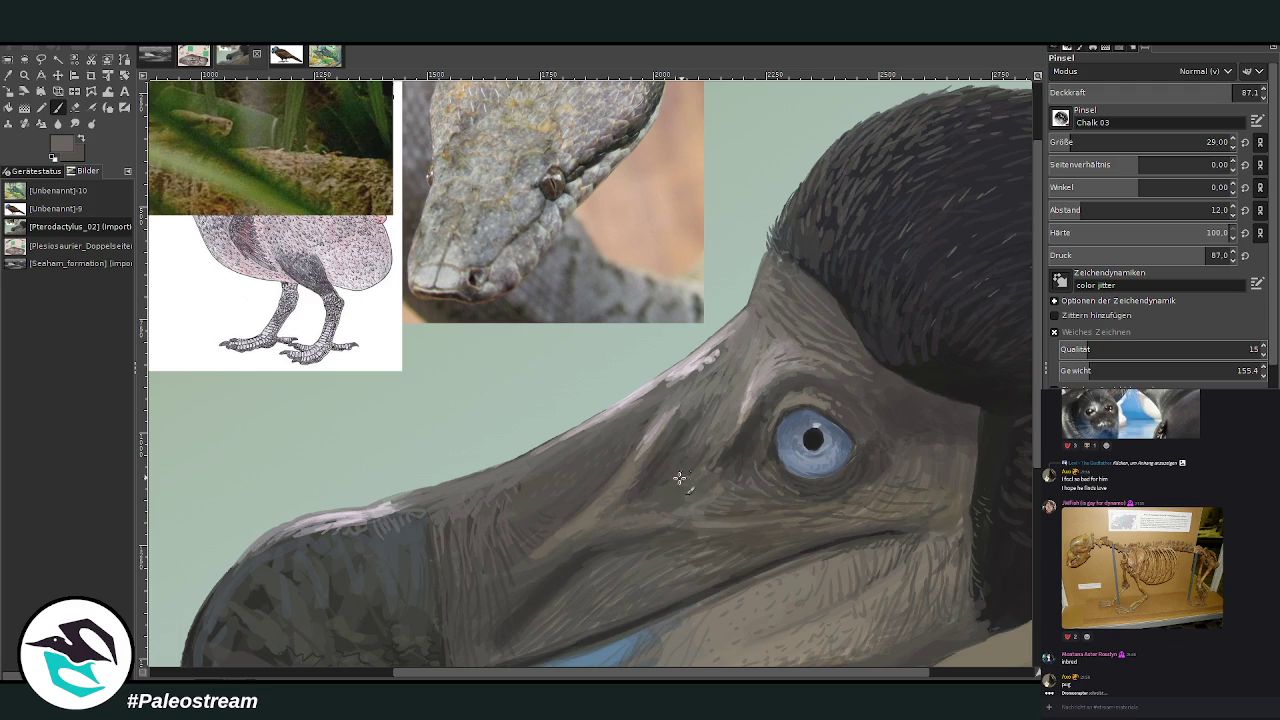
drag(1212, 93, 1190, 93)
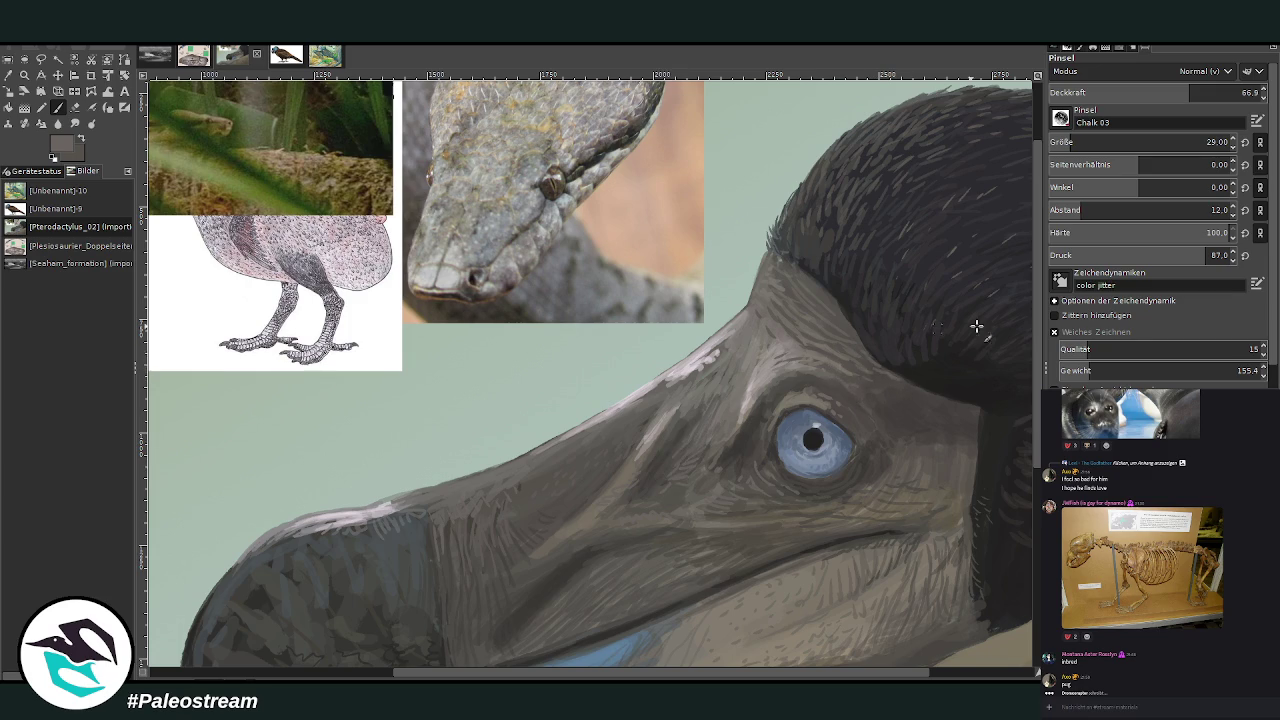
ctrl+click(937, 367)
drag(1189, 92, 1215, 92)
drag(1150, 142, 1074, 145)
scroll(1020, 330, up, 2)
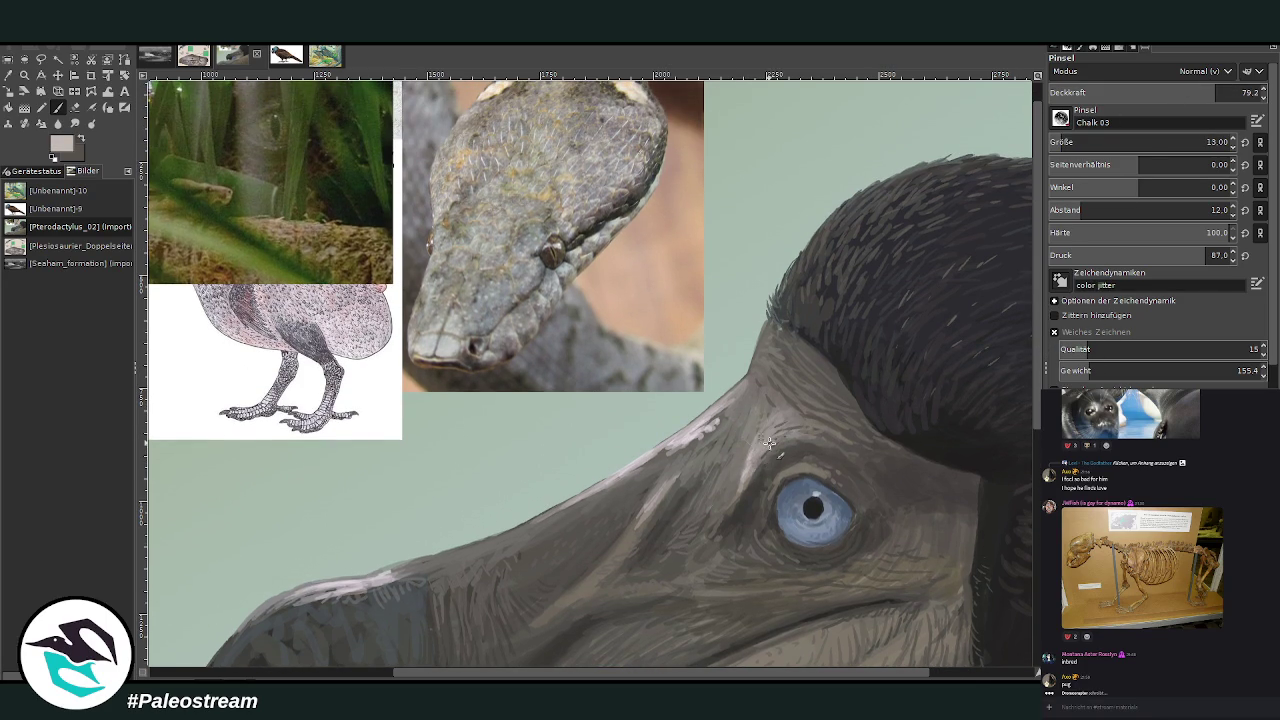
Paint pale highlights on the ridge above the eye and lashes on the upper eyelid, then zoom out
drag(728, 367, 758, 354)
drag(792, 458, 811, 466)
scroll(880, 433, down, 2)
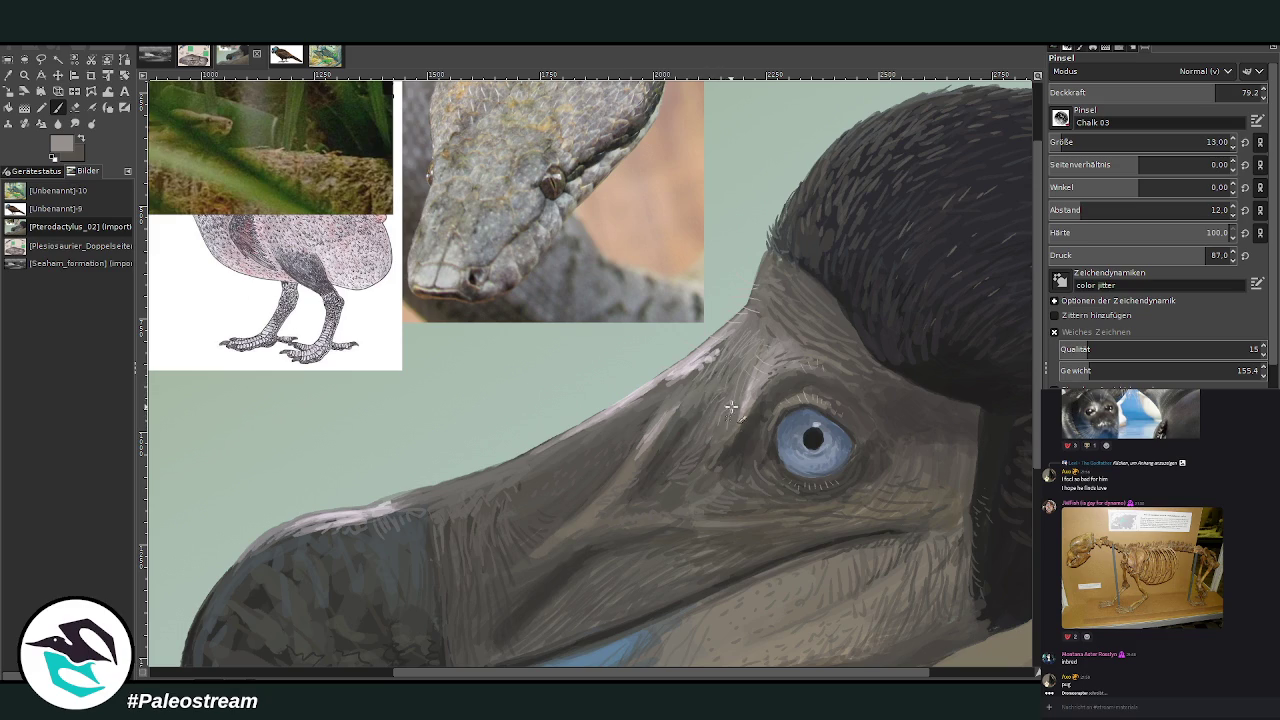
key(minus)
key(minus)
key(minus)
key(z)
drag(322, 145, 857, 563)
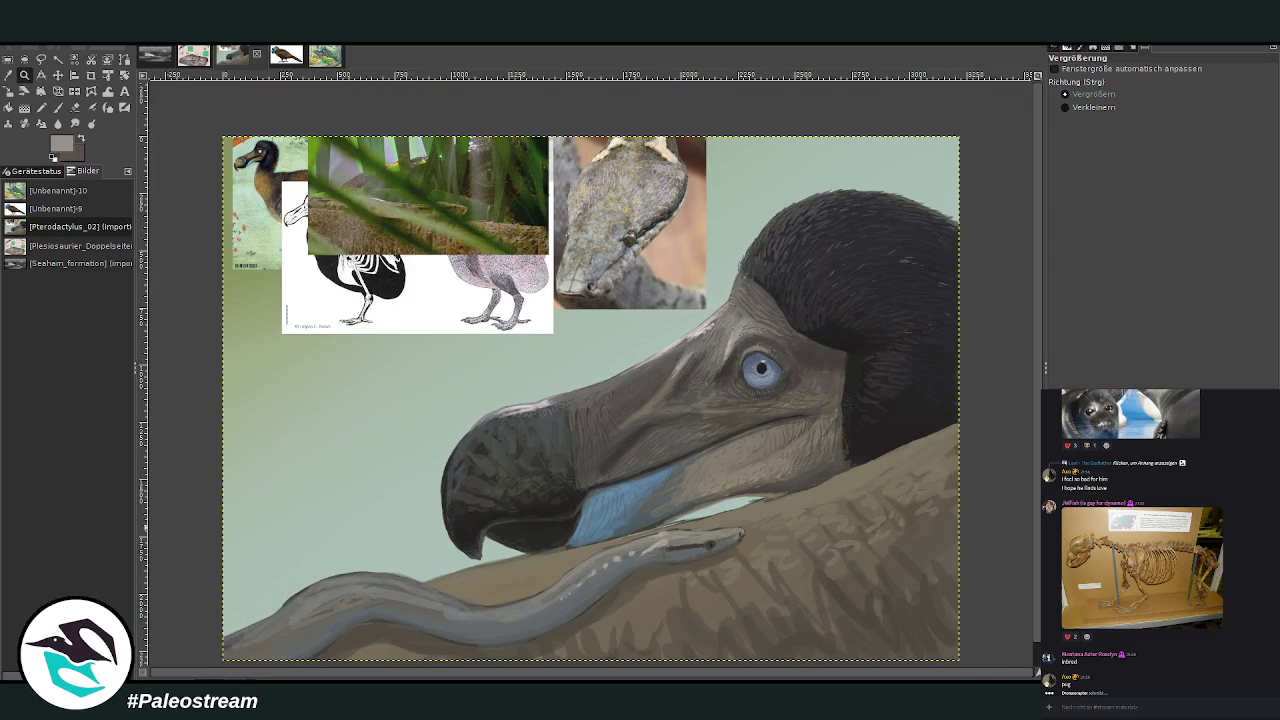
Hide the remaining reference photos, leaving the dodo-and-snake painting alone against the green-grey sky
key(ctrl+z)
key(ctrl+z)
key(ctrl+z)
key(ctrl+z)
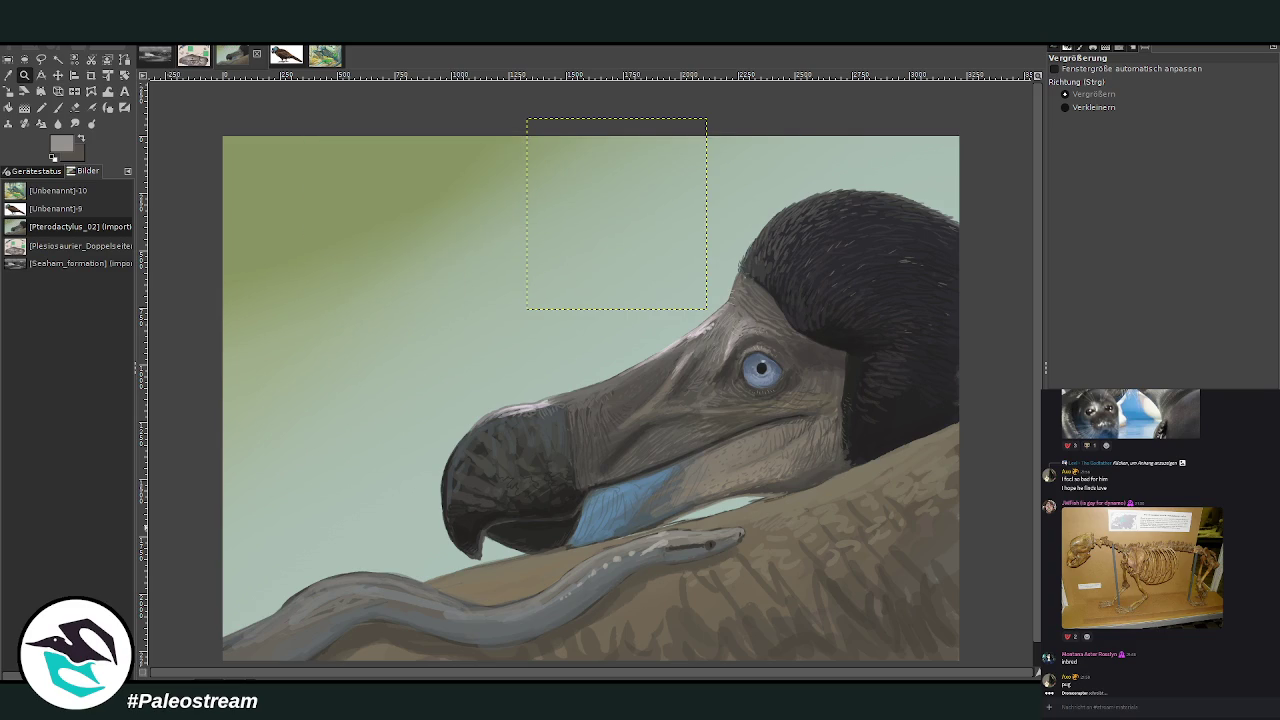
key(ctrl+z)
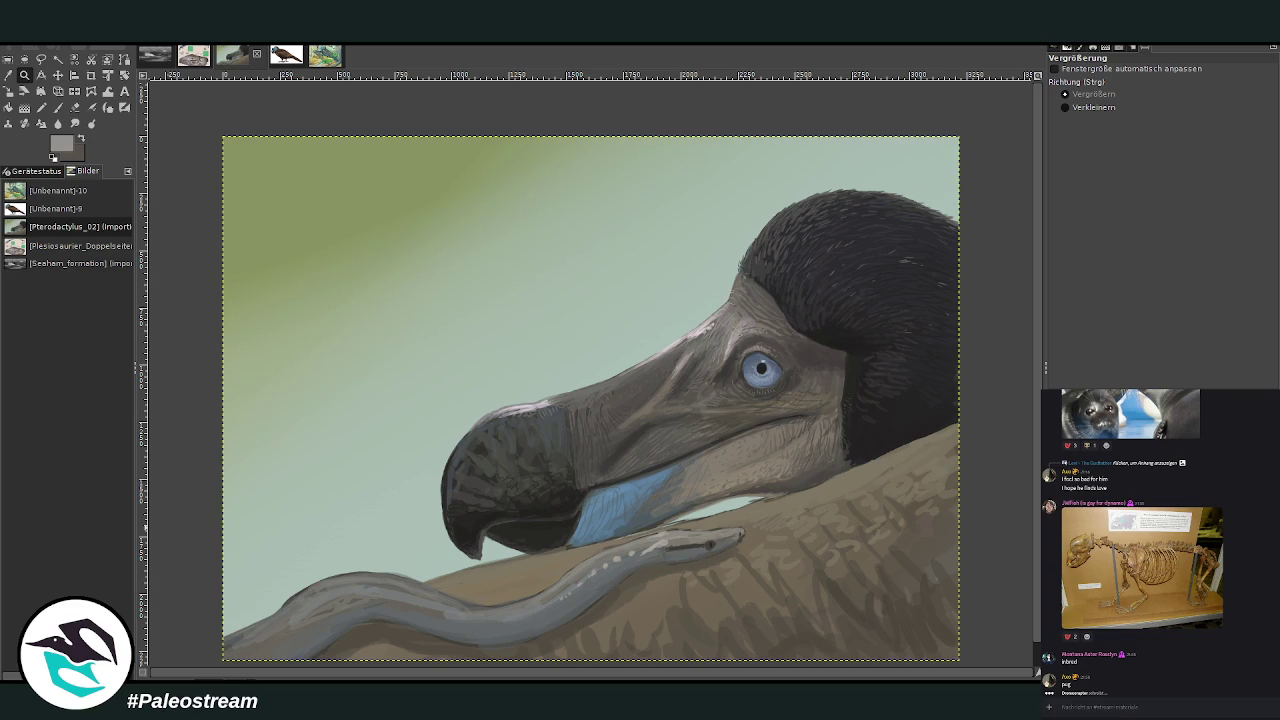
click(58, 107)
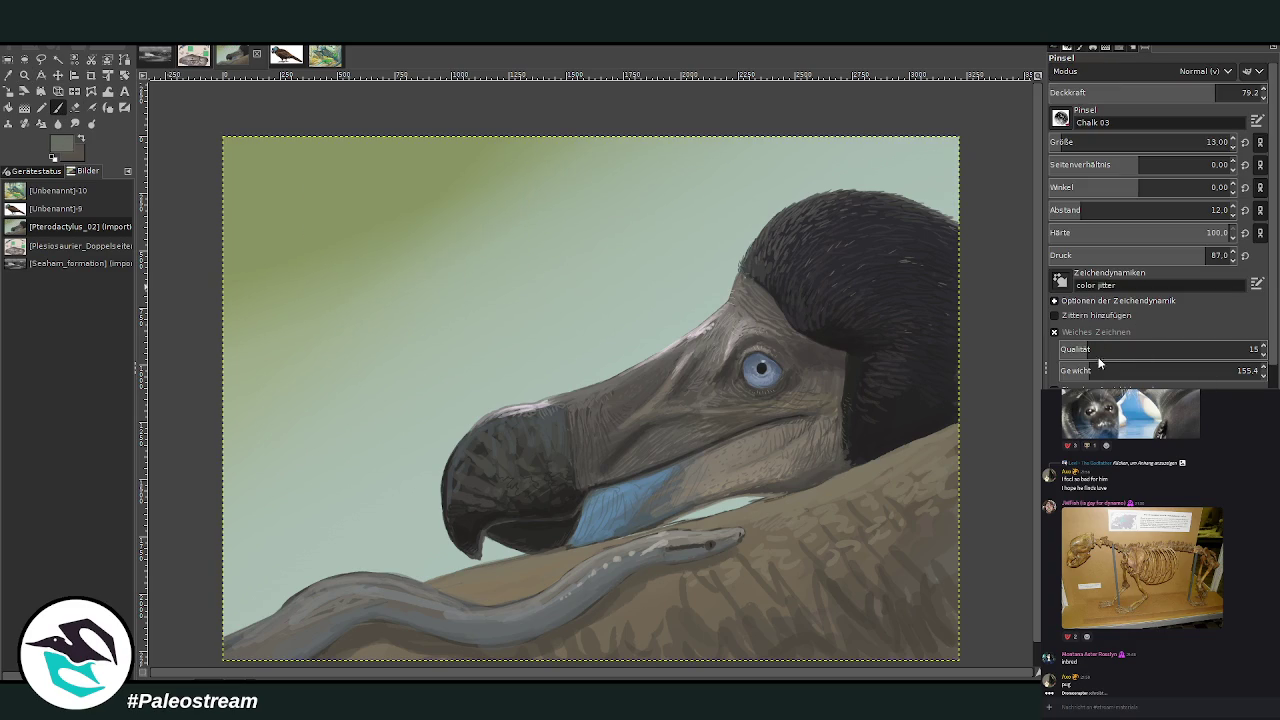
With a very large near-opaque brush, paint dark green diagonal blades at upper left, left, top centre and top right
drag(1110, 145, 1200, 145)
drag(1092, 92, 1250, 92)
click(1125, 140)
drag(372, 120, 300, 368)
drag(1125, 142, 1202, 142)
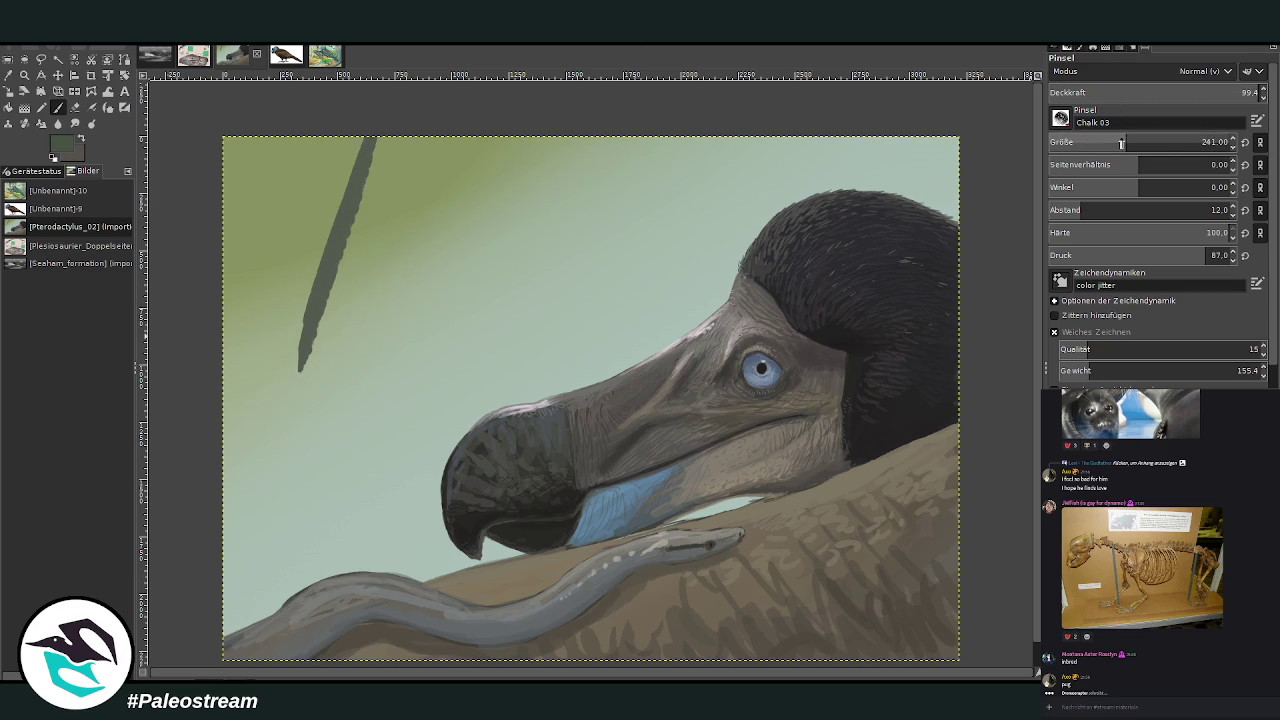
mouse_move(388, 120)
mouse_down()
mouse_move(297, 460)
mouse_move(398, 140)
mouse_up()
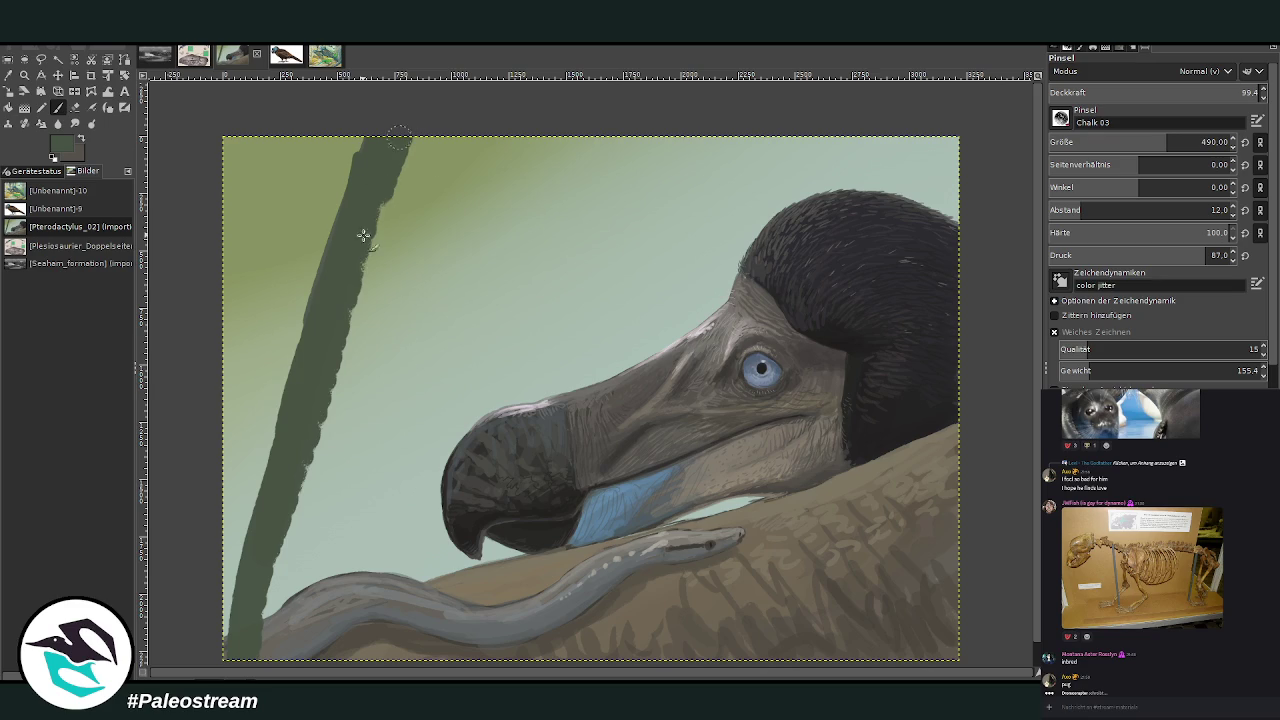
mouse_move(835, 128)
mouse_down()
mouse_move(962, 240)
mouse_move(862, 134)
mouse_up()
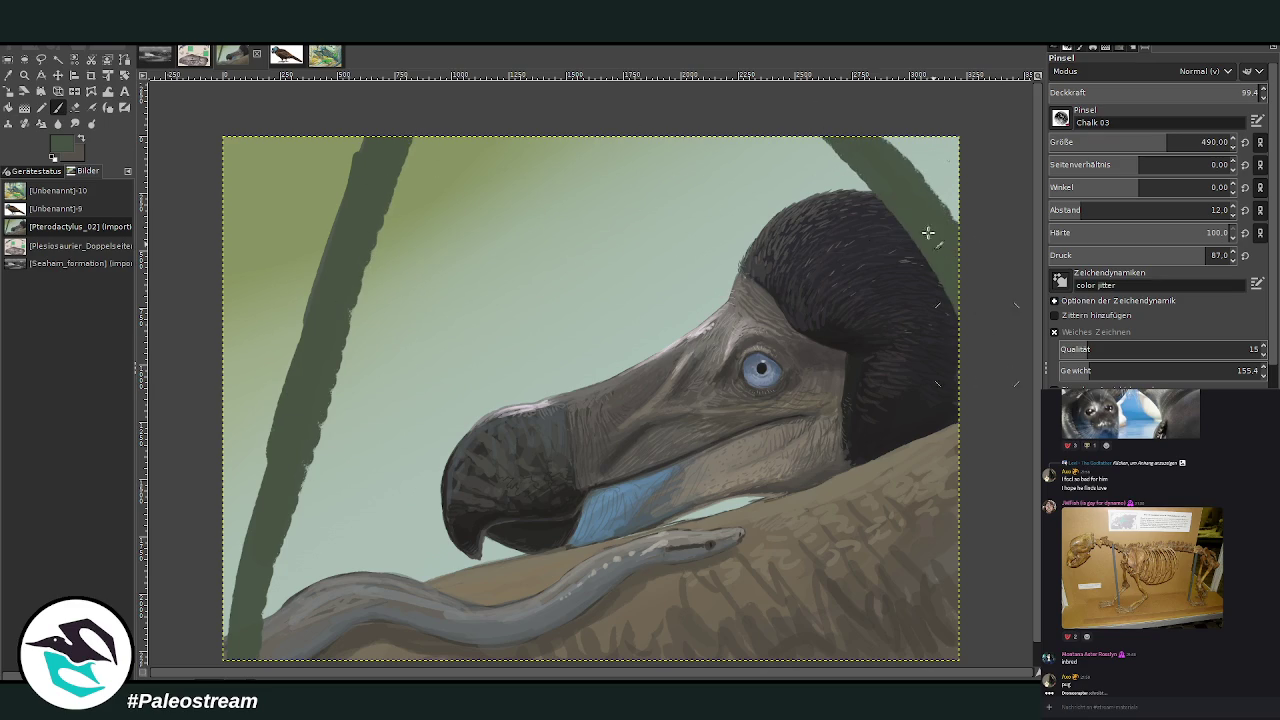
mouse_move(590, 136)
mouse_down()
mouse_move(471, 294)
mouse_move(590, 150)
mouse_move(567, 128)
mouse_move(423, 451)
mouse_move(349, 571)
mouse_move(610, 140)
mouse_up()
Shade the blades with lighter and darker green using a smaller, lower-opacity brush
click(1155, 142)
click(1206, 92)
drag(580, 143, 475, 345)
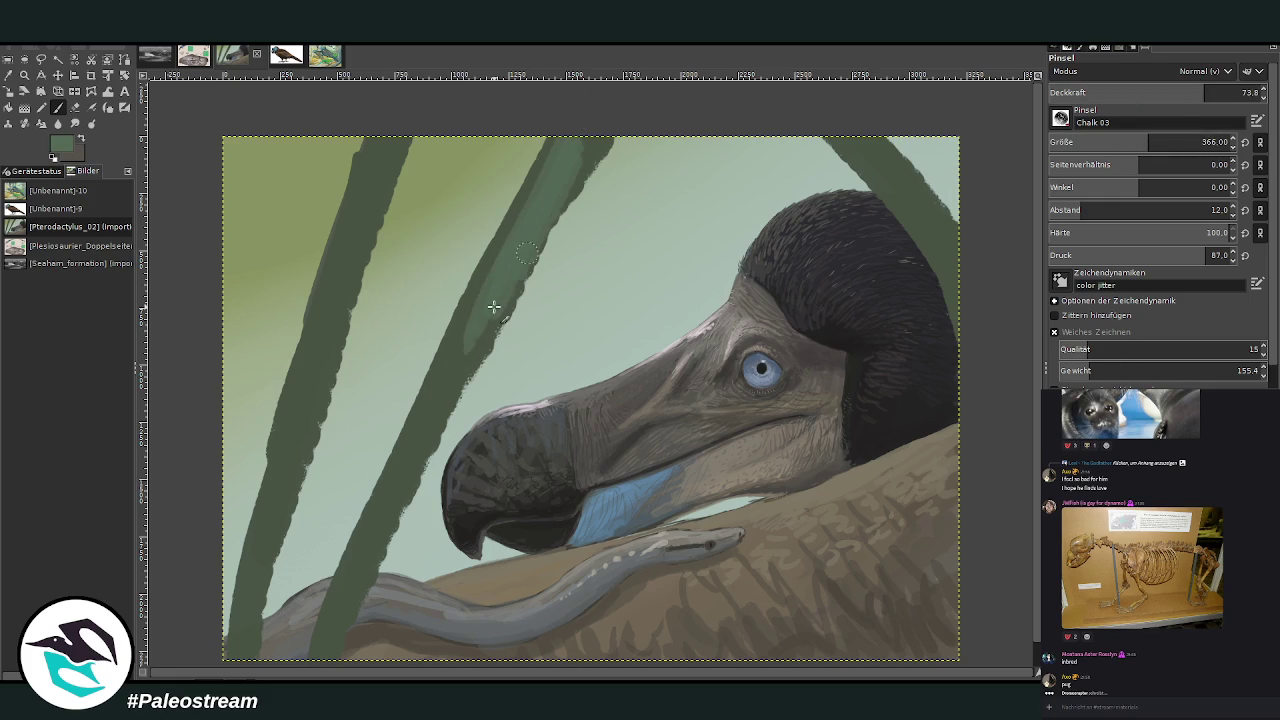
drag(550, 200, 440, 395)
drag(388, 140, 342, 255)
click(1112, 142)
click(1070, 210)
drag(578, 140, 440, 398)
drag(383, 150, 350, 250)
drag(368, 205, 345, 255)
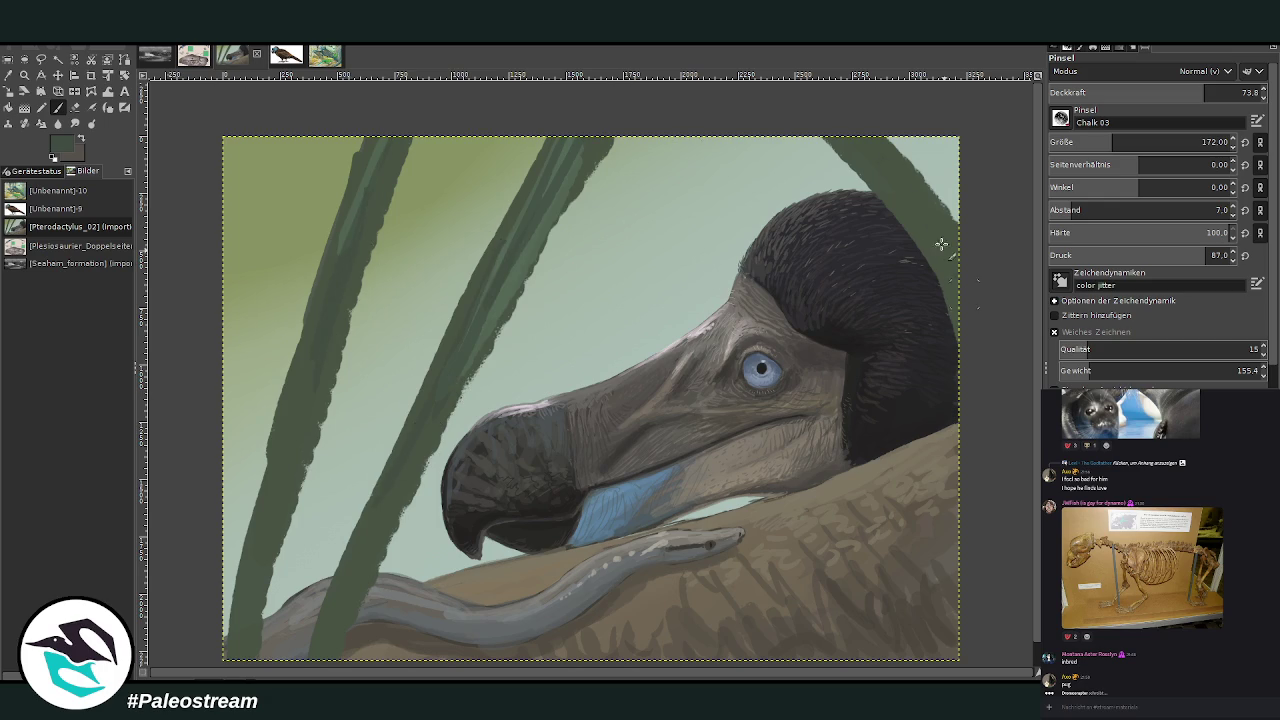
drag(948, 231, 840, 117)
Add new long diagonal leaves at upper left and clean up the upper-right leaf beside the head
mouse_move(345, 138)
mouse_down()
mouse_move(234, 278)
mouse_move(224, 314)
mouse_up()
drag(282, 196, 230, 272)
mouse_move(322, 136)
mouse_down()
mouse_move(224, 292)
mouse_move(226, 280)
mouse_up()
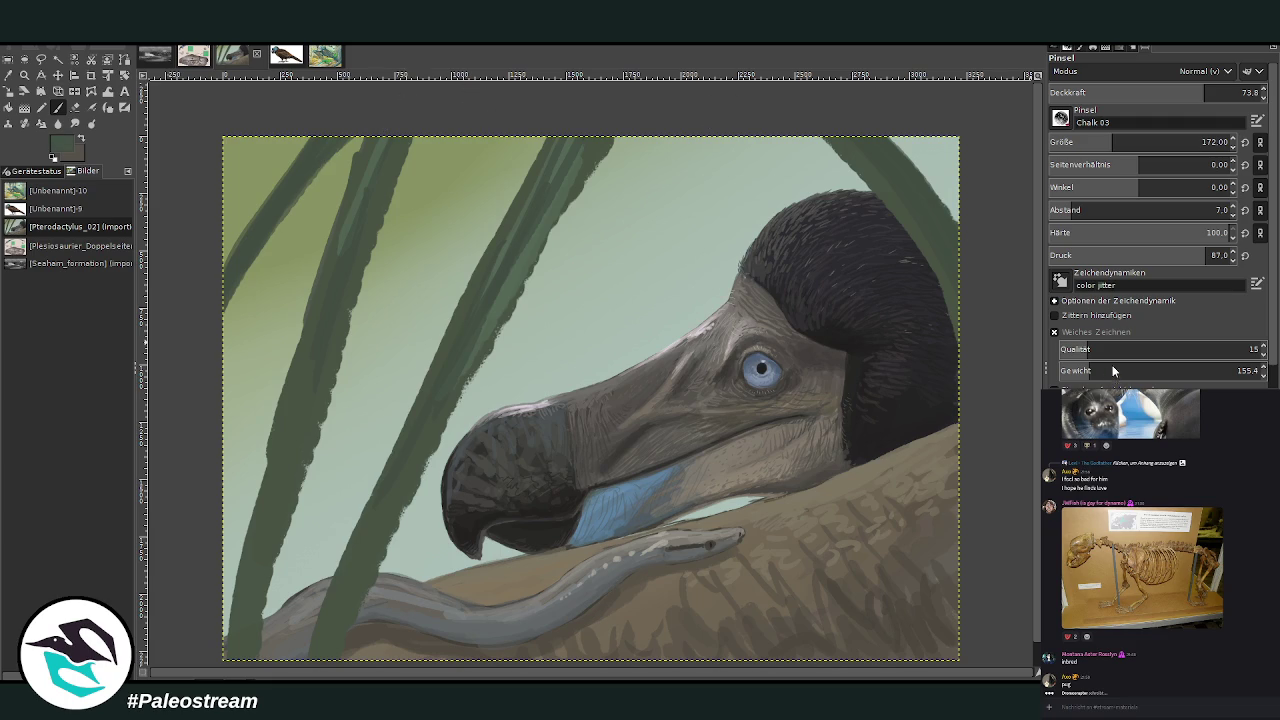
click(1131, 140)
click(1227, 88)
mouse_move(488, 134)
mouse_down()
mouse_move(372, 236)
mouse_move(216, 432)
mouse_move(226, 396)
mouse_up()
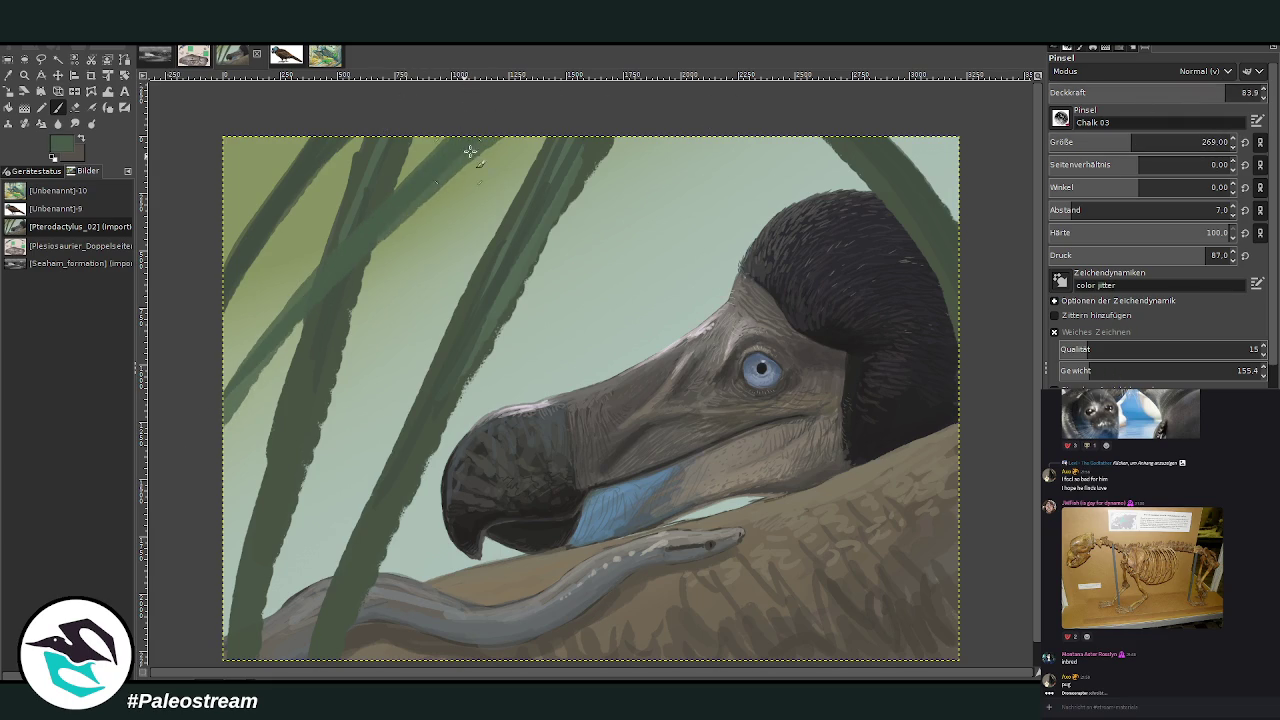
drag(471, 149, 236, 386)
drag(320, 134, 232, 300)
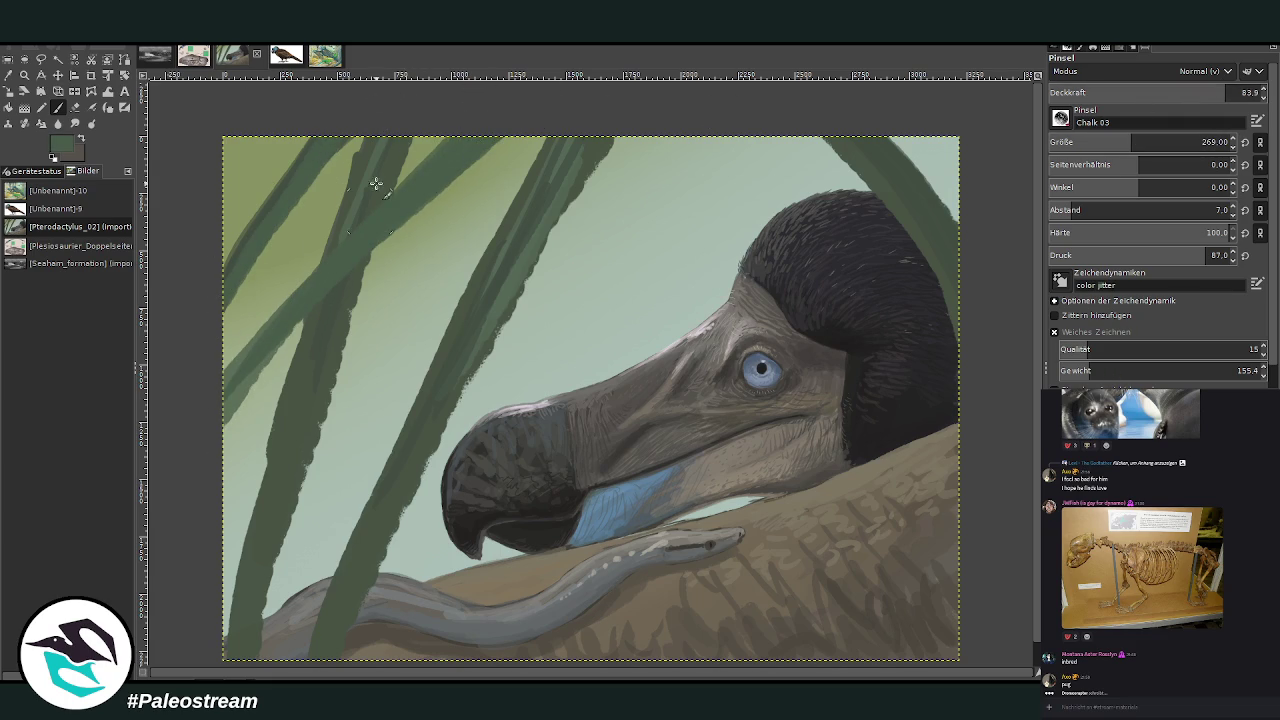
mouse_move(940, 232)
mouse_down()
mouse_move(865, 126)
mouse_move(844, 117)
mouse_up()
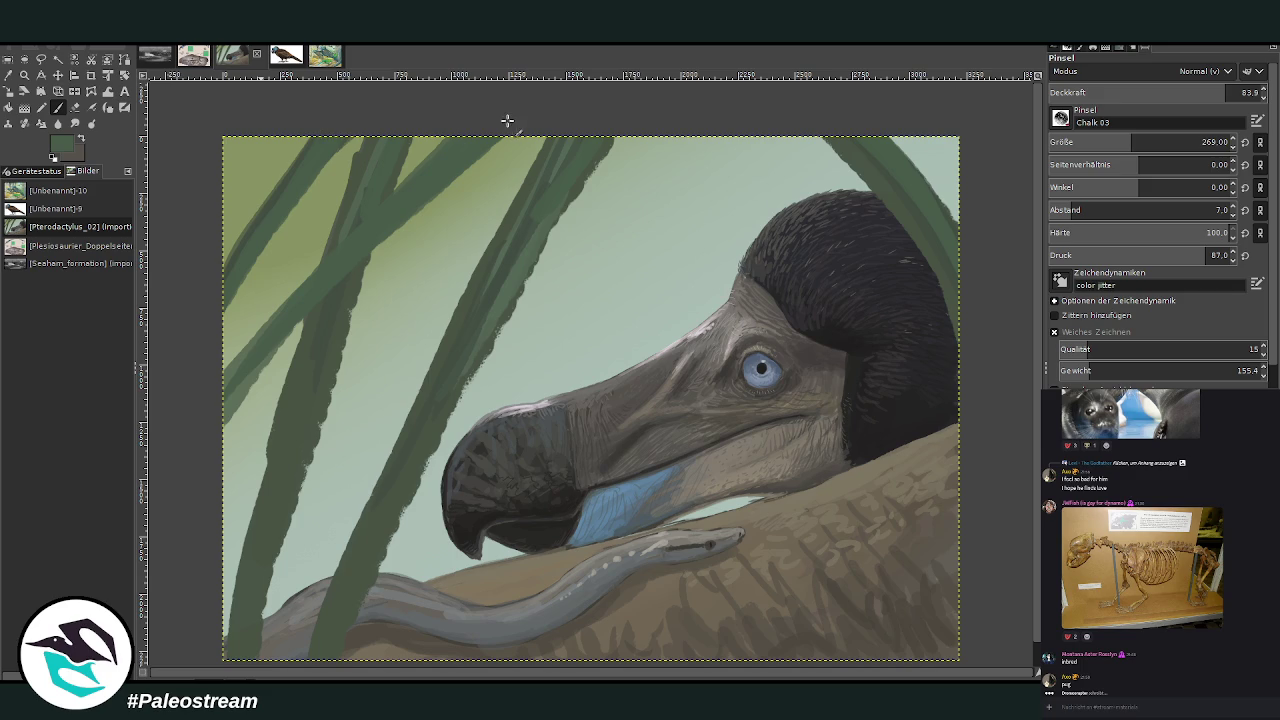
Apply Gaussian Blur to the grass blades, then sample a lighter green from the grass photo
key(ctrl+shift+f)
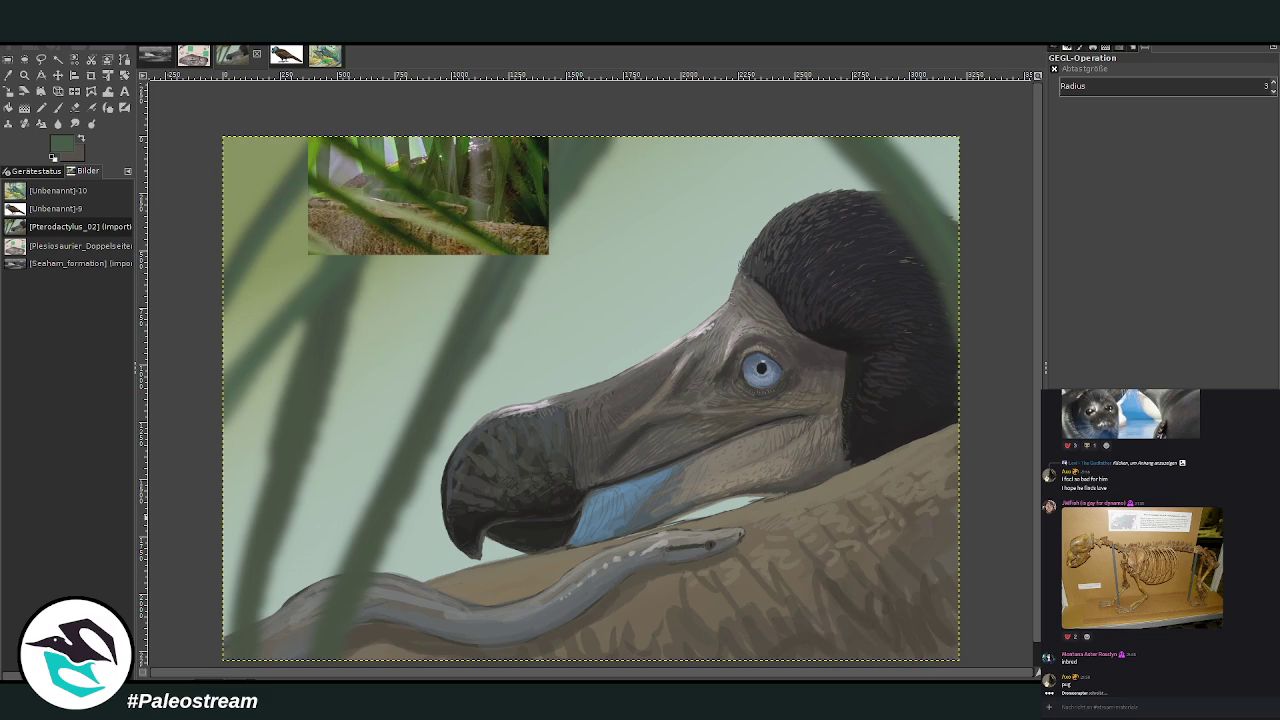
key(o)
click(380, 150)
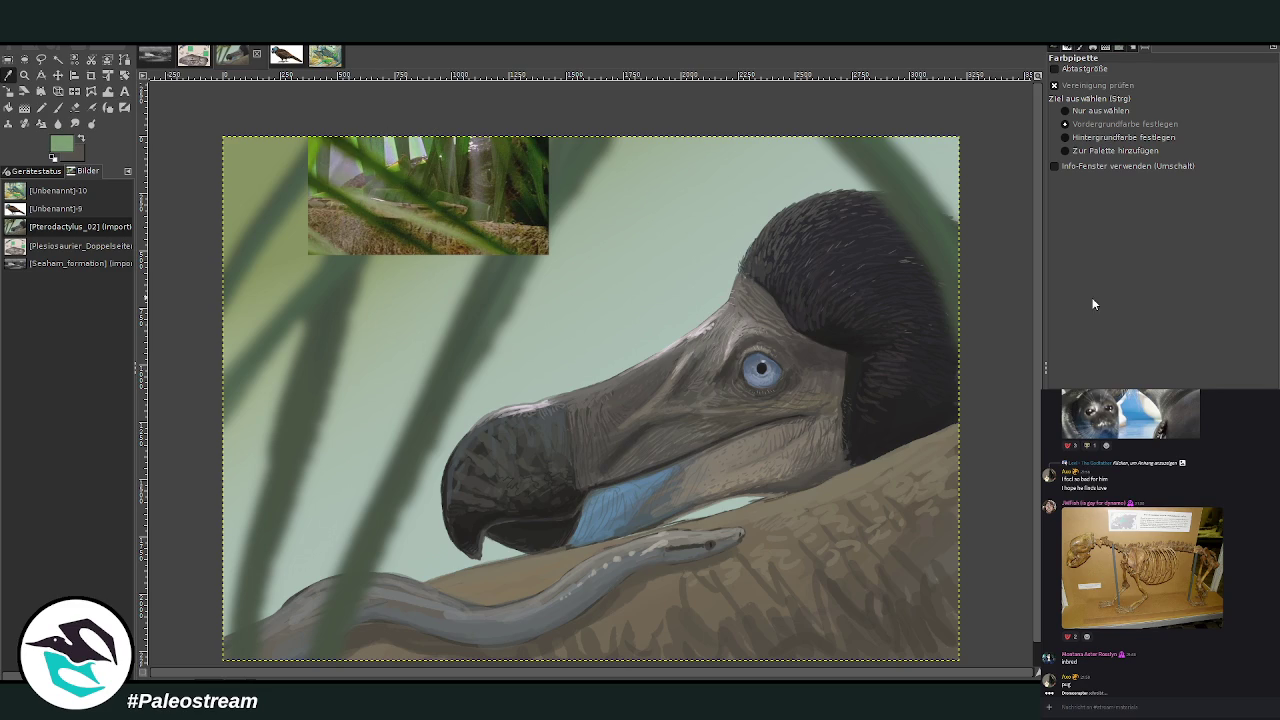
Paint light green leaf blades slanting toward the dodo's head with an enlarged chalk brush
click(57, 107)
drag(1107, 150, 1145, 148)
scroll(1130, 210, down, 3)
mouse_move(616, 140)
mouse_down()
mouse_move(689, 321)
mouse_move(718, 344)
mouse_up()
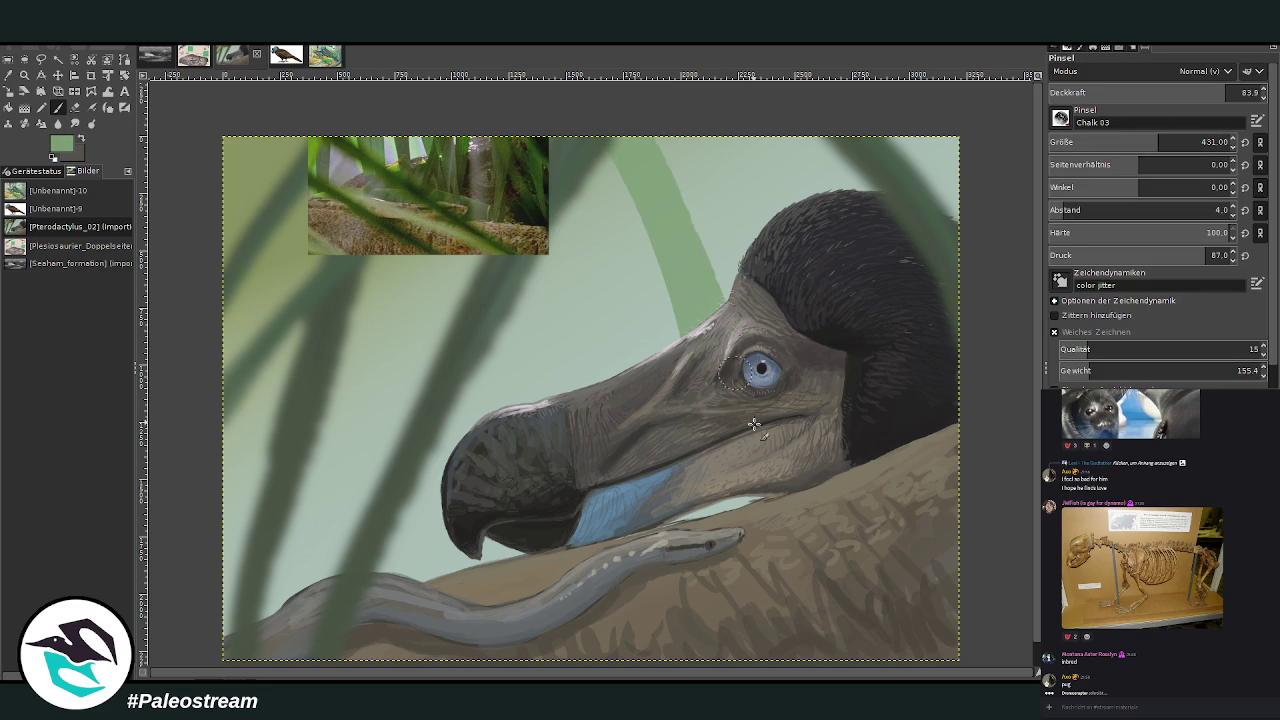
drag(520, 264, 566, 398)
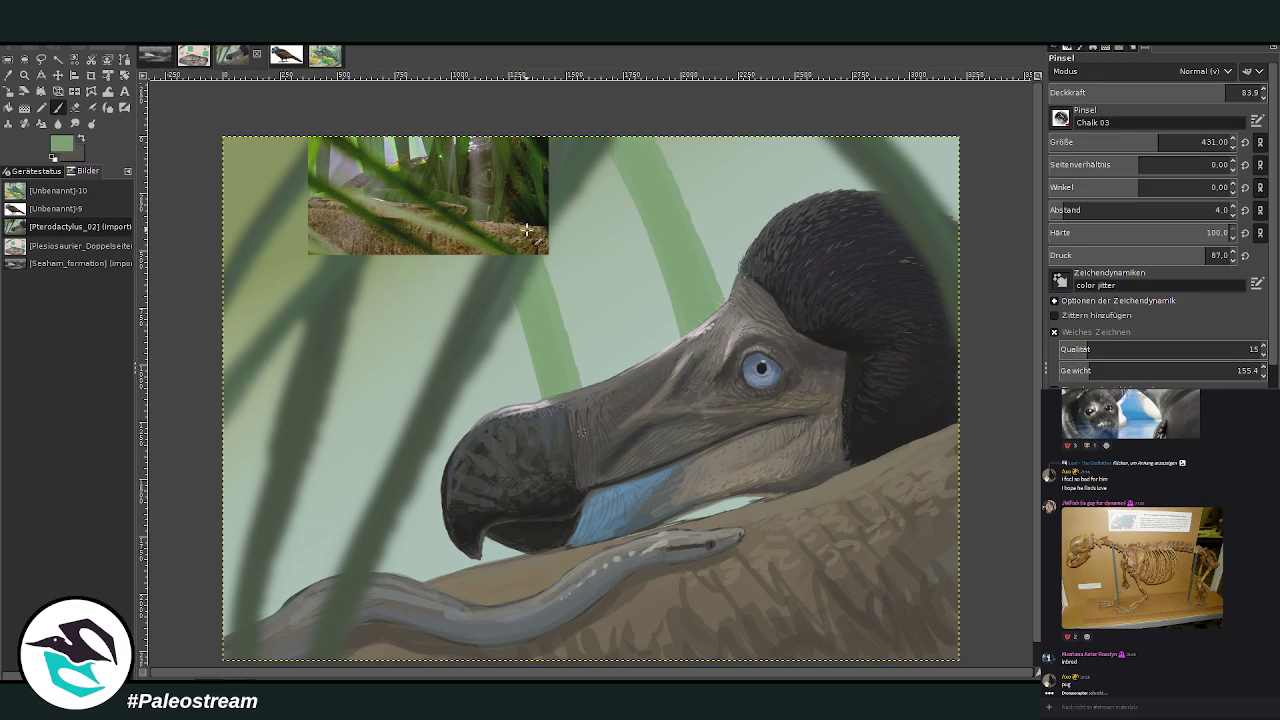
drag(554, 114, 634, 437)
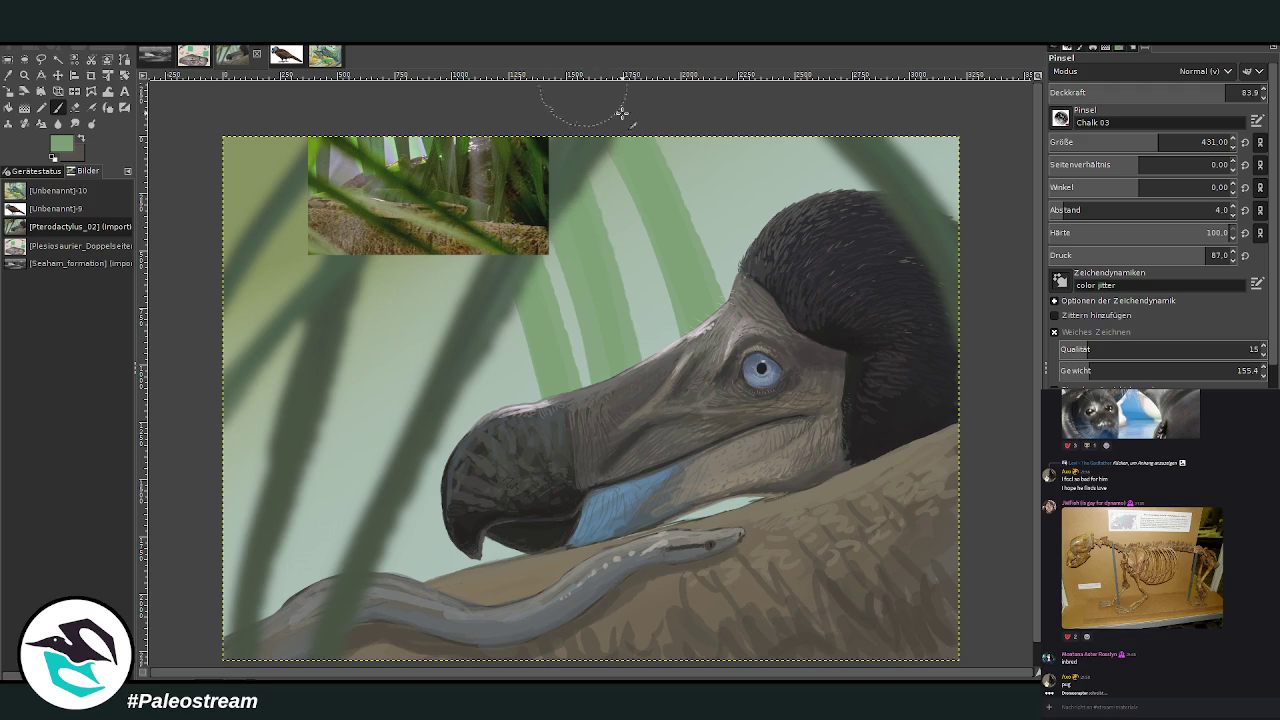
drag(726, 108, 736, 88)
Add light and darker green blades down the left edge and top-right corner, then blur them
mouse_move(355, 288)
mouse_down()
mouse_move(402, 600)
mouse_move(425, 582)
mouse_up()
mouse_move(236, 155)
mouse_down()
mouse_move(294, 614)
mouse_move(280, 600)
mouse_up()
drag(240, 130, 262, 456)
drag(390, 260, 422, 592)
drag(400, 190, 410, 376)
drag(362, 460, 333, 617)
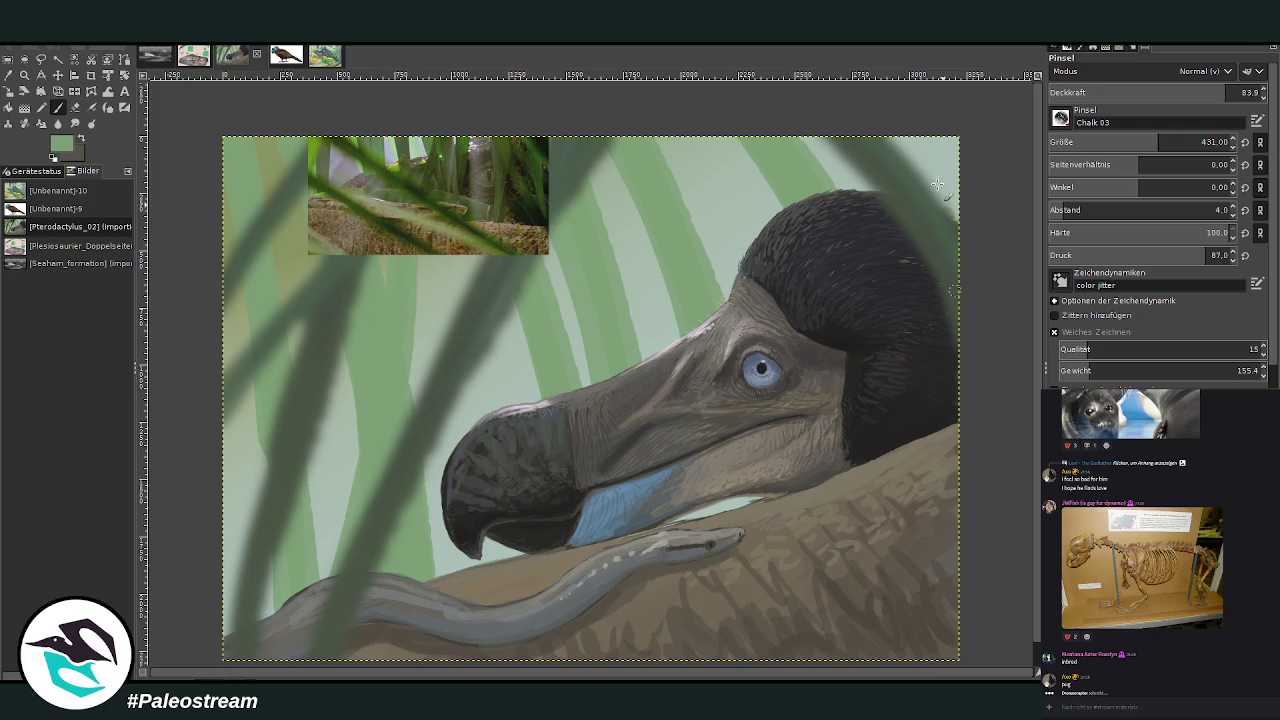
drag(948, 136, 918, 218)
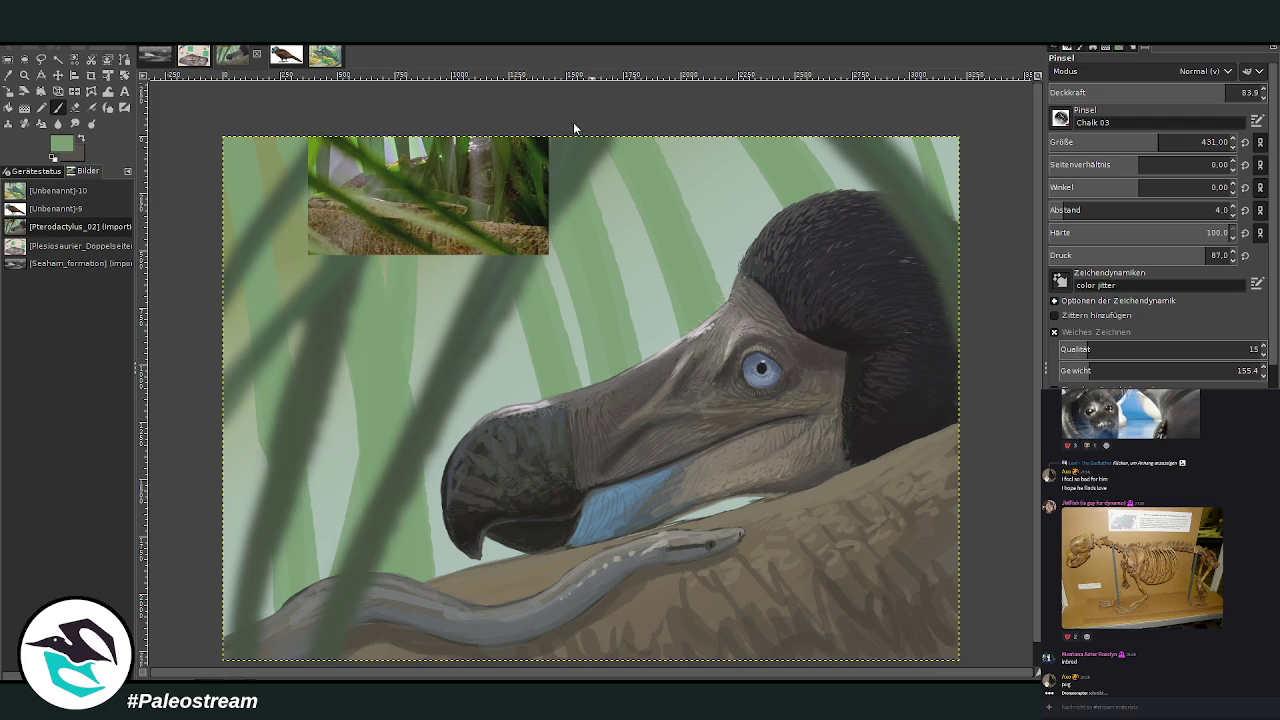
key(ctrl+shift+f)
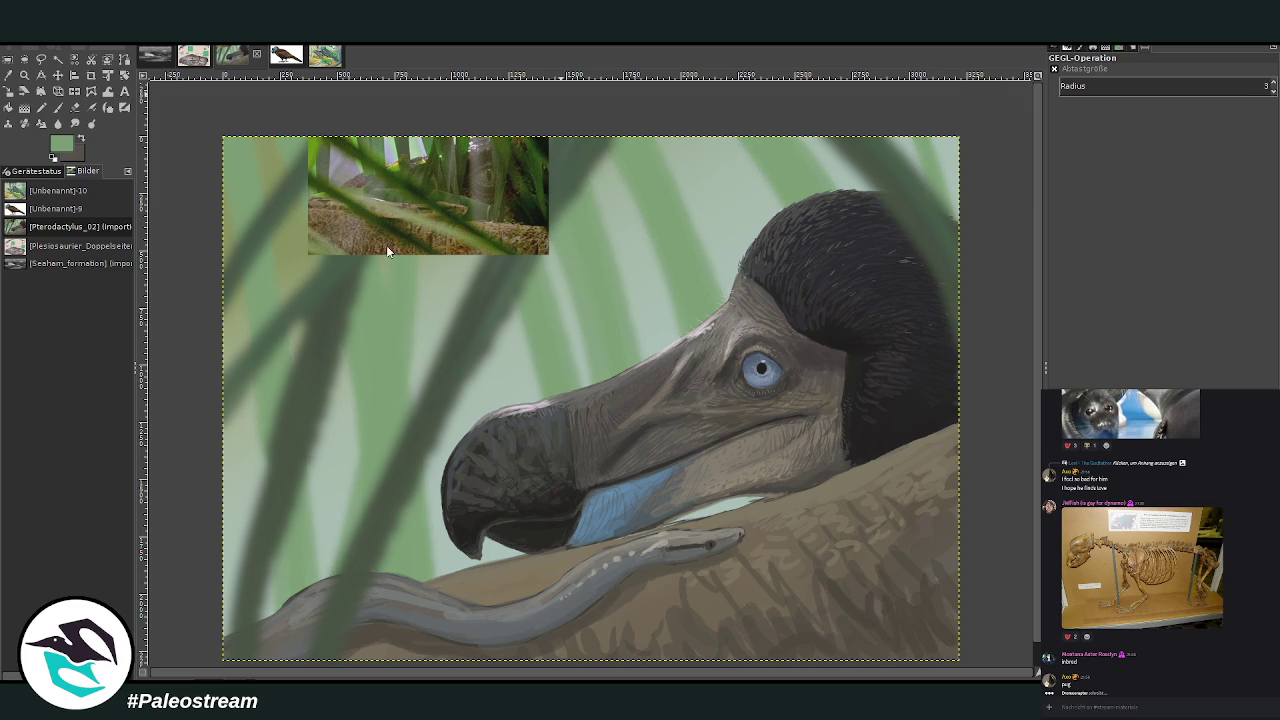
Sample the background leaf green, briefly view a chat image, then take a brown from the dodo's body
key(o)
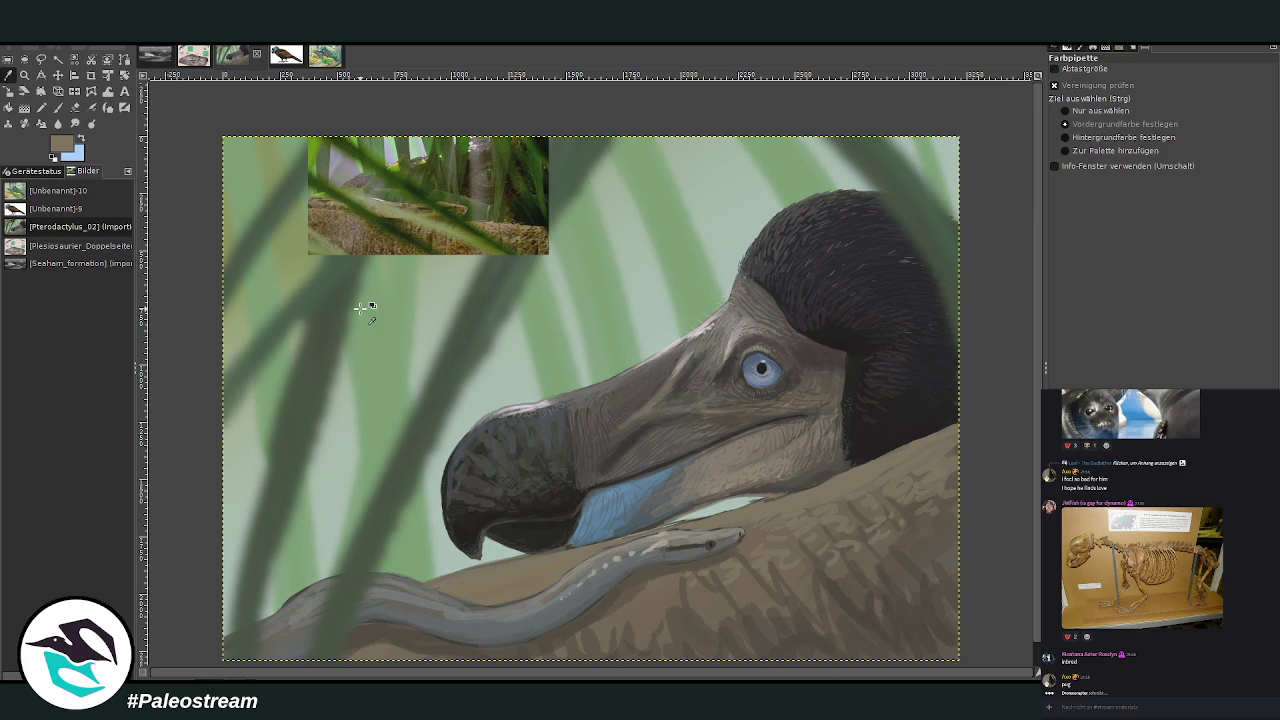
click(360, 308)
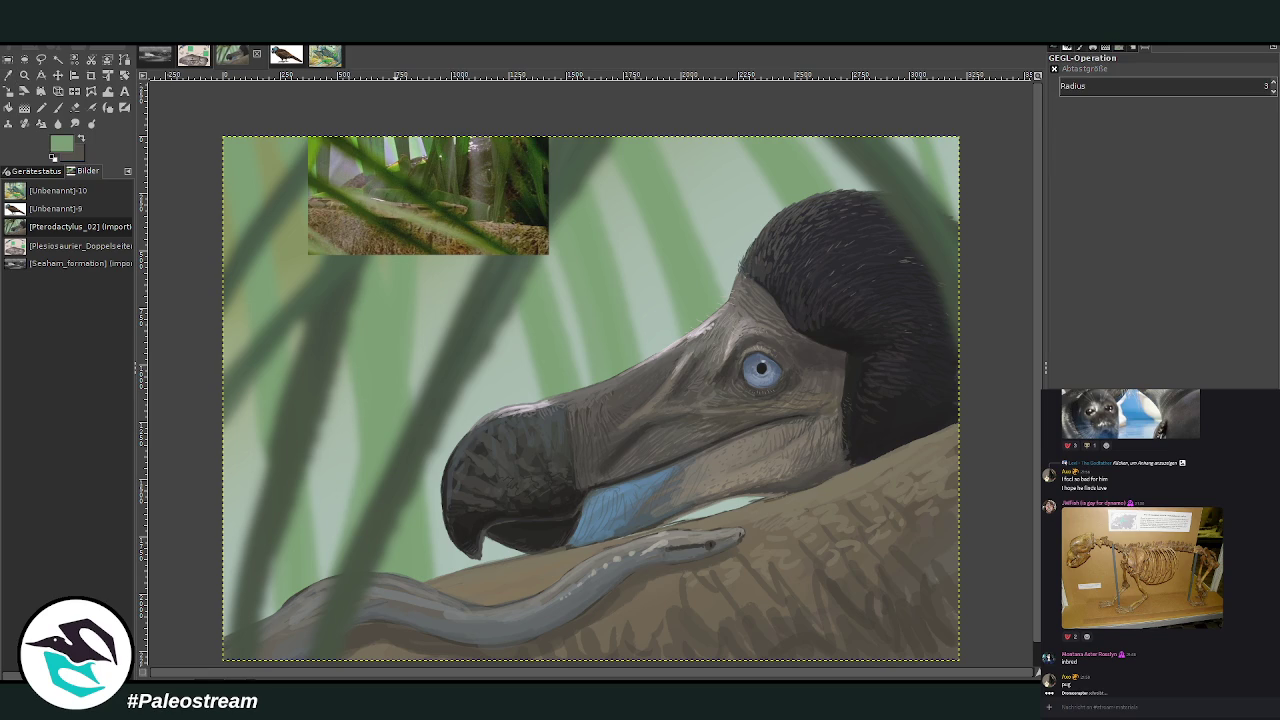
click(1073, 660)
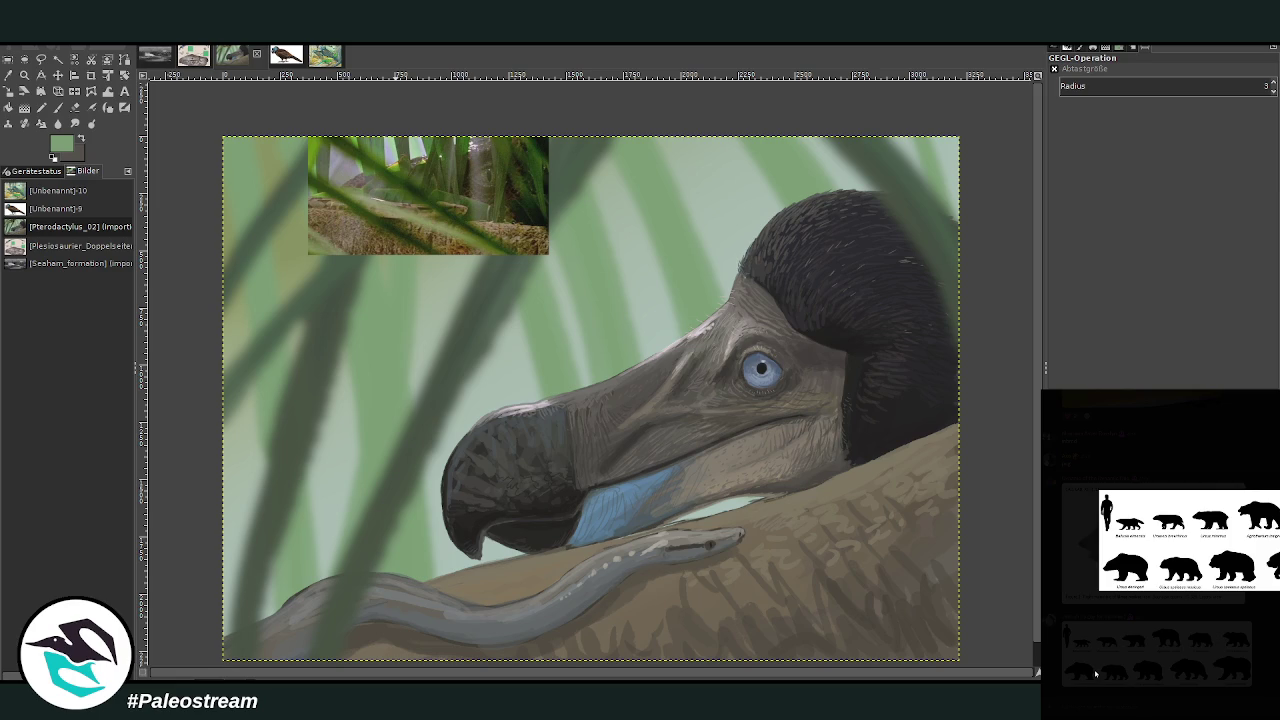
click(1164, 681)
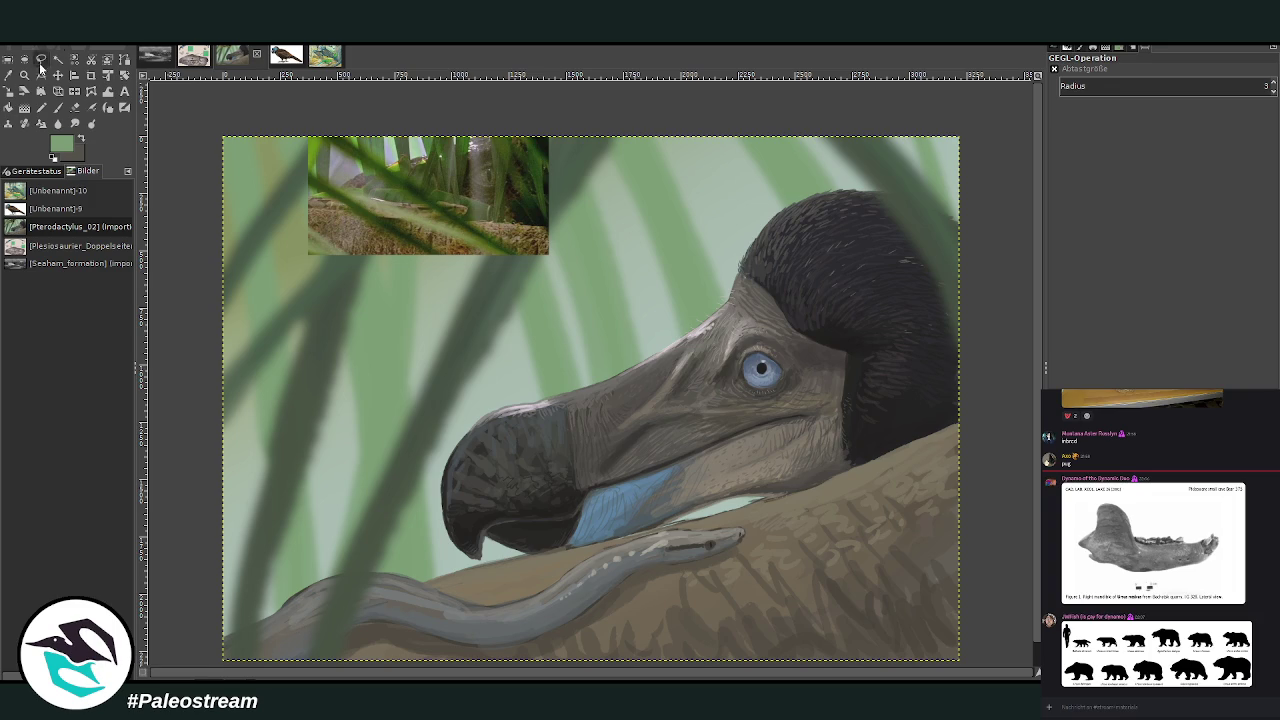
click(9, 75)
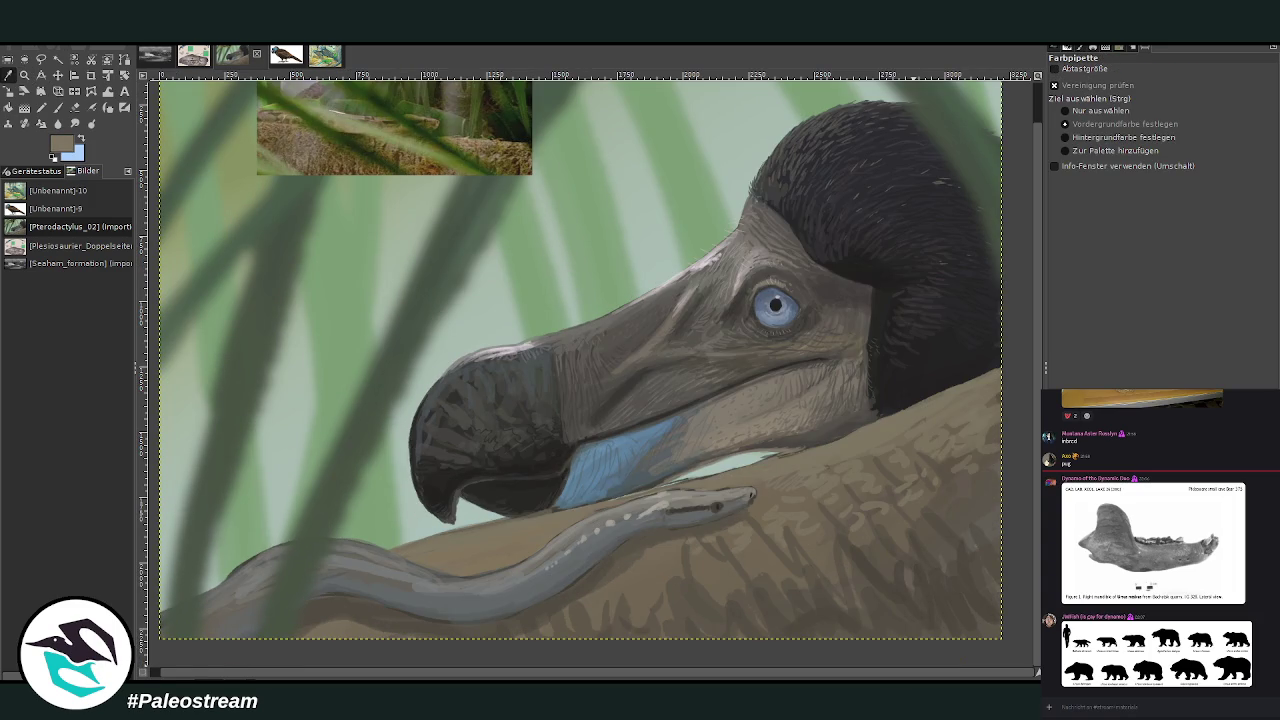
Zoom in and, with a size-99 brush, paint over the light gap between beak and body
click(24, 75)
key(plus)
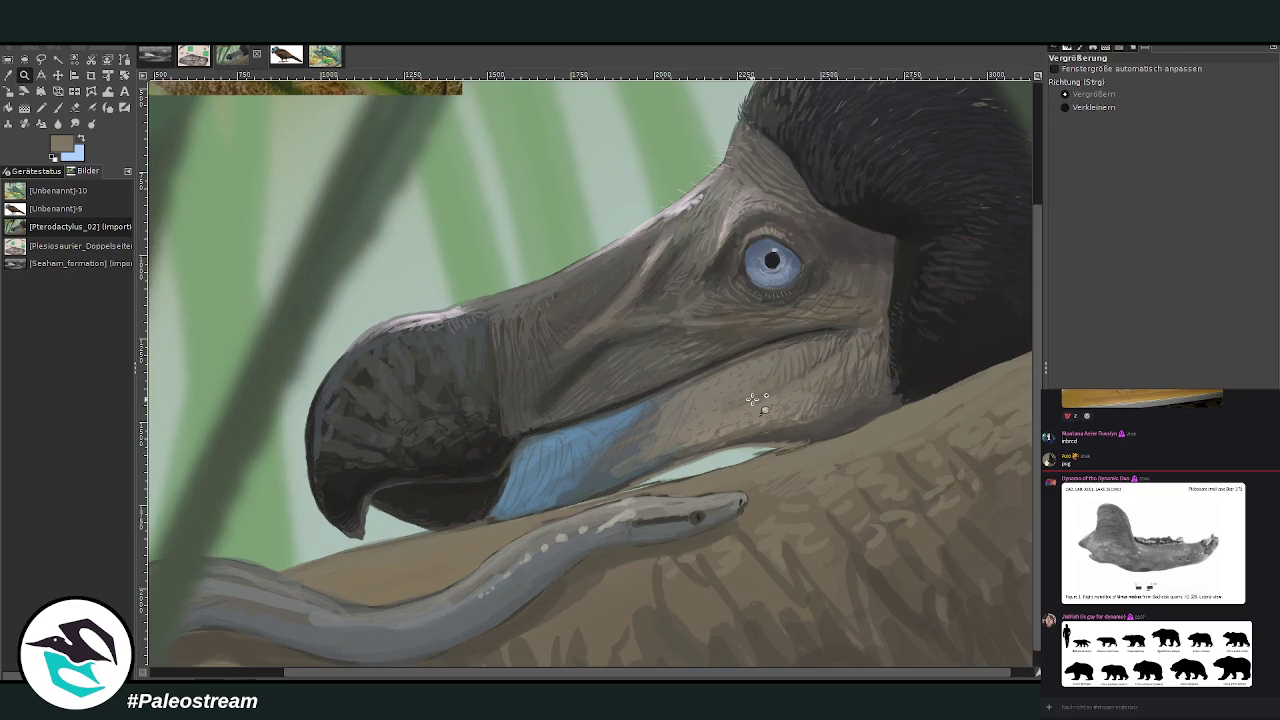
click(9, 76)
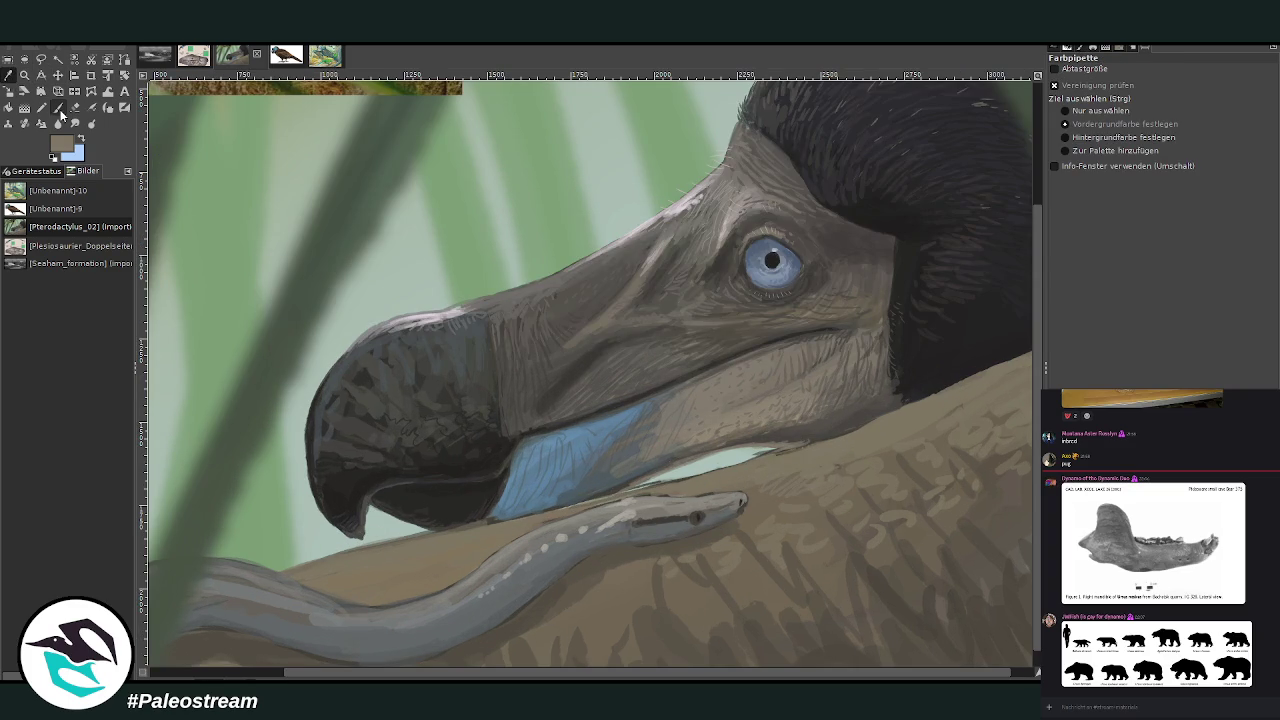
click(58, 107)
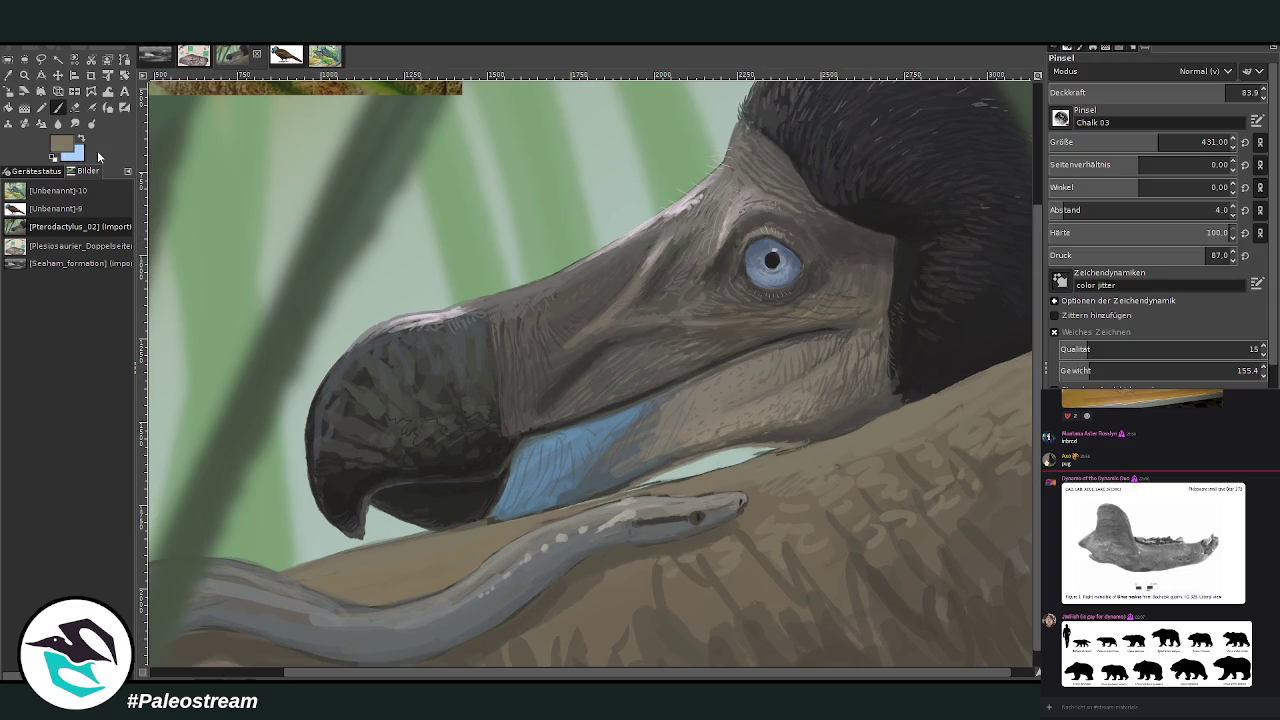
click(1093, 142)
drag(789, 455, 597, 501)
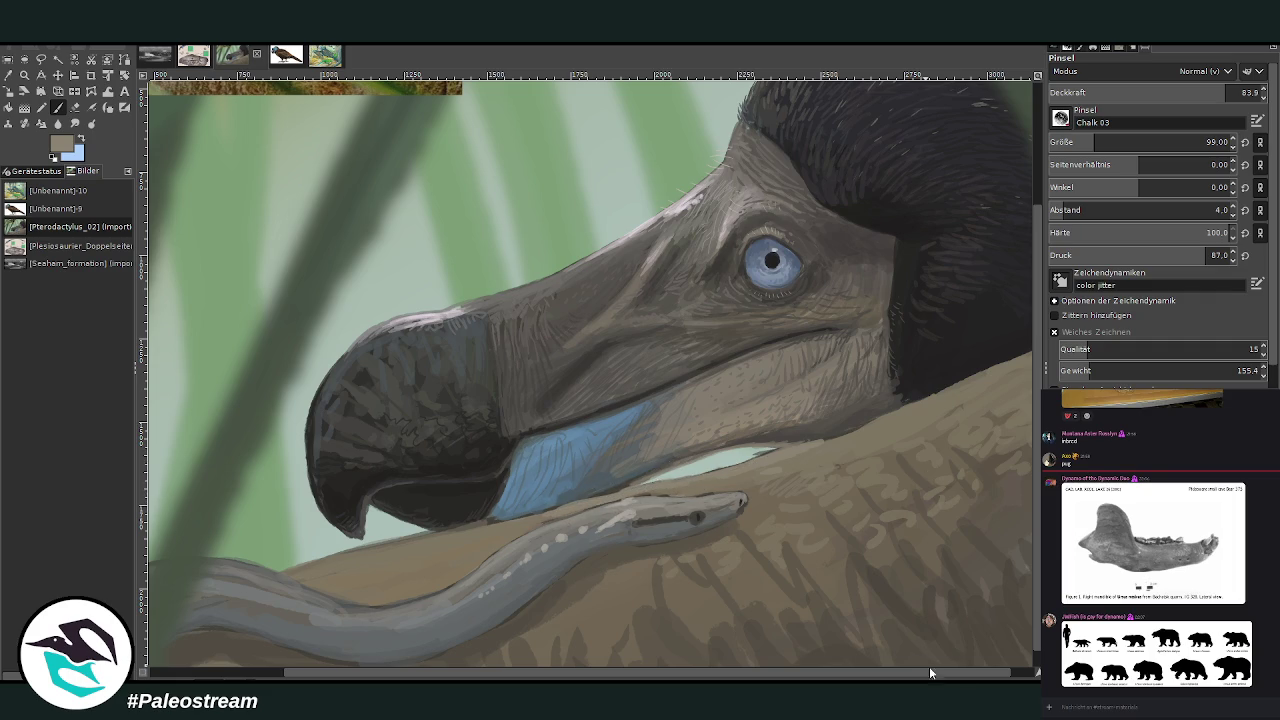
Dab light brown feather marks along the body's upper edge and back, then sample a darker olive-grey
scroll(1024, 645, right, 1)
mouse_move(866, 432)
mouse_down()
mouse_move(951, 371)
mouse_move(1004, 366)
mouse_move(935, 396)
mouse_move(955, 425)
mouse_move(1016, 385)
mouse_up()
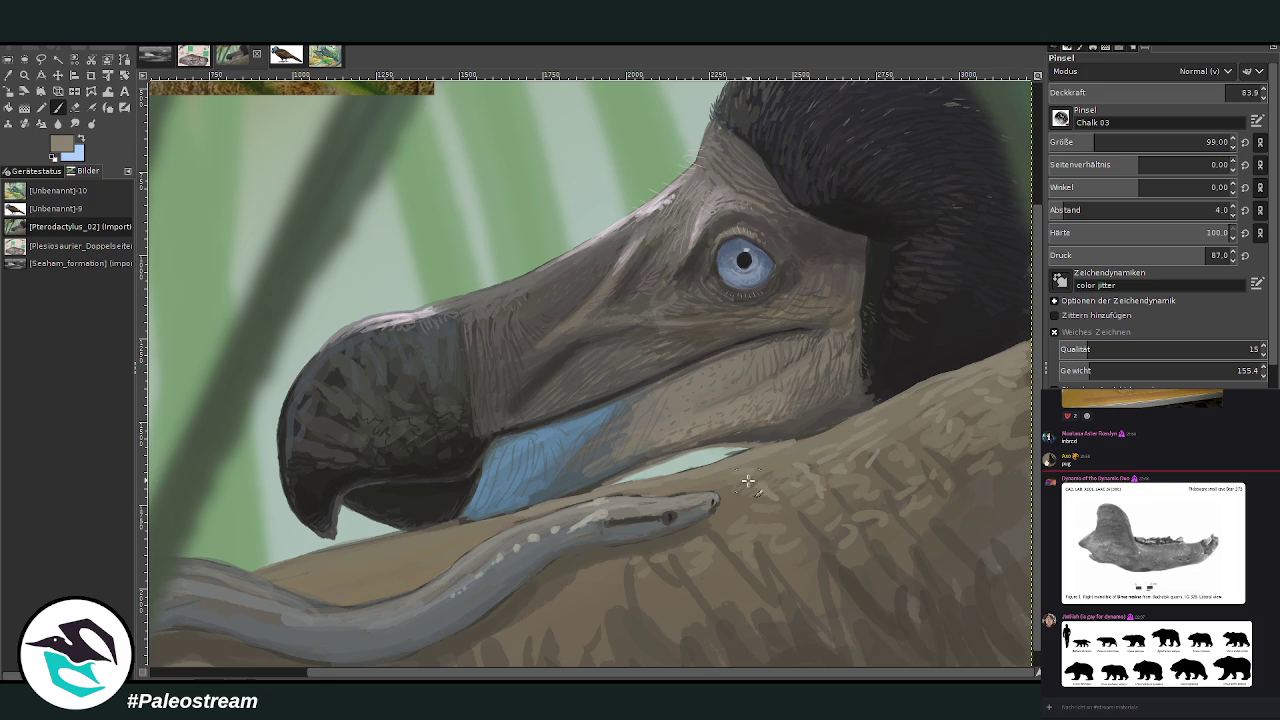
scroll(767, 470, left, 5)
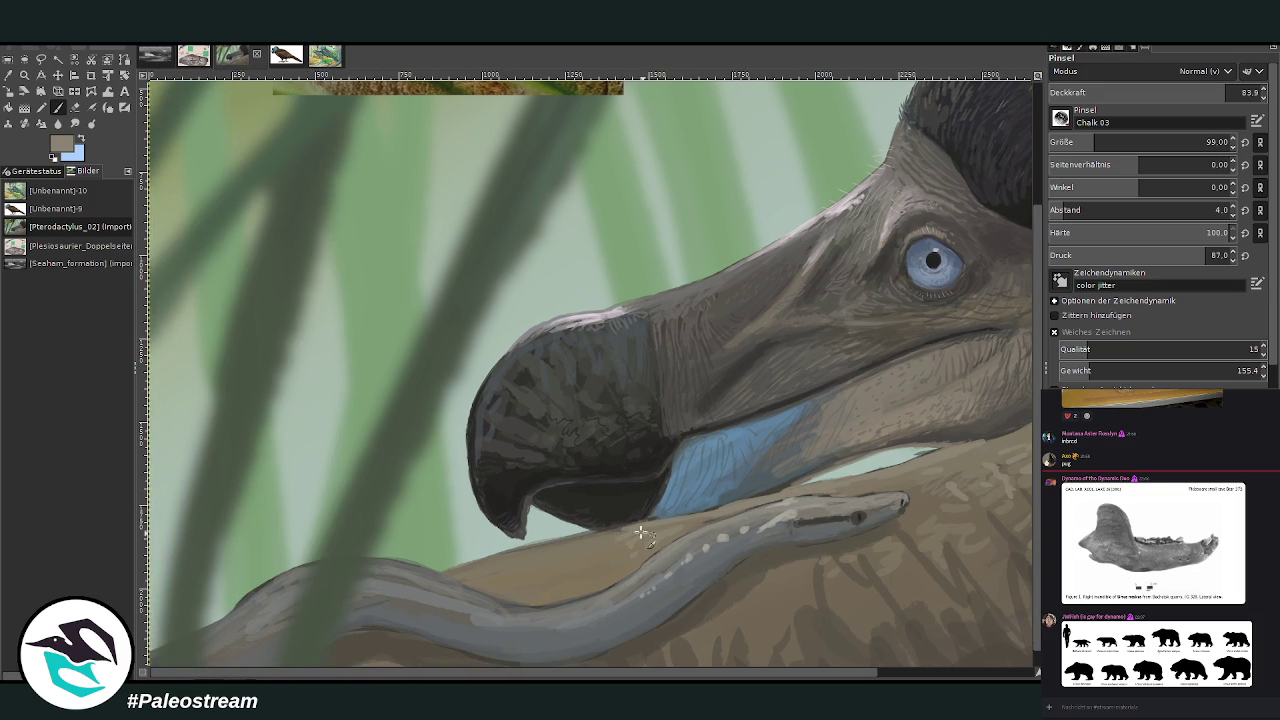
drag(468, 570, 590, 578)
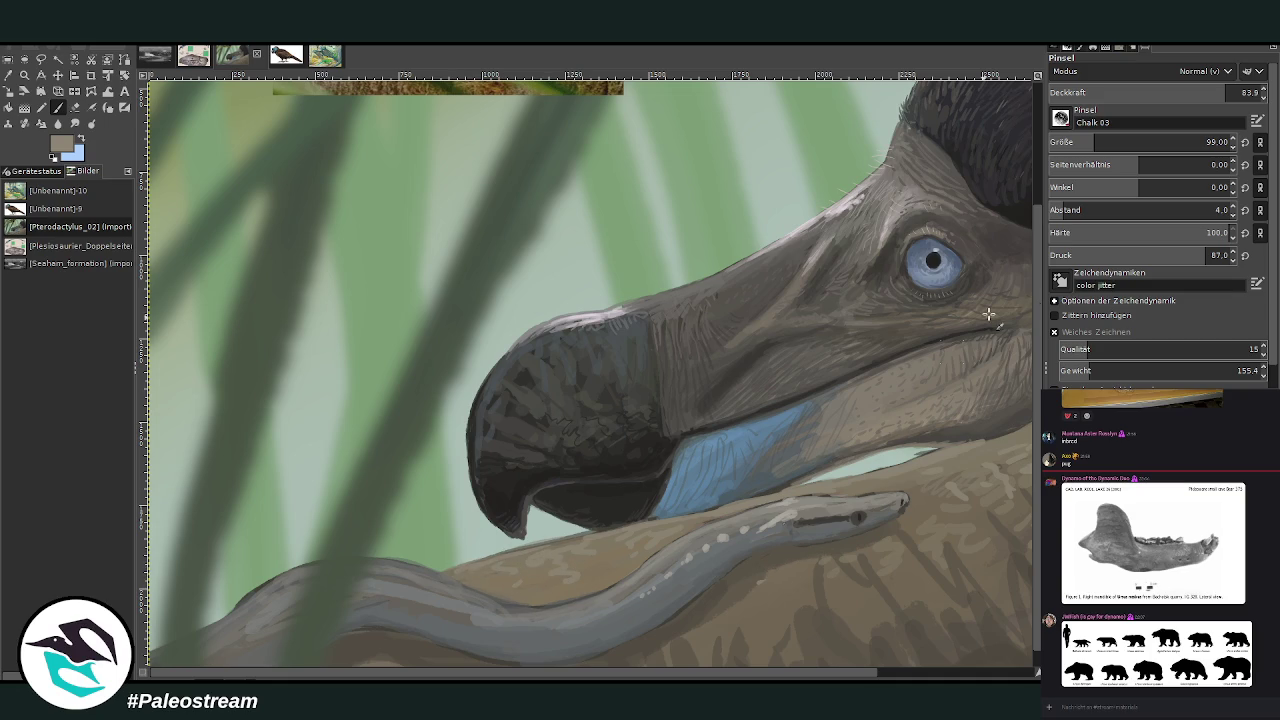
ctrl+click(904, 522)
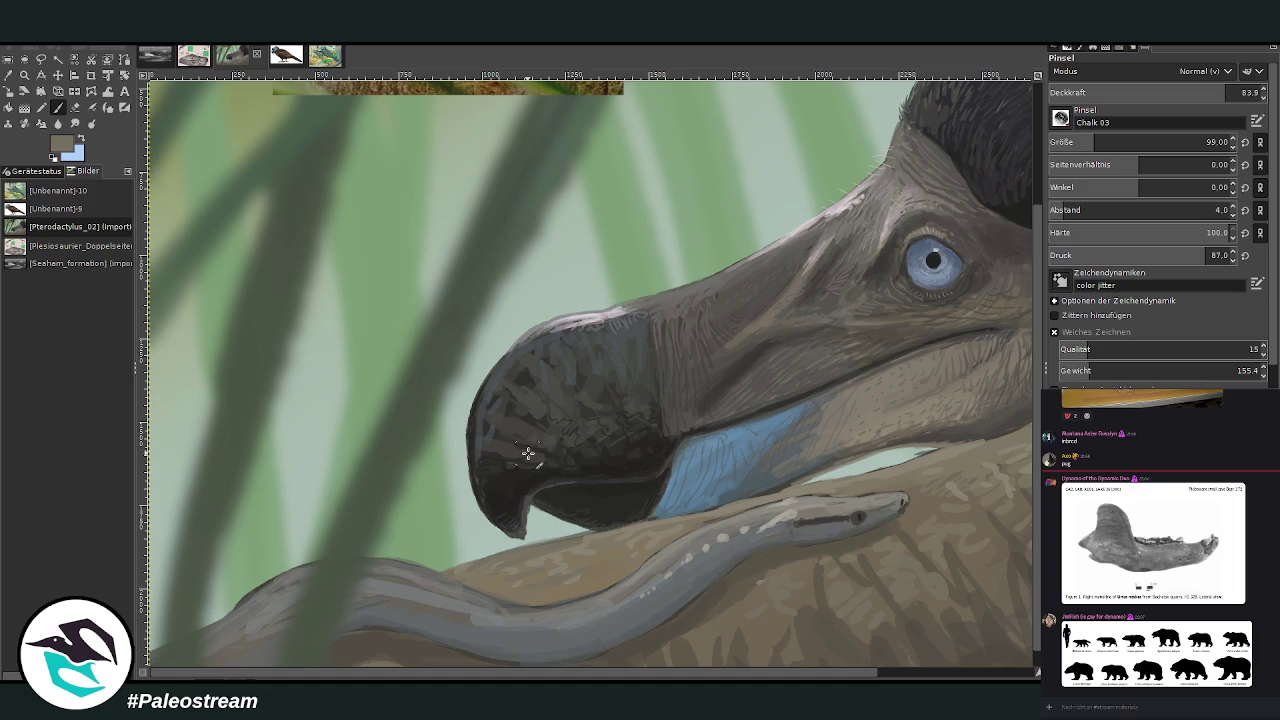
key(z)
drag(528, 257, 878, 668)
Zoom in on the body and set the brush to size 58 at 52.7 opacity for feather dabs
key(o)
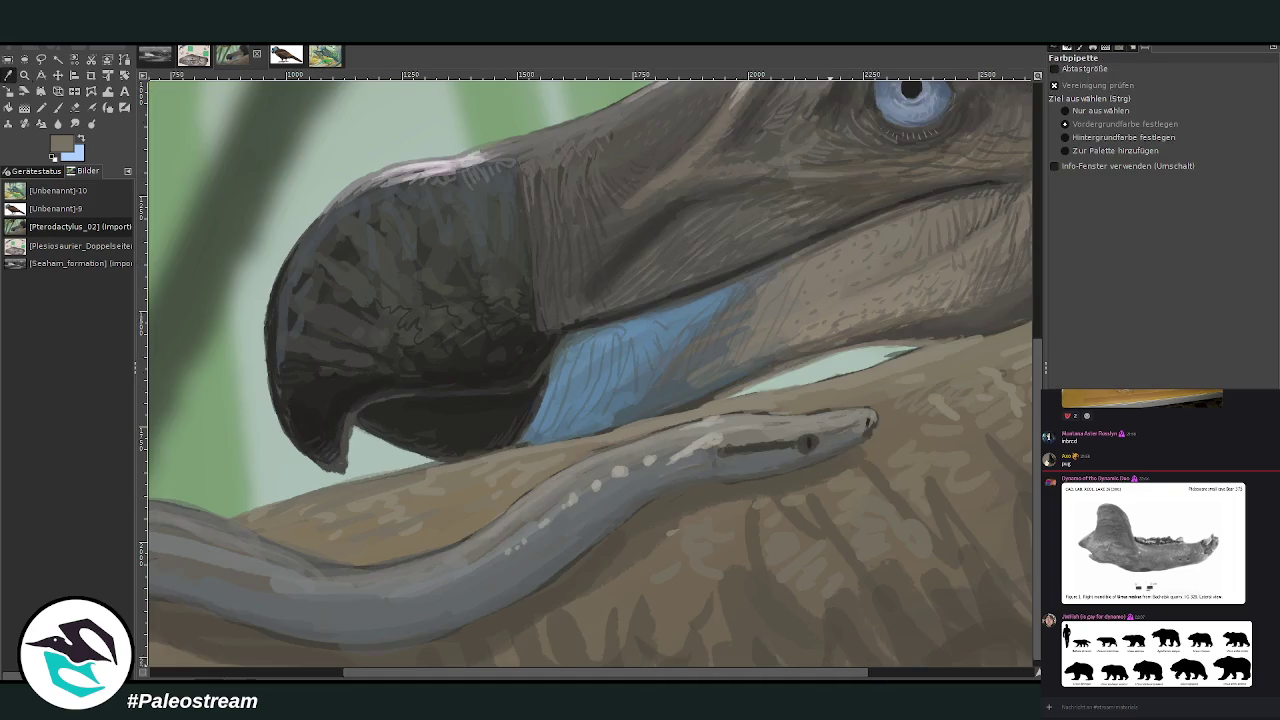
click(24, 75)
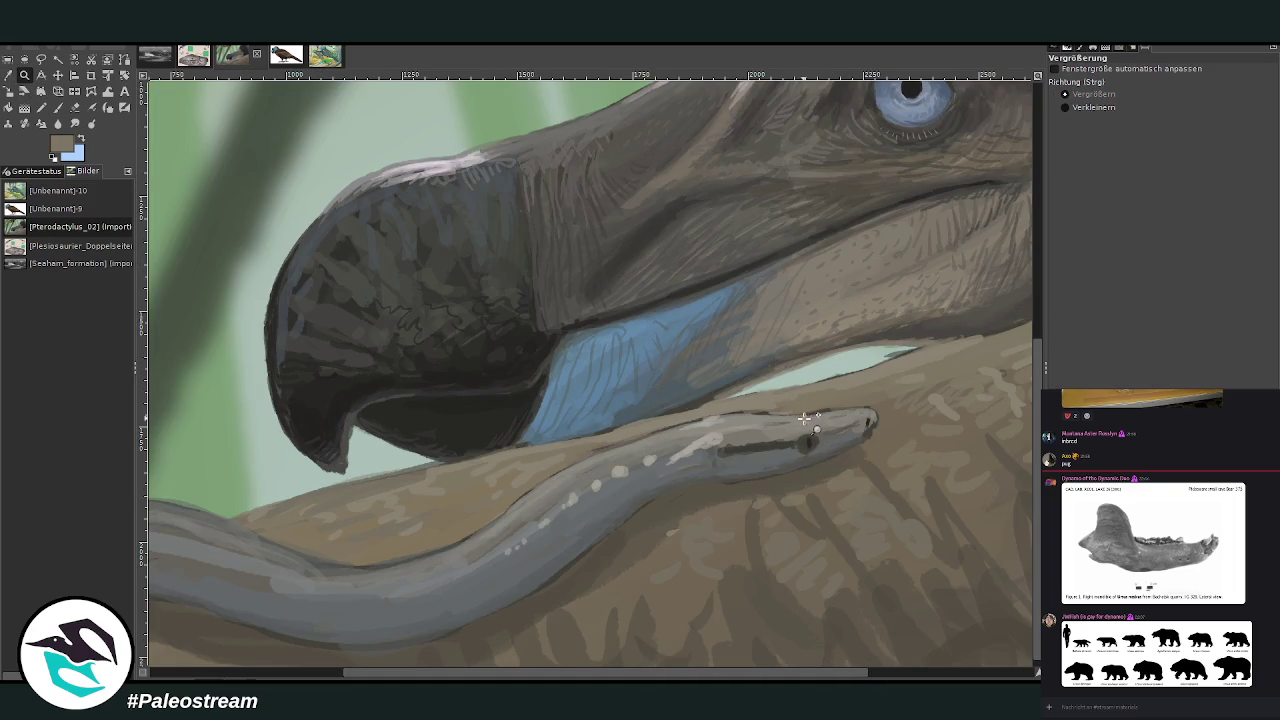
click(58, 108)
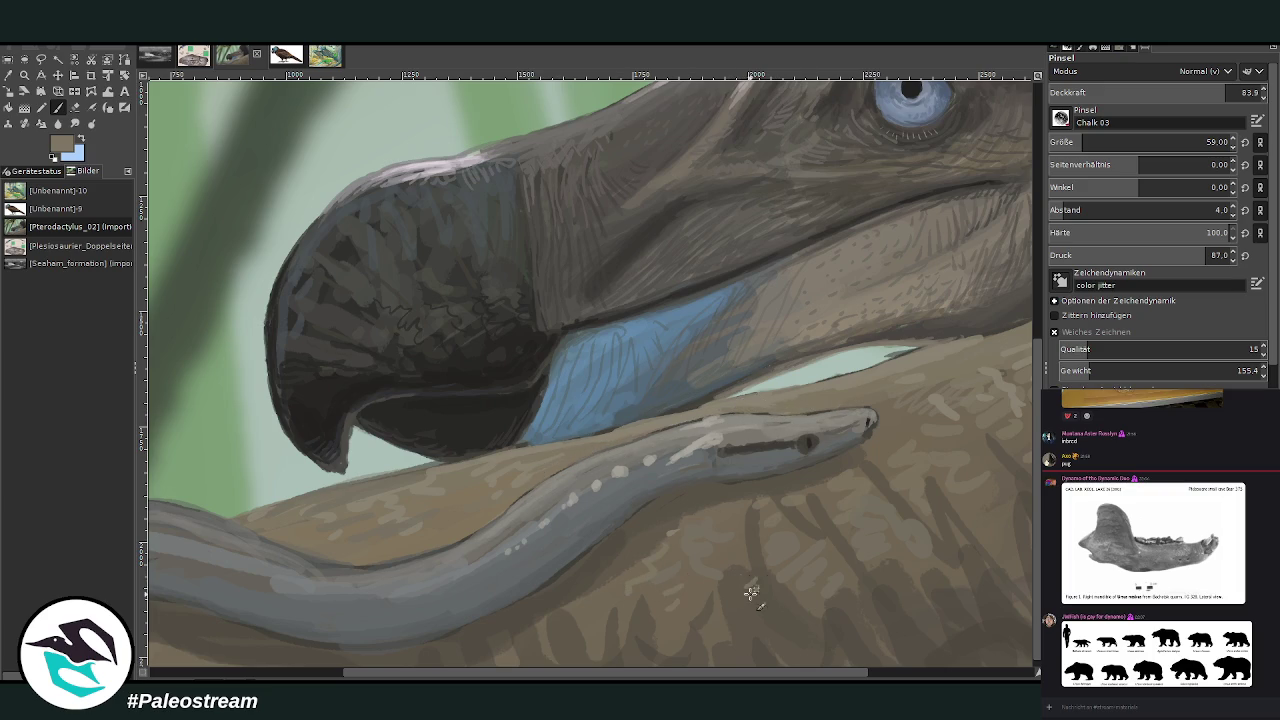
scroll(895, 655, right, 5)
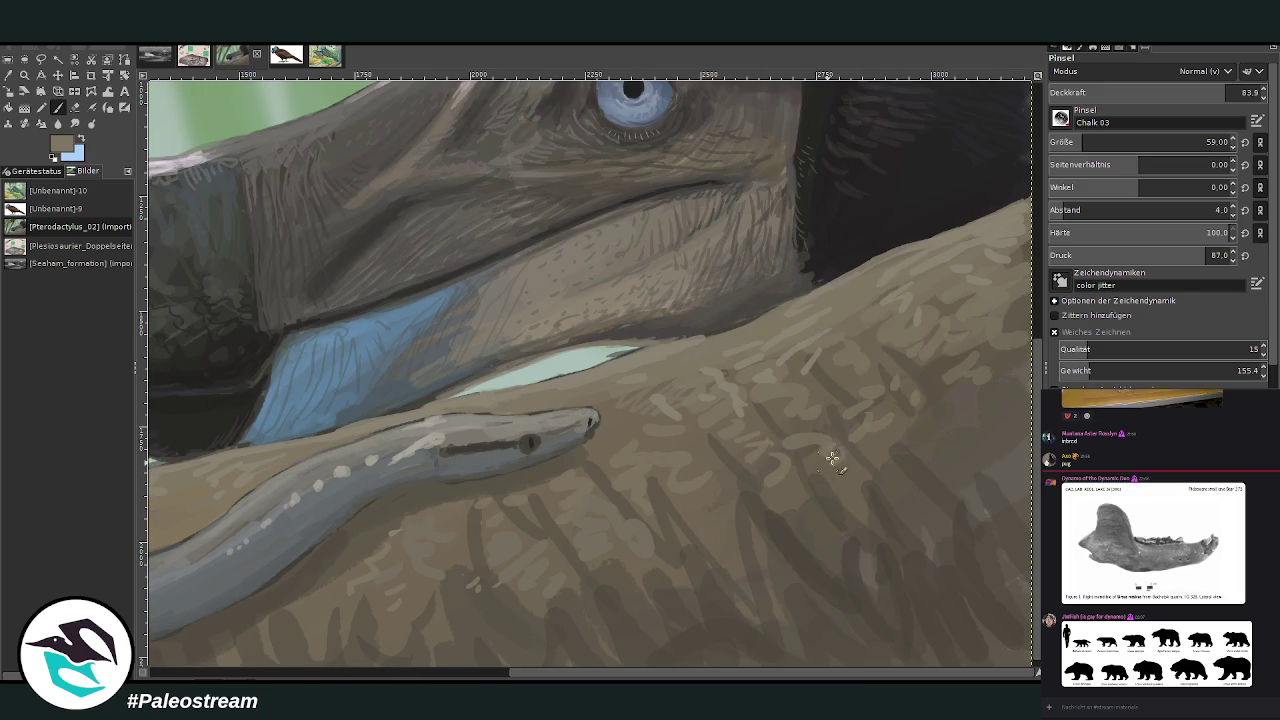
click(1160, 92)
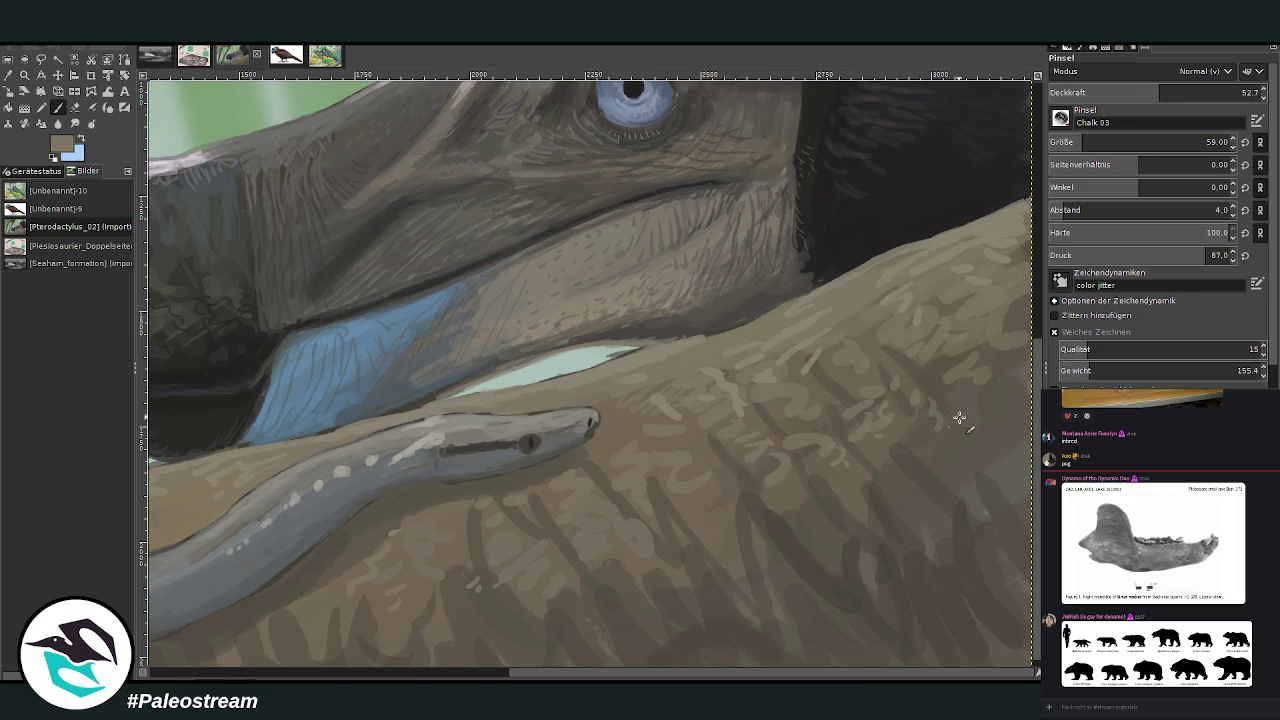
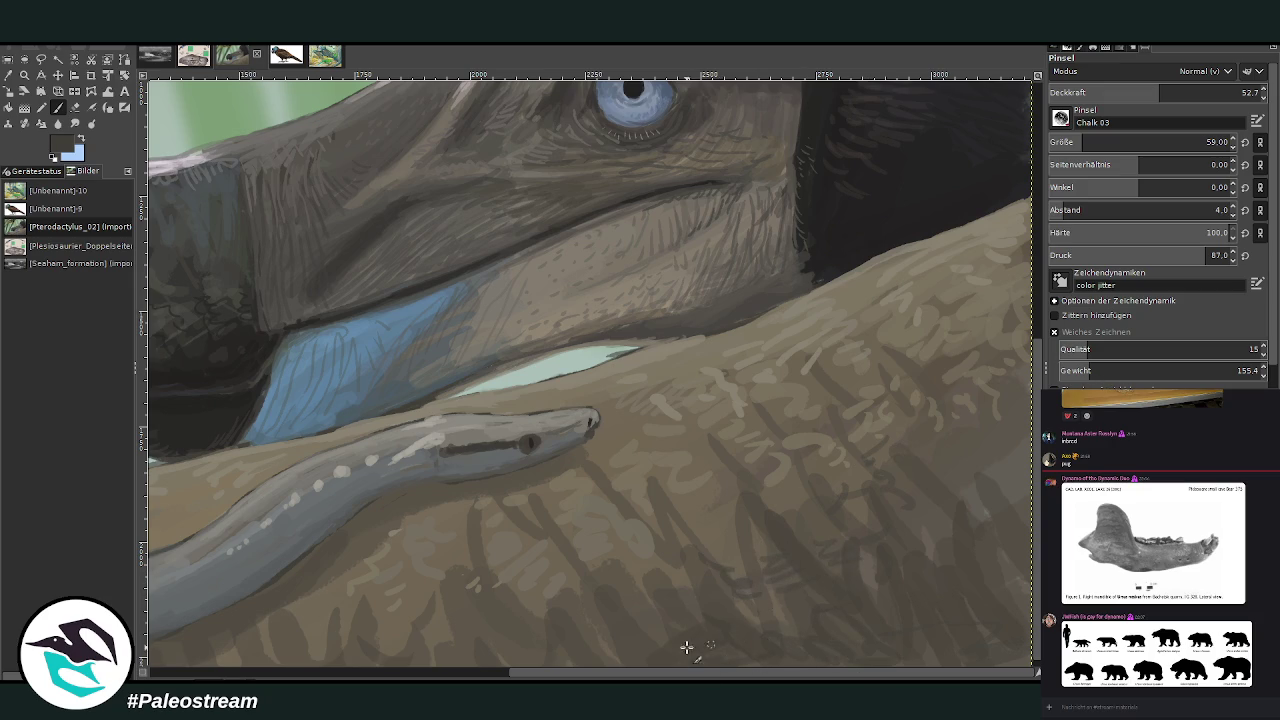
Sample a medium grey from the painting with the Color Picker
scroll(586, 577, left, 5)
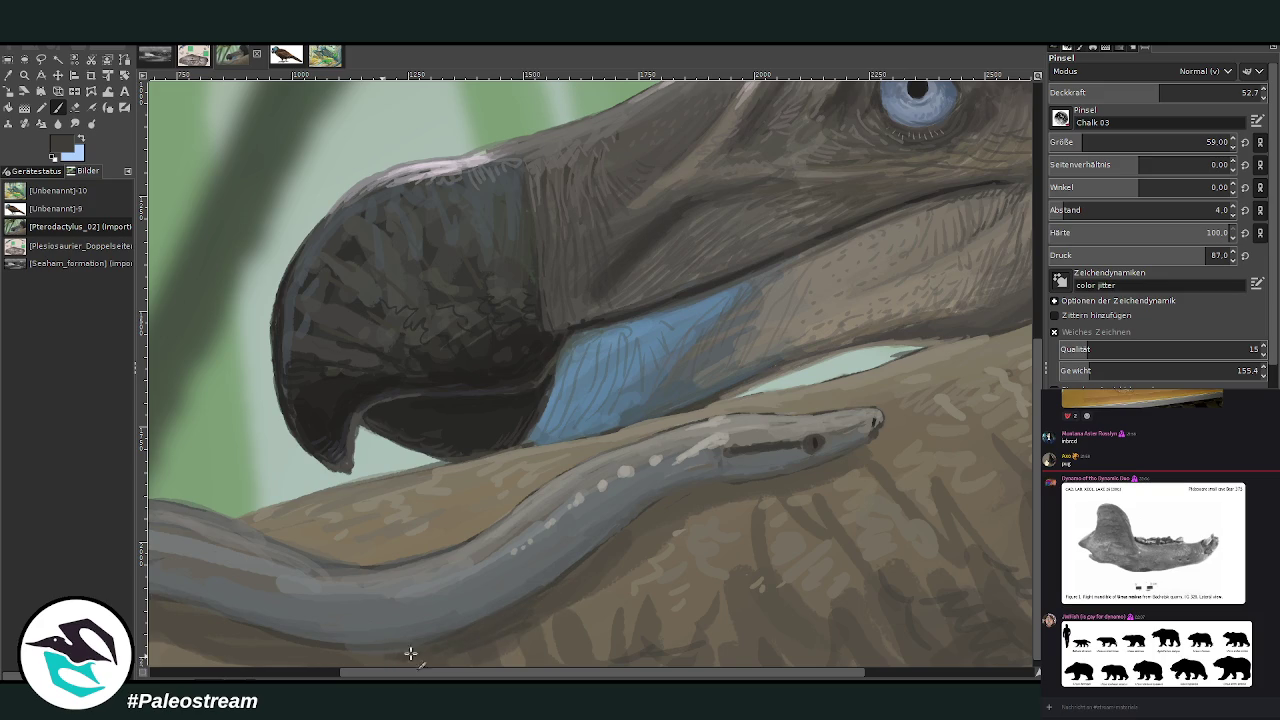
scroll(330, 655, left, 3)
scroll(617, 646, left, 1)
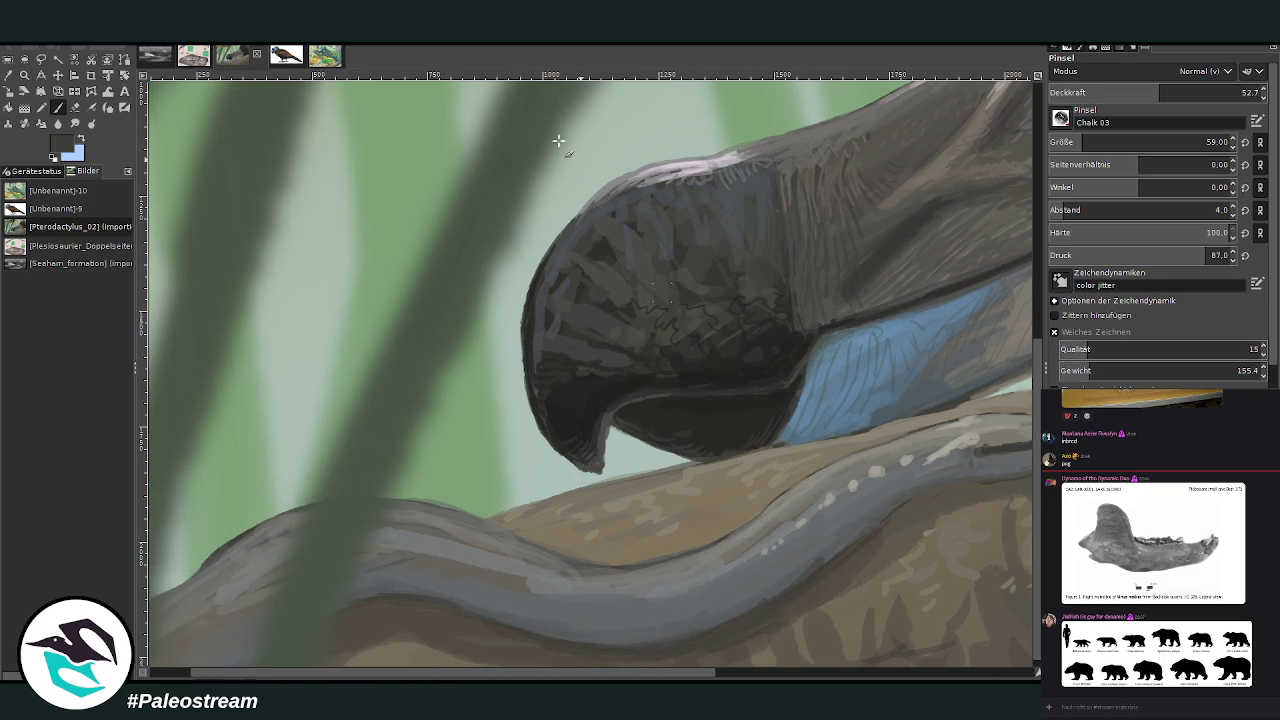
key(o)
click(957, 424)
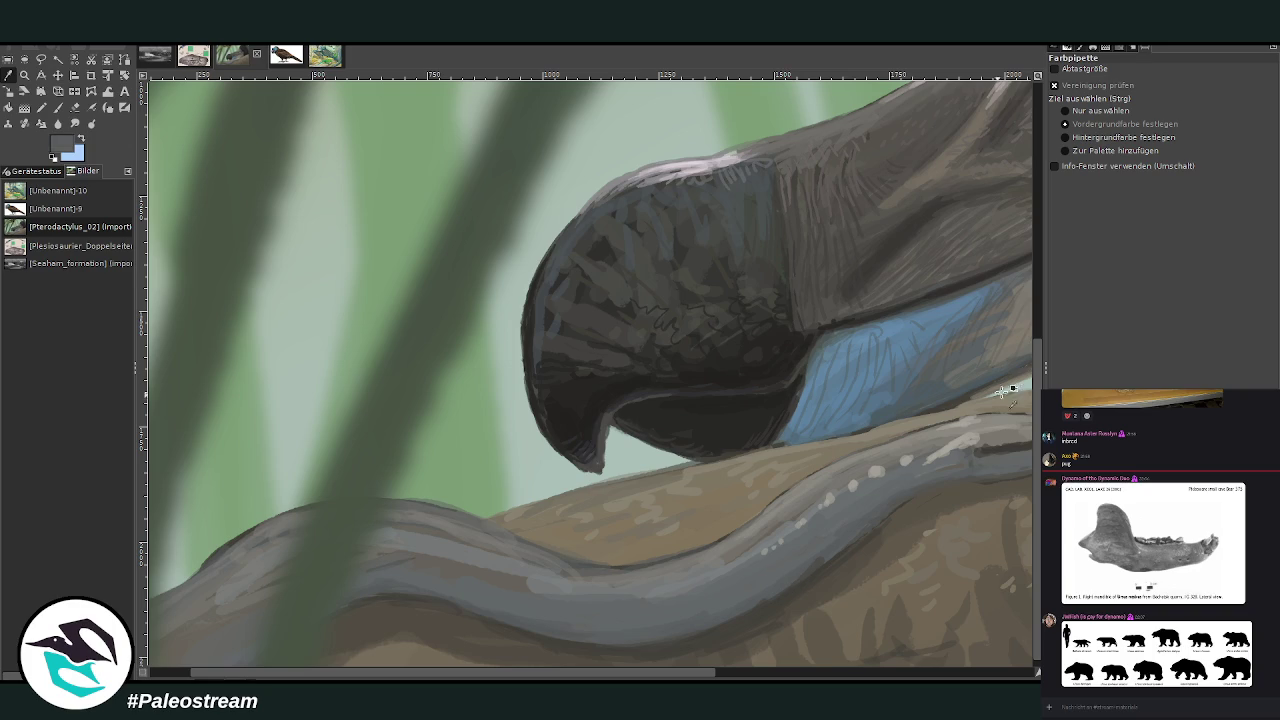
key(p)
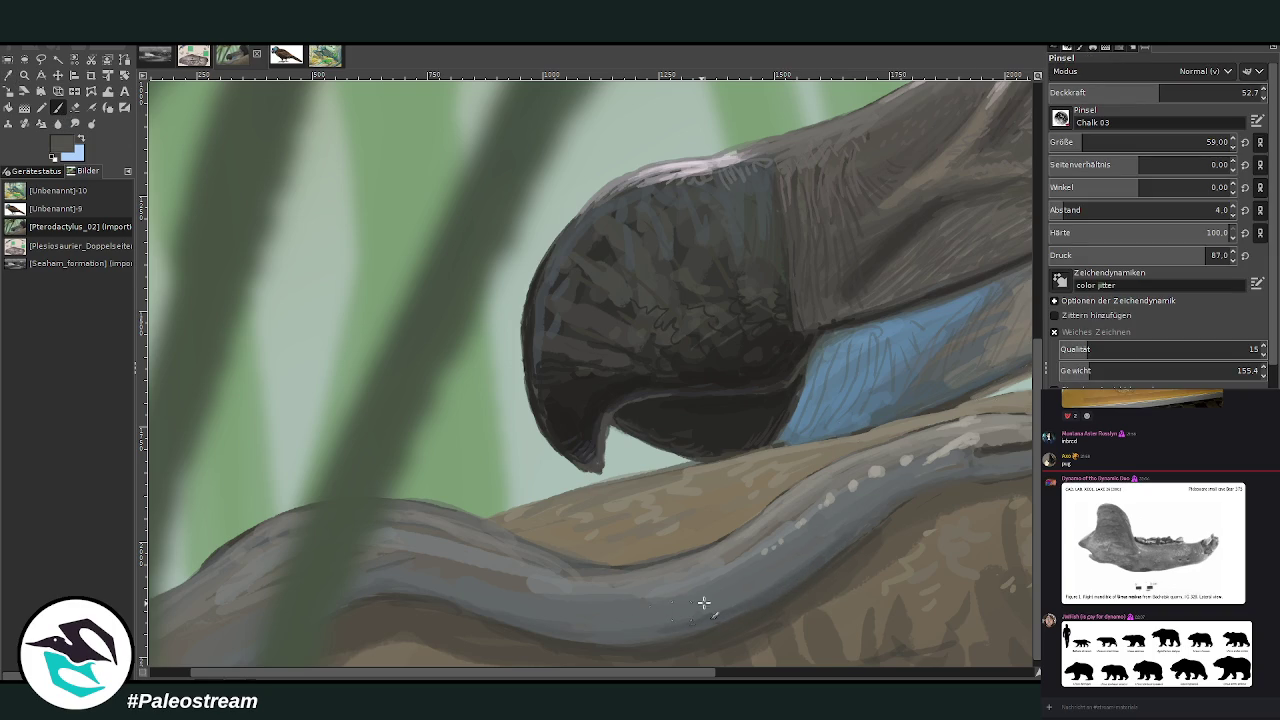
Set the Chalk brush to size 54 and adjust its opacity
click(1242, 92)
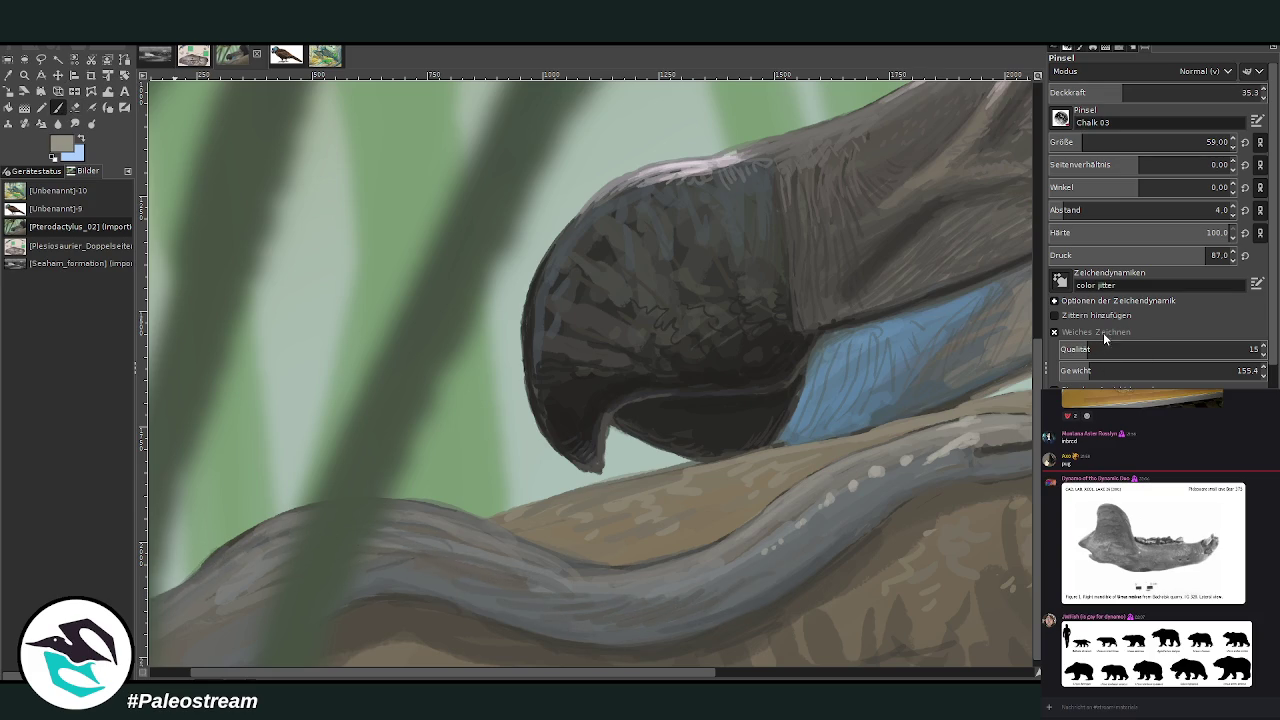
drag(1076, 142, 1100, 142)
click(1094, 91)
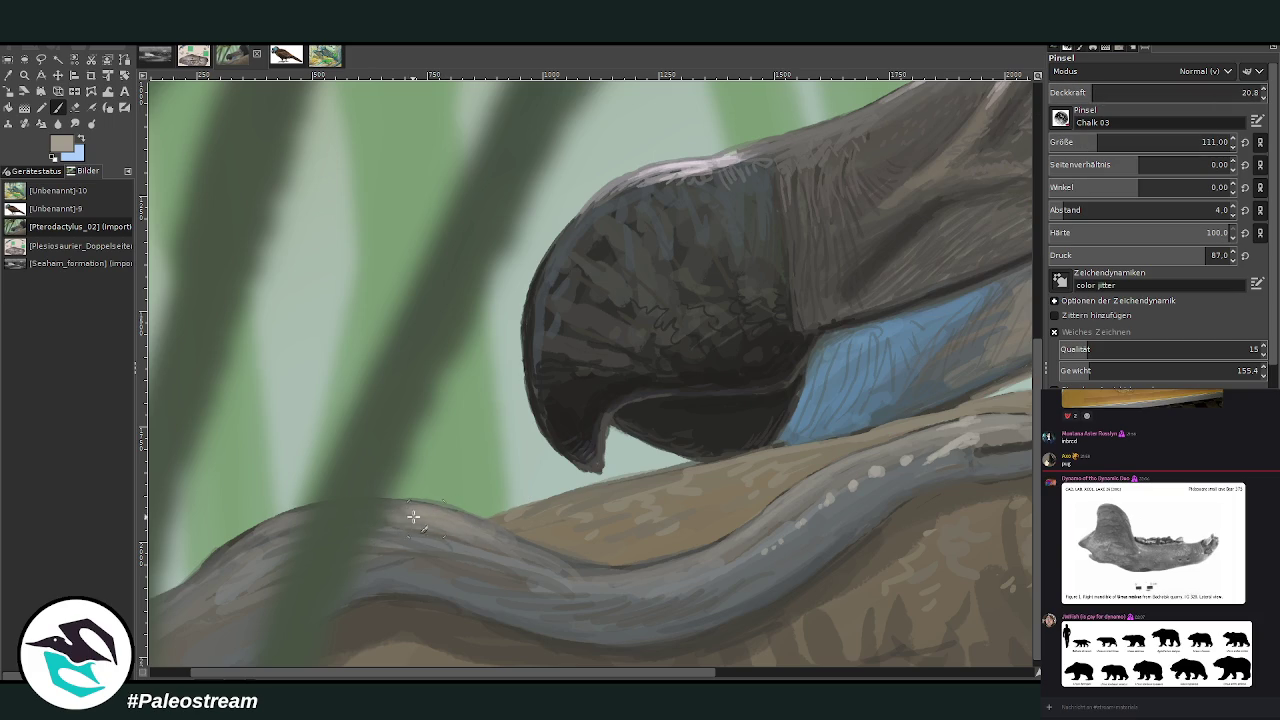
click(1130, 92)
drag(1150, 142, 961, 141)
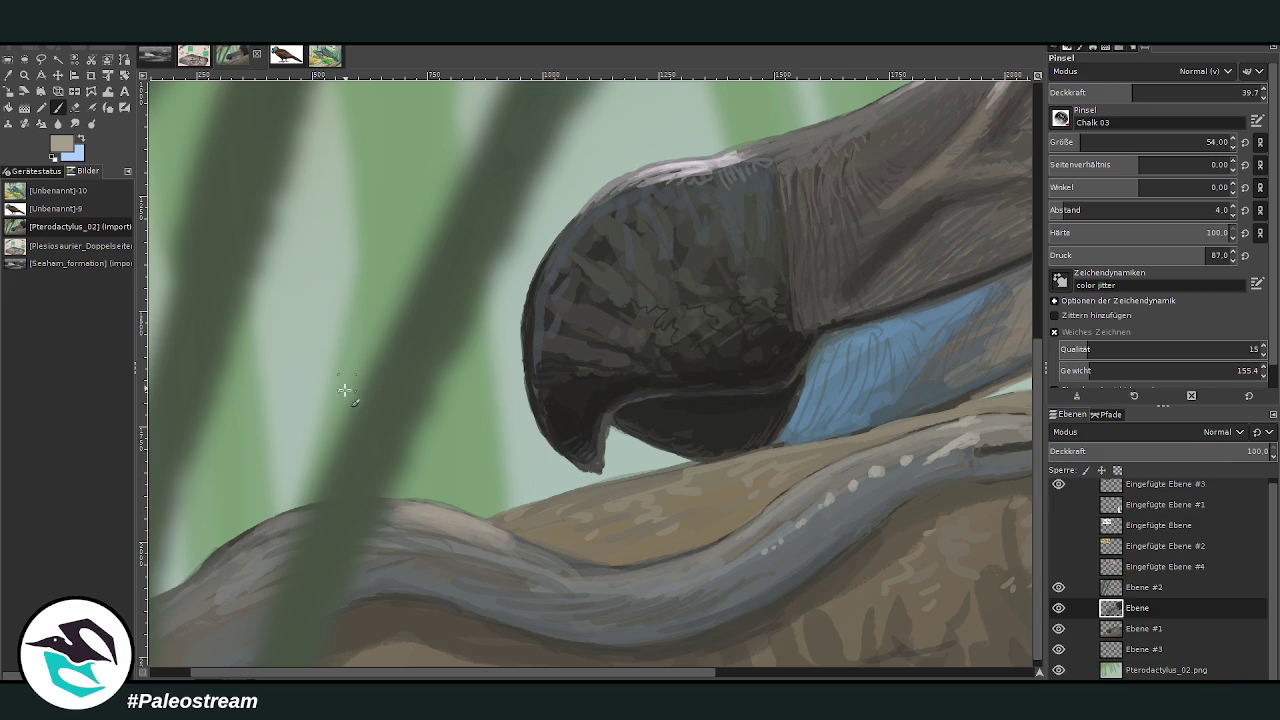
Paint faint light highlights along the branch edge and grey snake at opacity 22.1
mouse_move(251, 534)
mouse_down()
mouse_move(188, 600)
mouse_move(224, 548)
mouse_move(263, 529)
mouse_move(260, 540)
mouse_up()
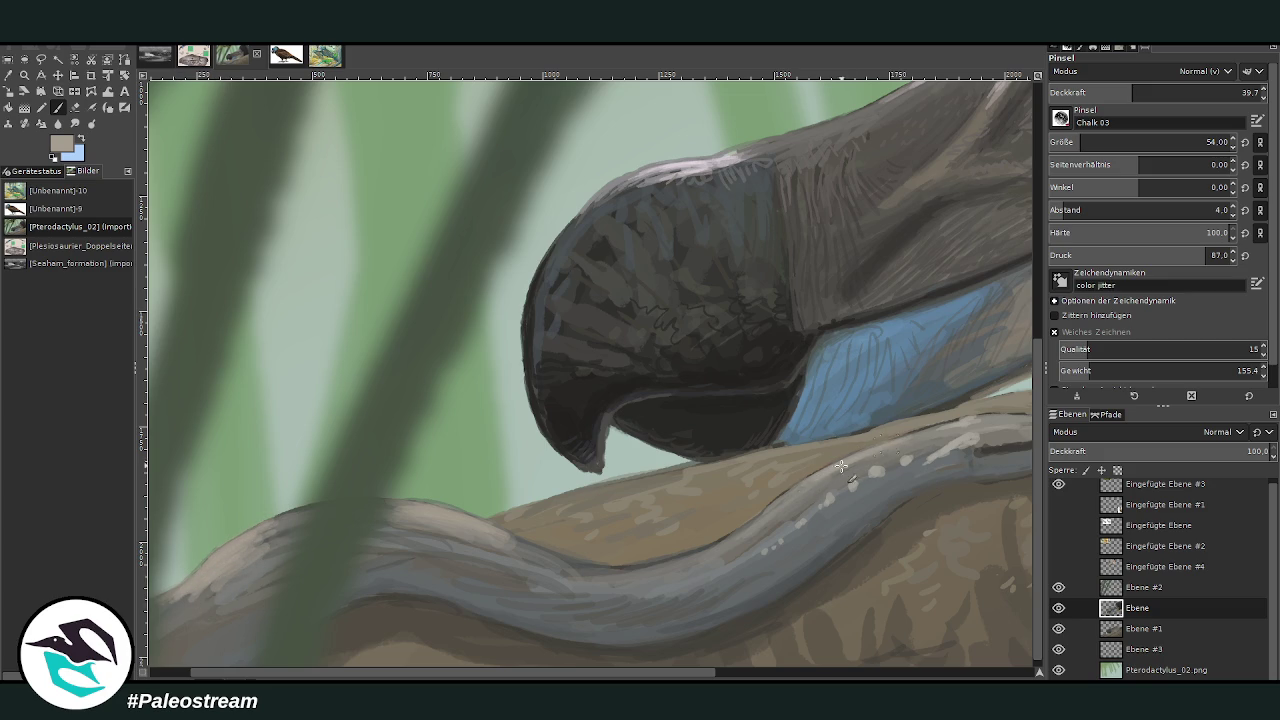
click(1098, 92)
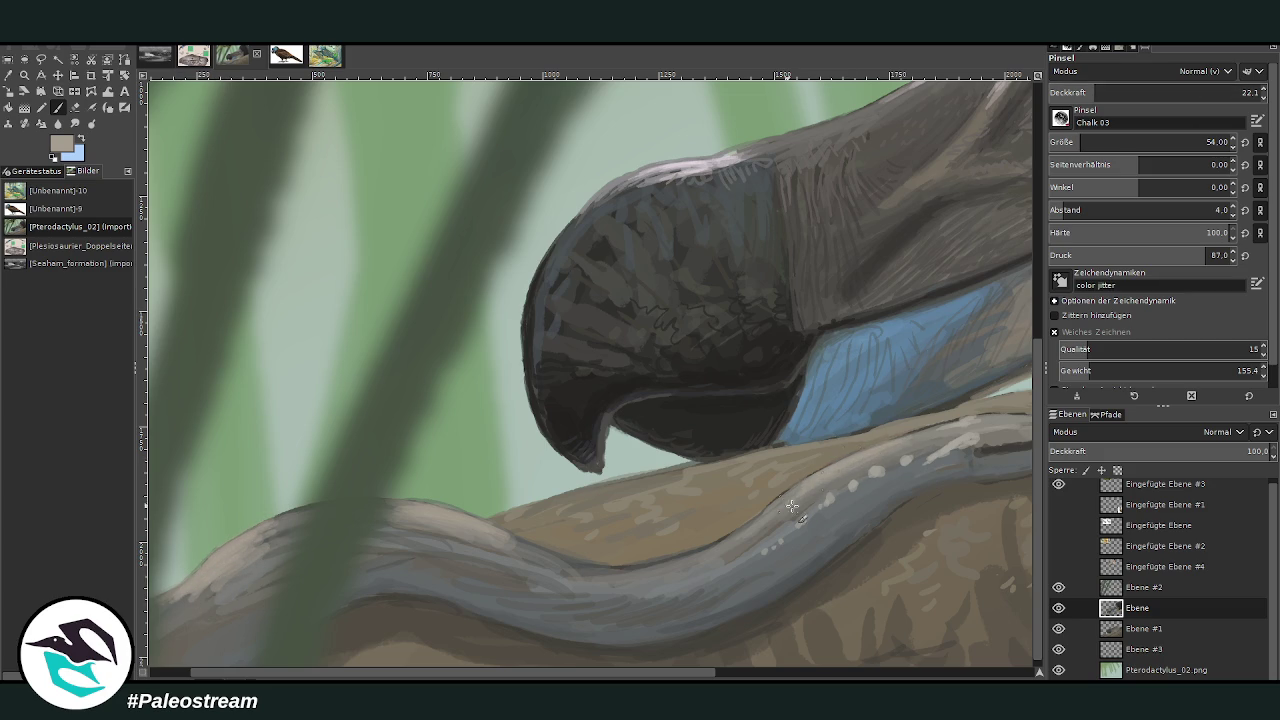
drag(778, 504, 773, 516)
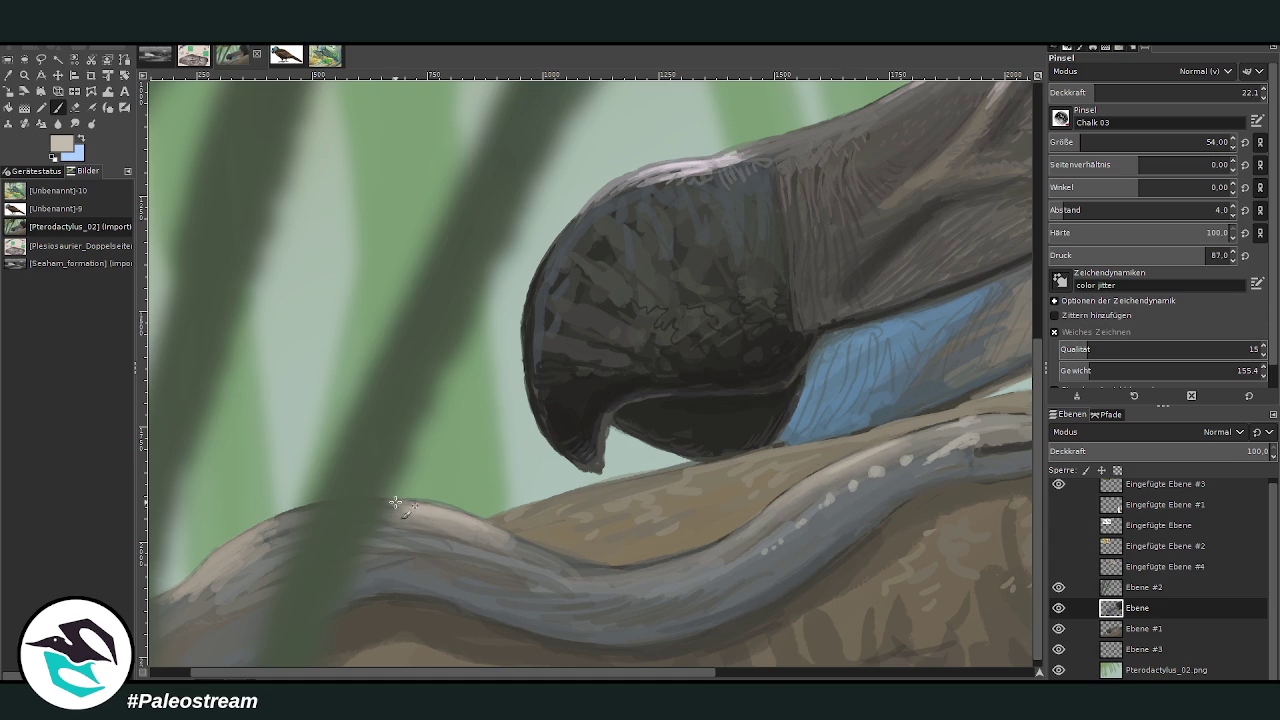
ctrl+click(1021, 294)
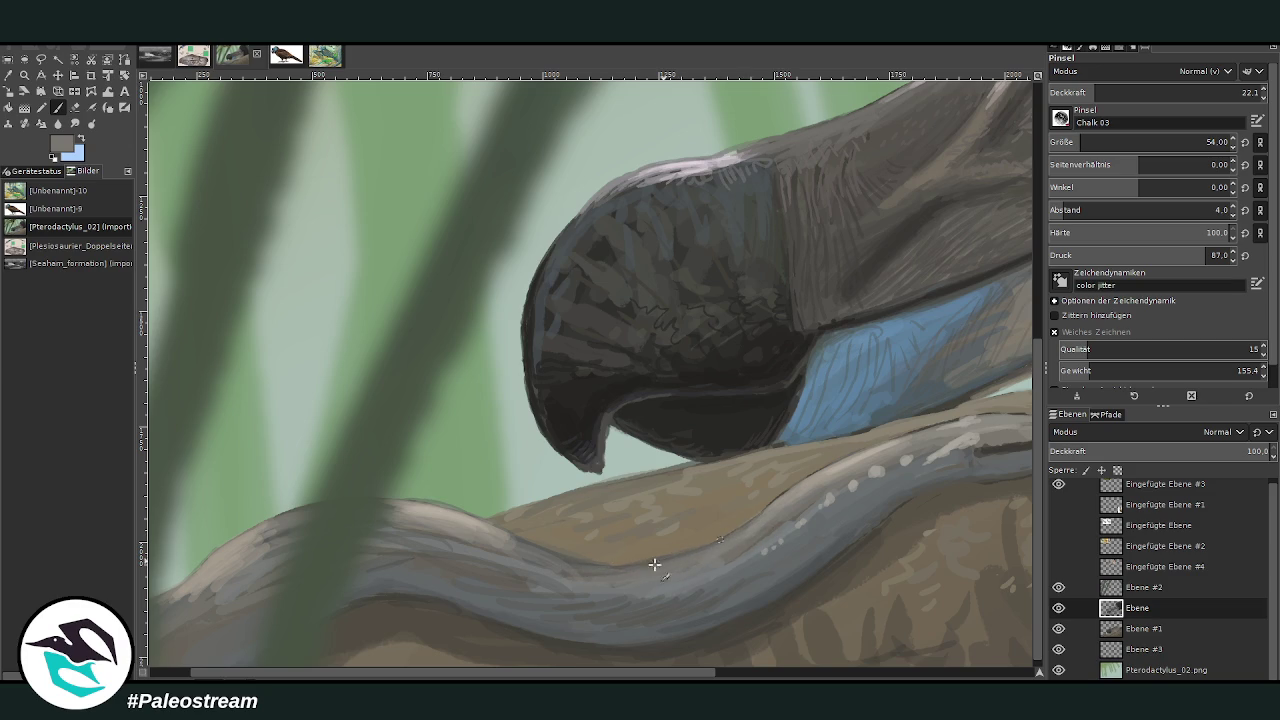
Zoom out and frame the whole painting in the window
key(minus)
key(minus)
key(minus)
key(z)
drag(358, 226, 766, 502)
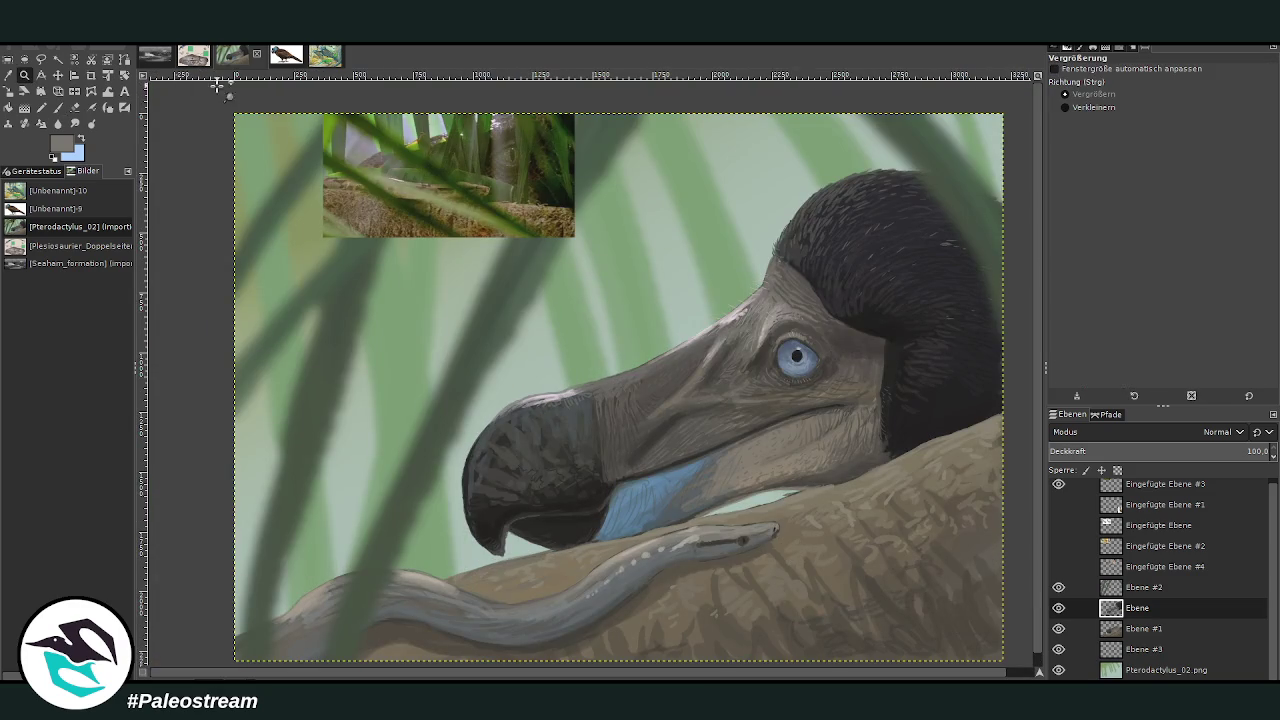
Start a Free Select outline tracing the branch's top edge from the lower left
click(41, 59)
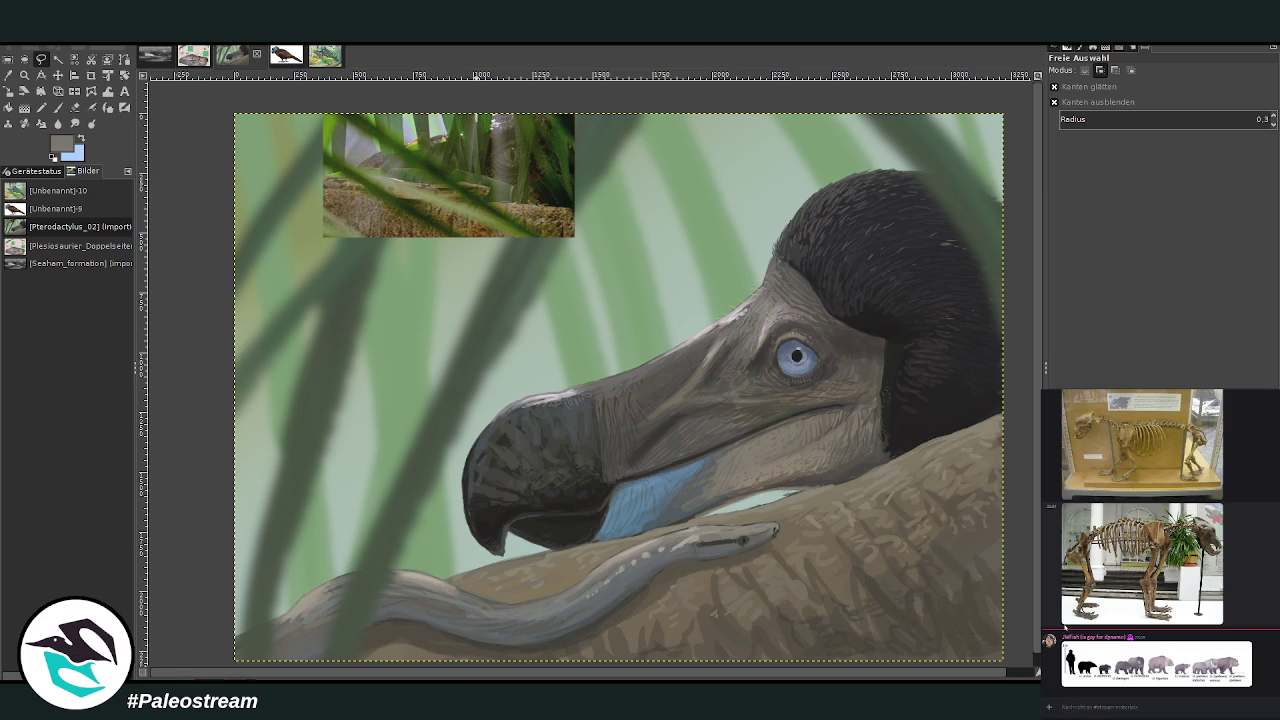
click(1091, 666)
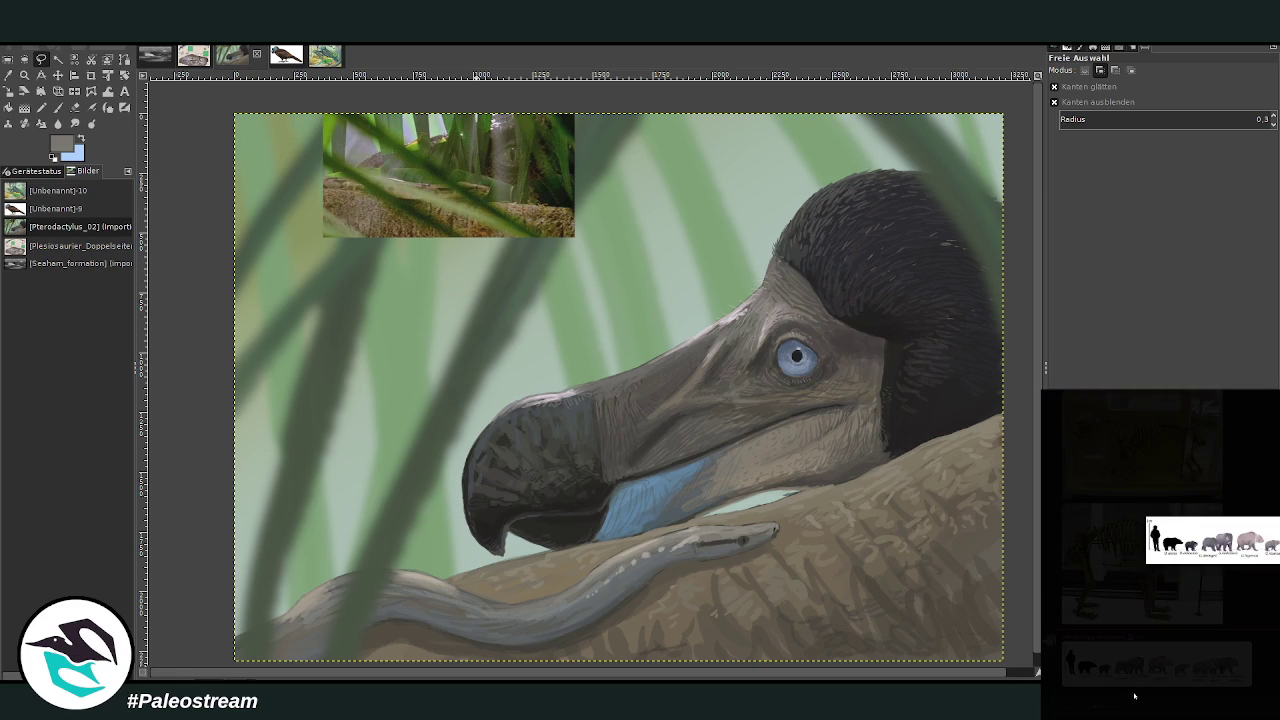
drag(225, 630, 497, 562)
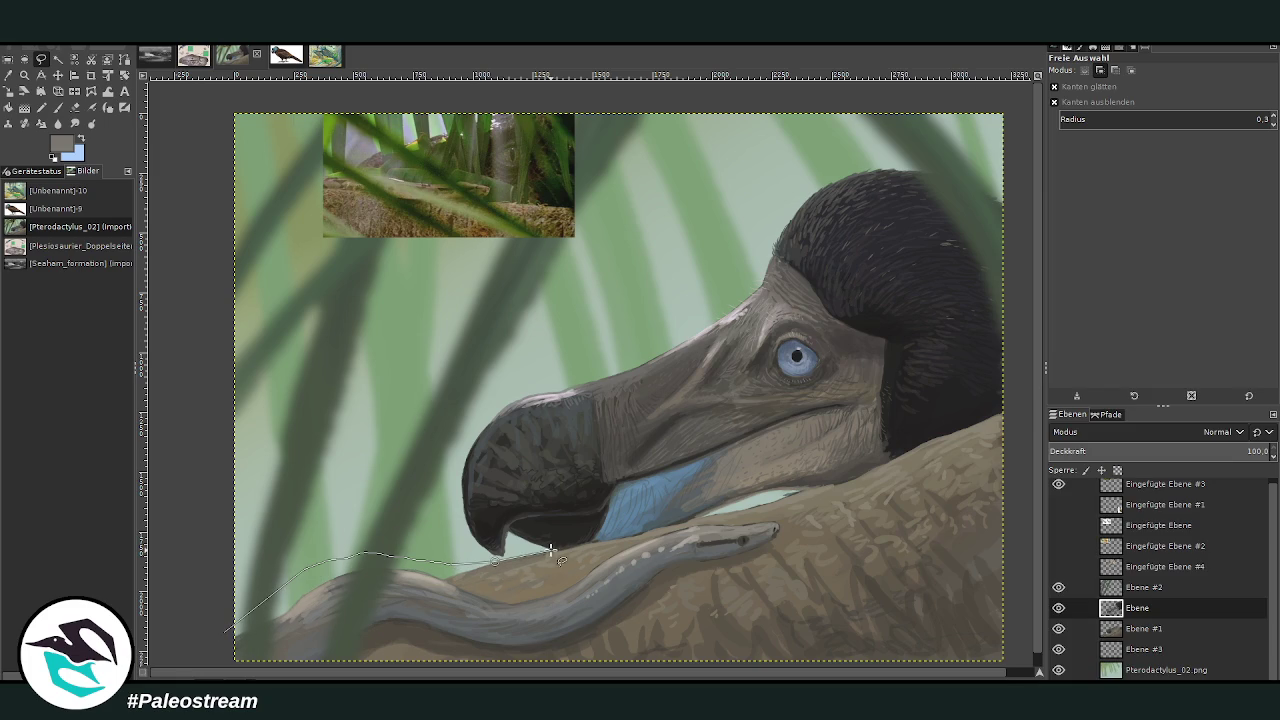
click(601, 540)
click(685, 521)
click(750, 505)
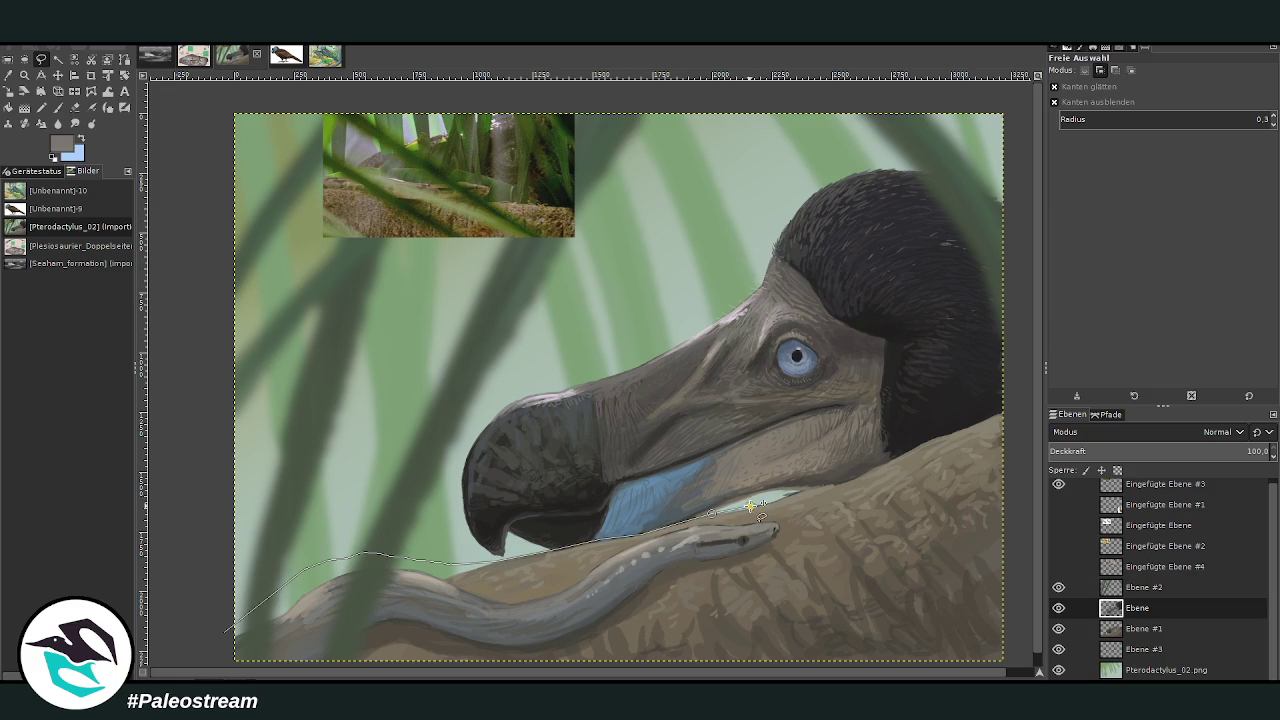
click(853, 479)
Continue the outline down the right side and along the bottom, then close and commit it
click(939, 436)
click(975, 423)
click(1022, 404)
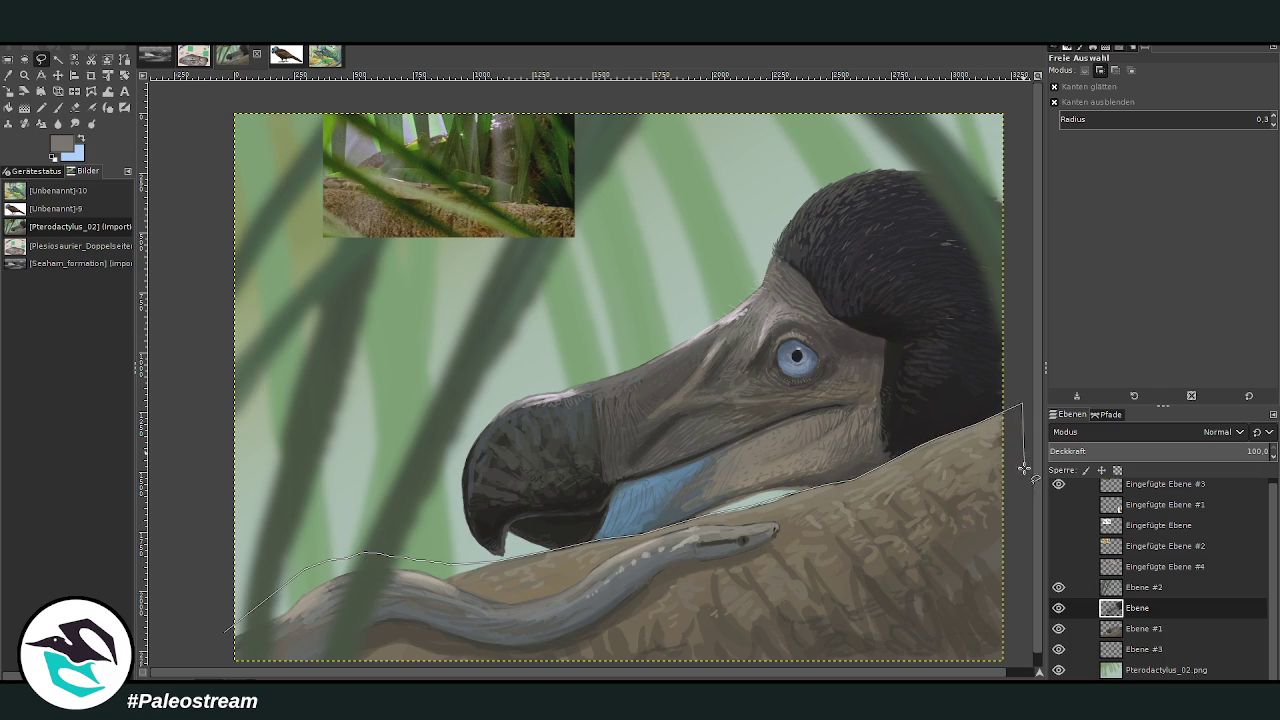
click(1020, 661)
scroll(1038, 640, down, 1)
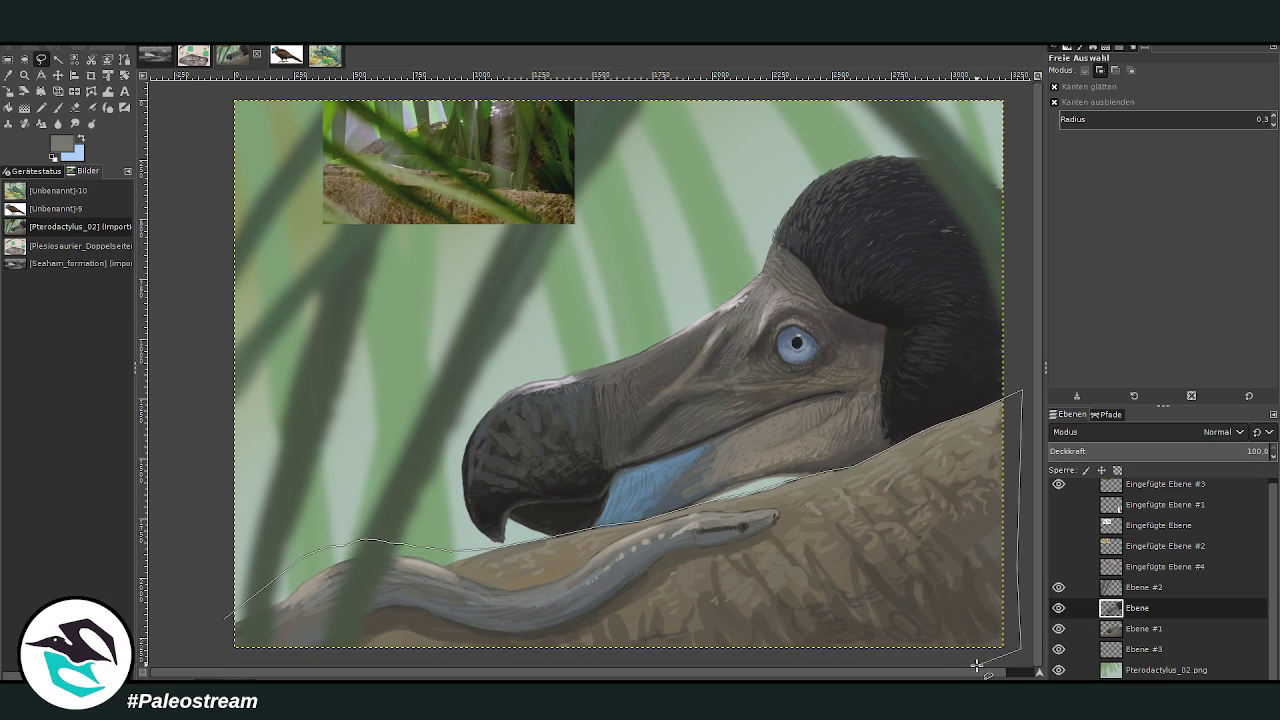
click(215, 662)
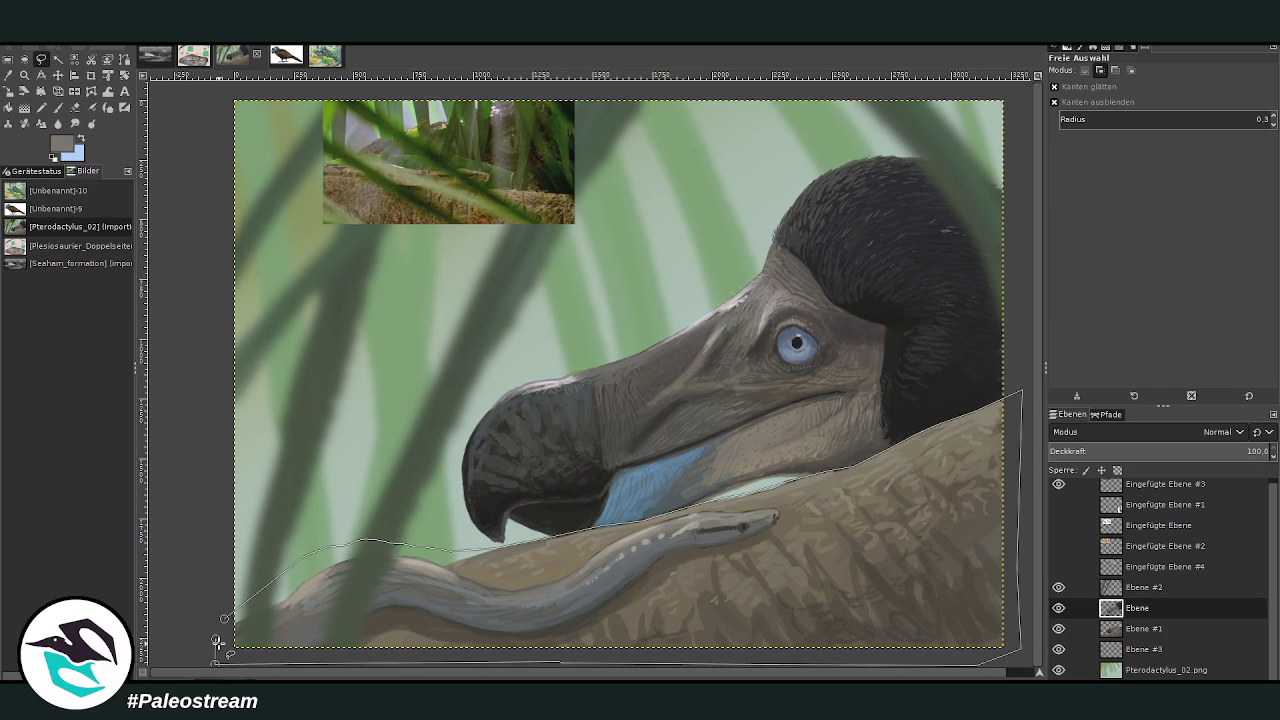
click(224, 620)
key(Return)
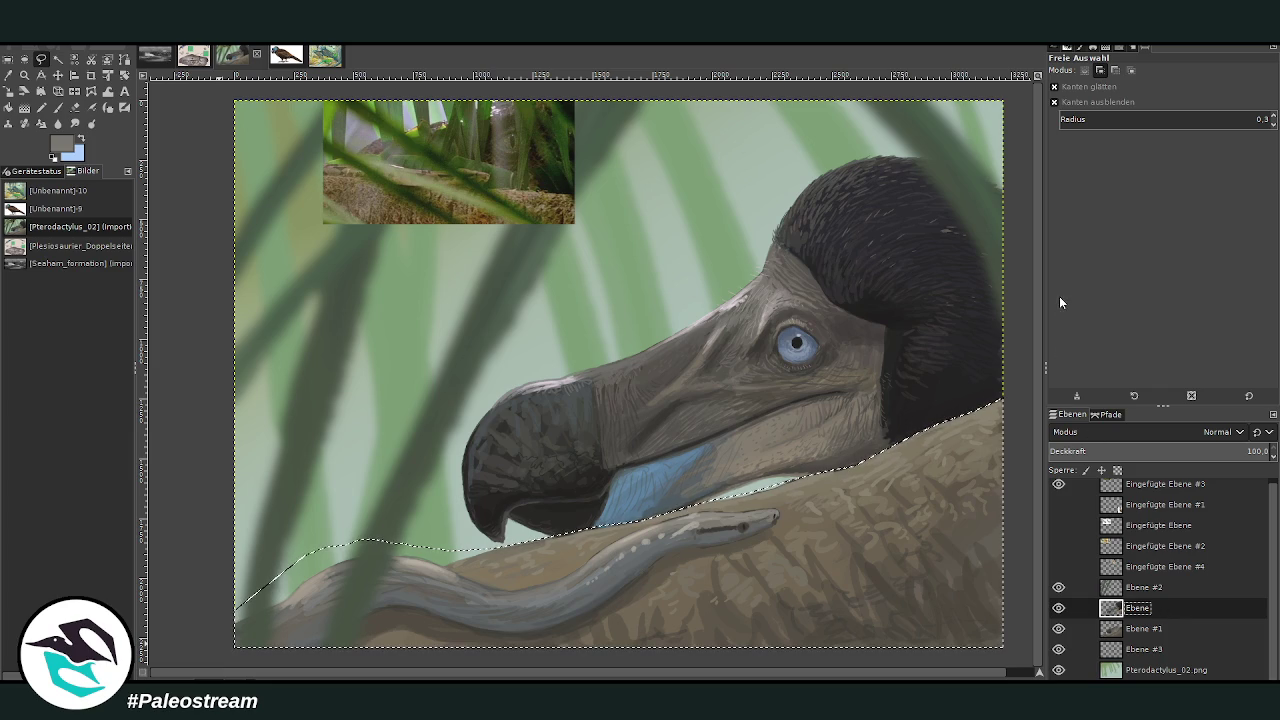
Paste the selected branch area as its own layer and start a filter on it
key(ctrl+shift+a)
key(o)
key(ctrl+z)
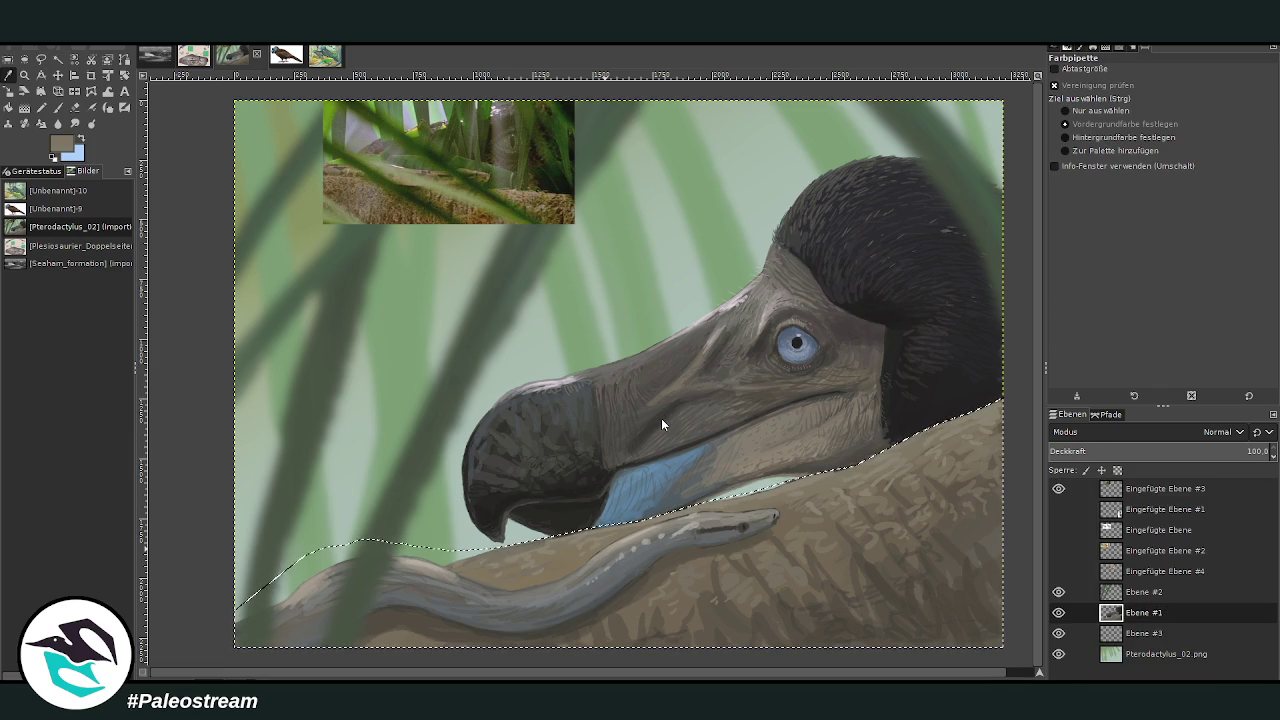
key(ctrl+v)
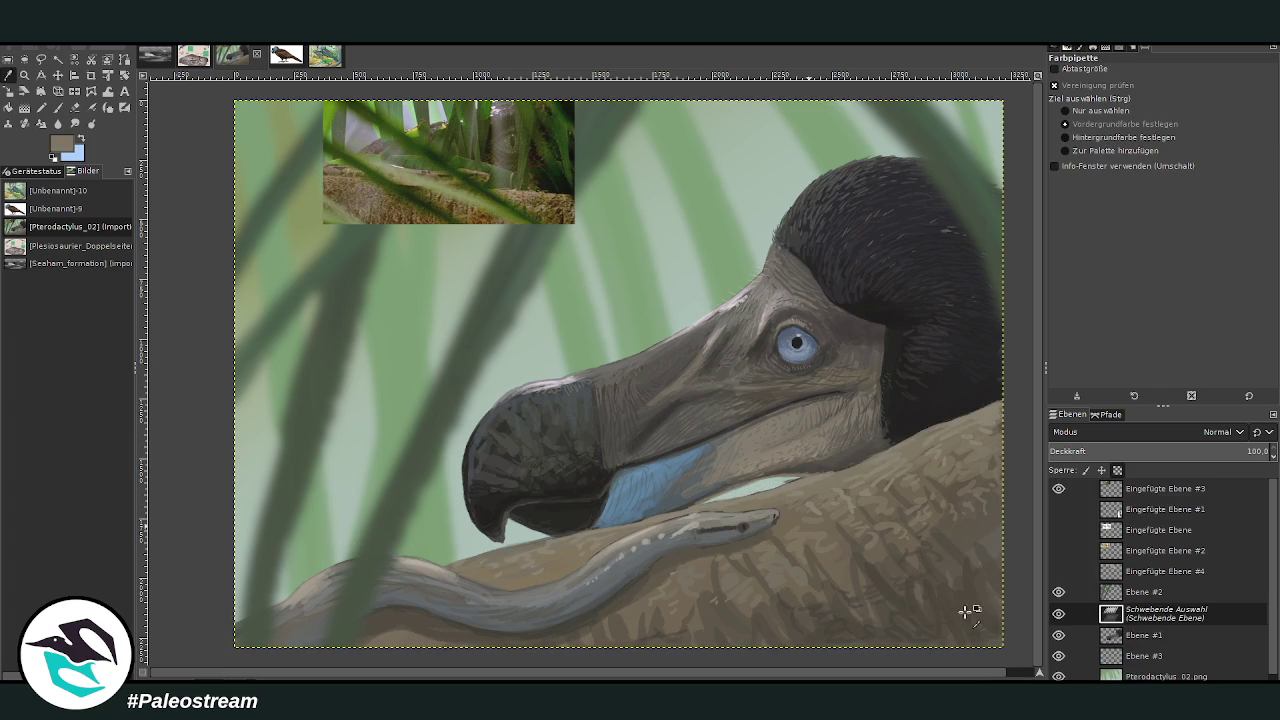
key(ctrl+shift+n)
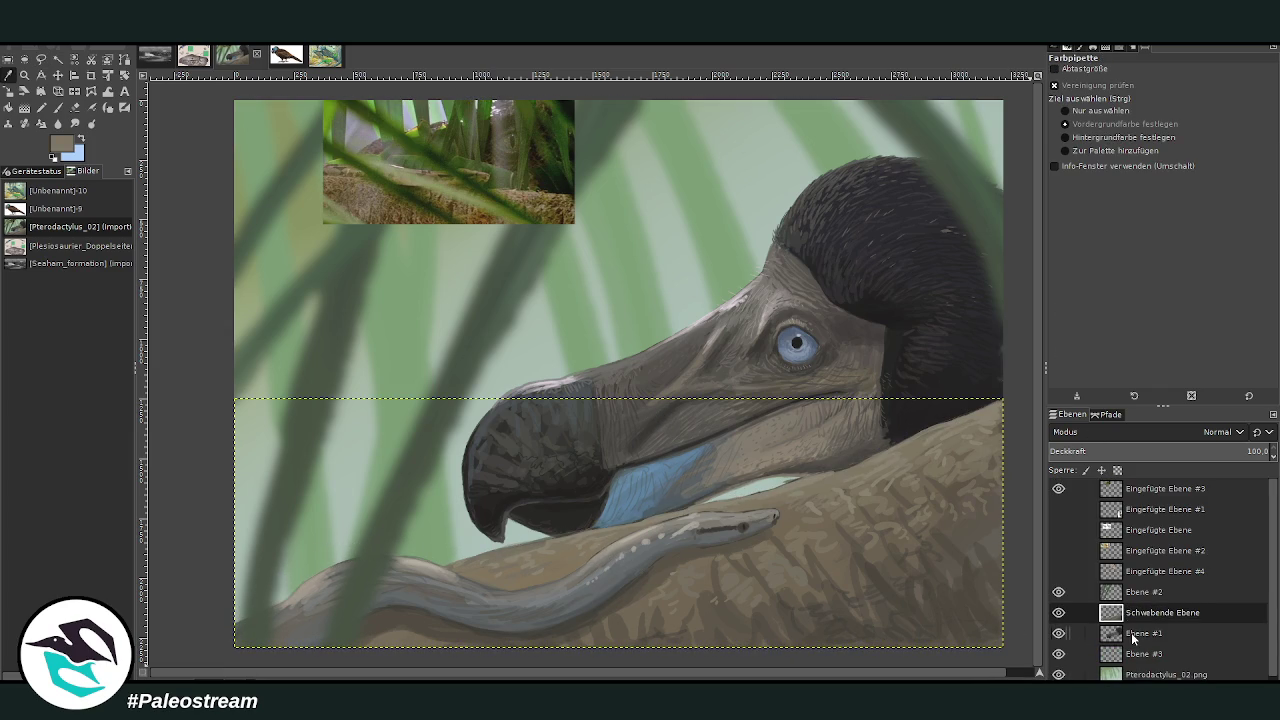
click(1133, 636)
key(Page_Up)
key(ctrl+shift+f)
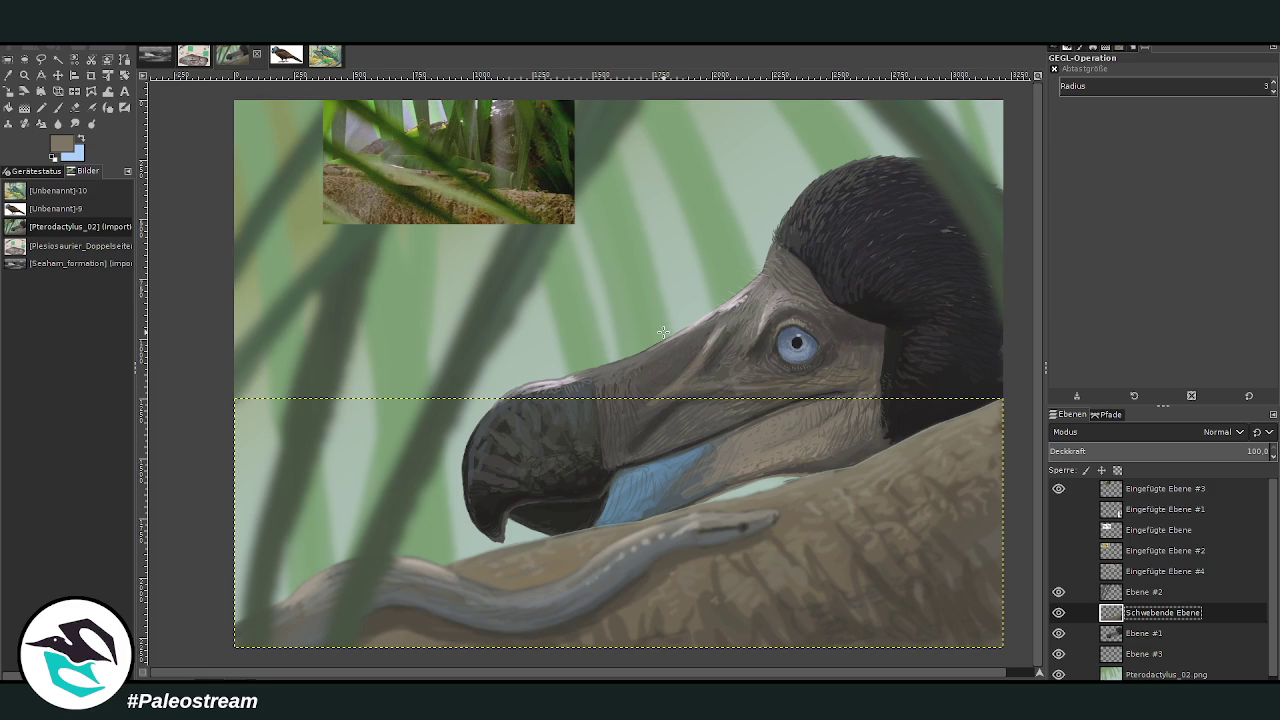
On Ebene #1, sample dark, near-black and blue-grey wattle colours from the painting
key(f)
click(1140, 633)
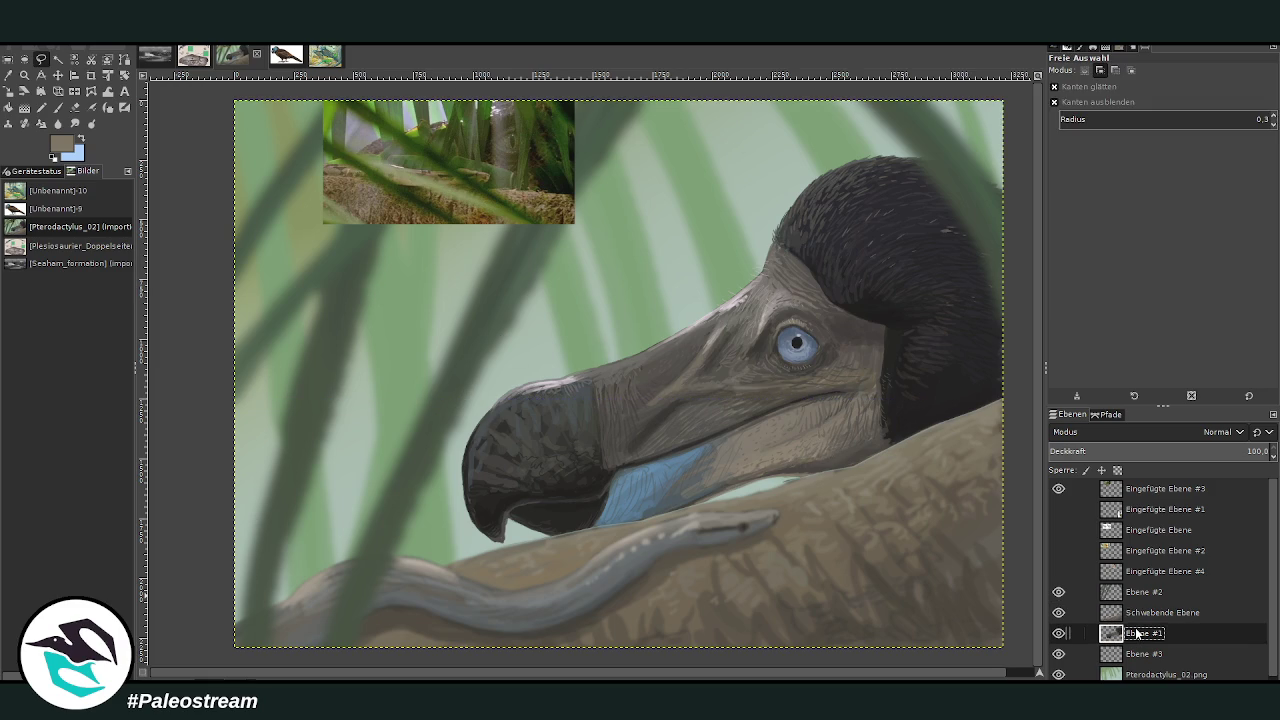
key(o)
click(862, 452)
click(57, 107)
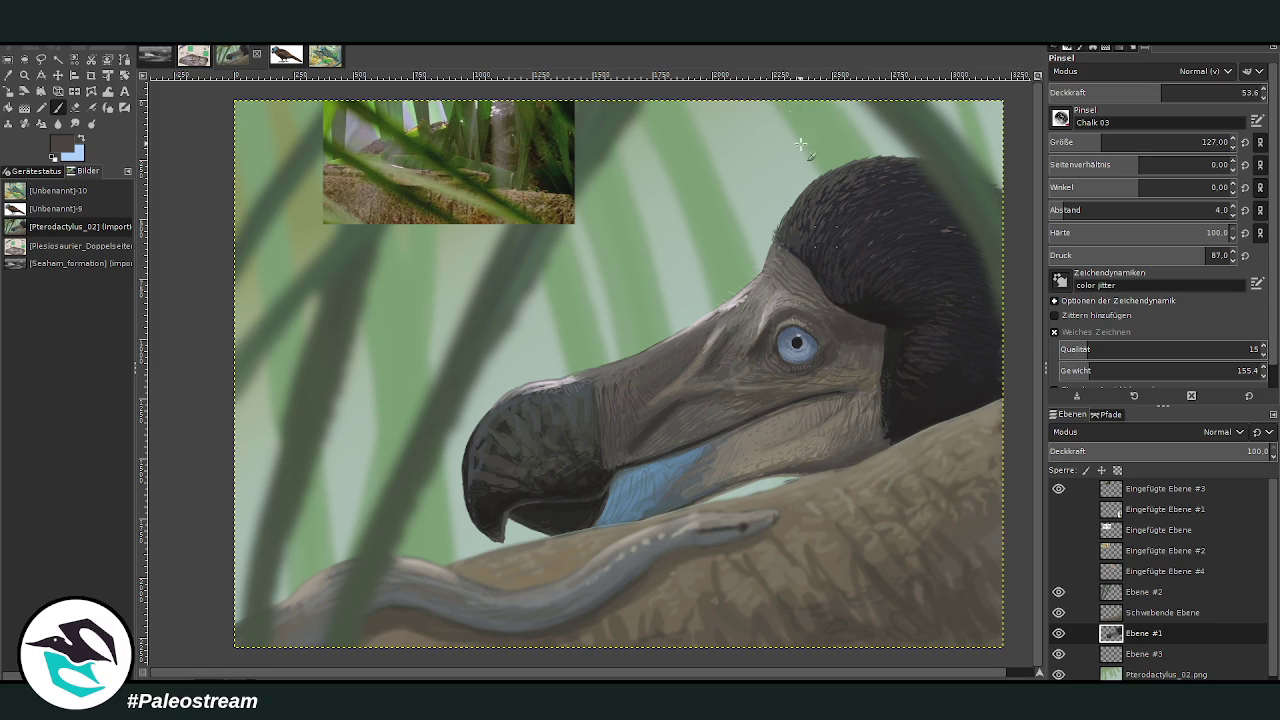
key(o)
click(928, 418)
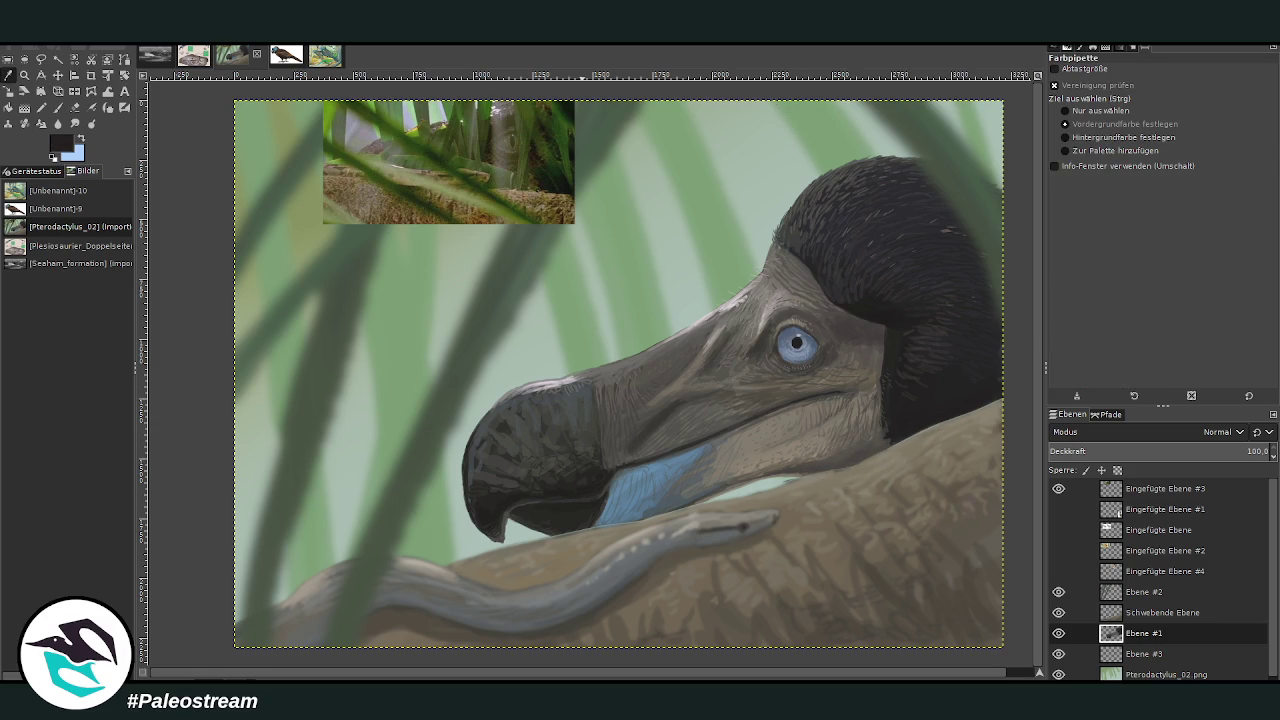
click(60, 110)
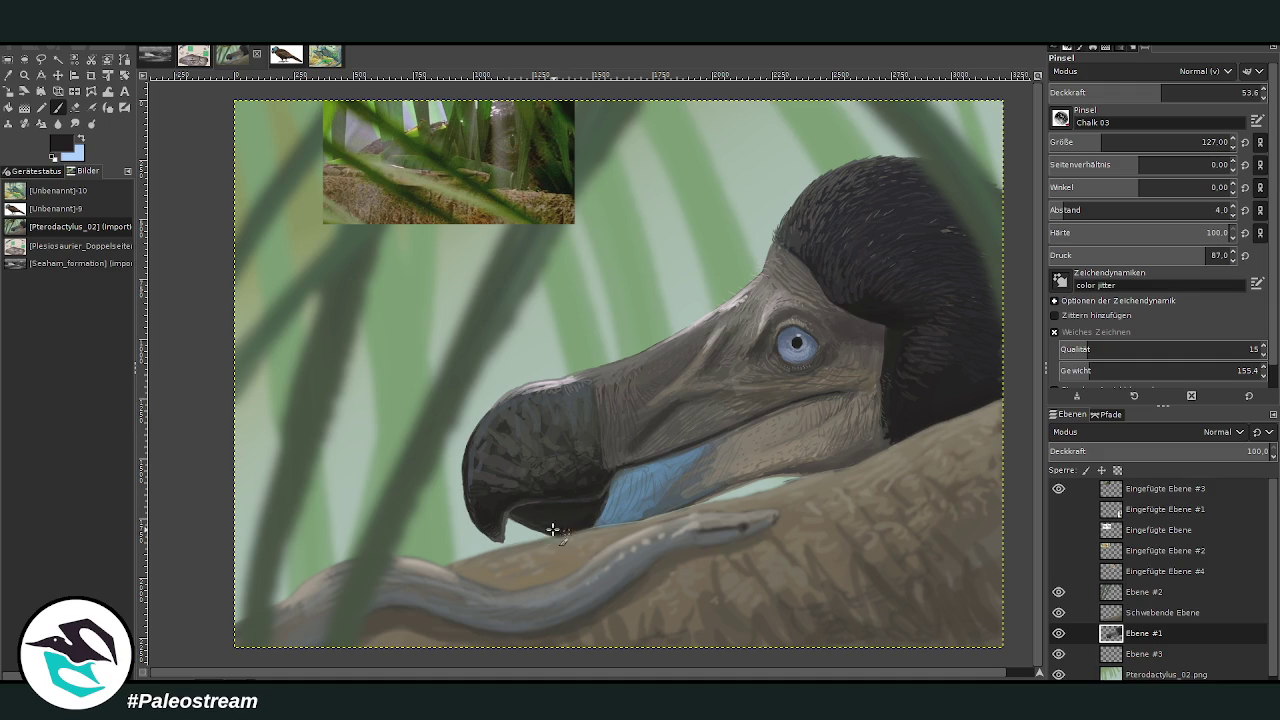
click(8, 75)
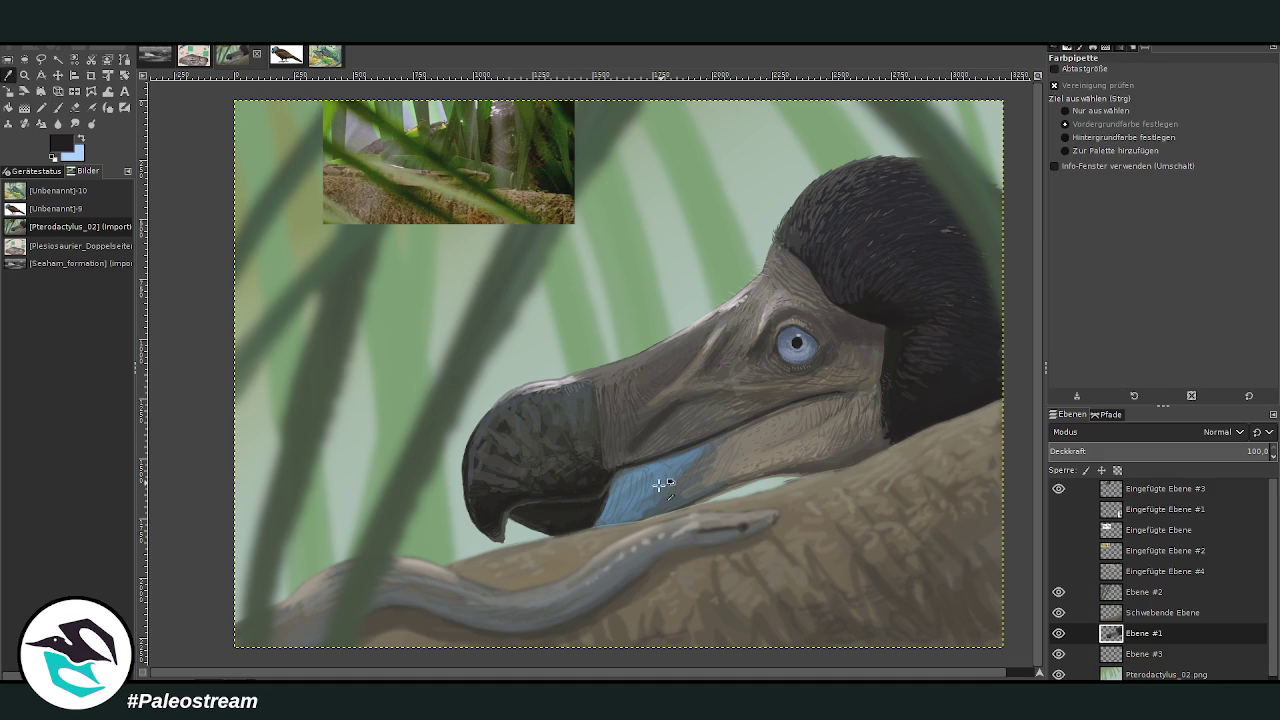
click(643, 514)
click(57, 107)
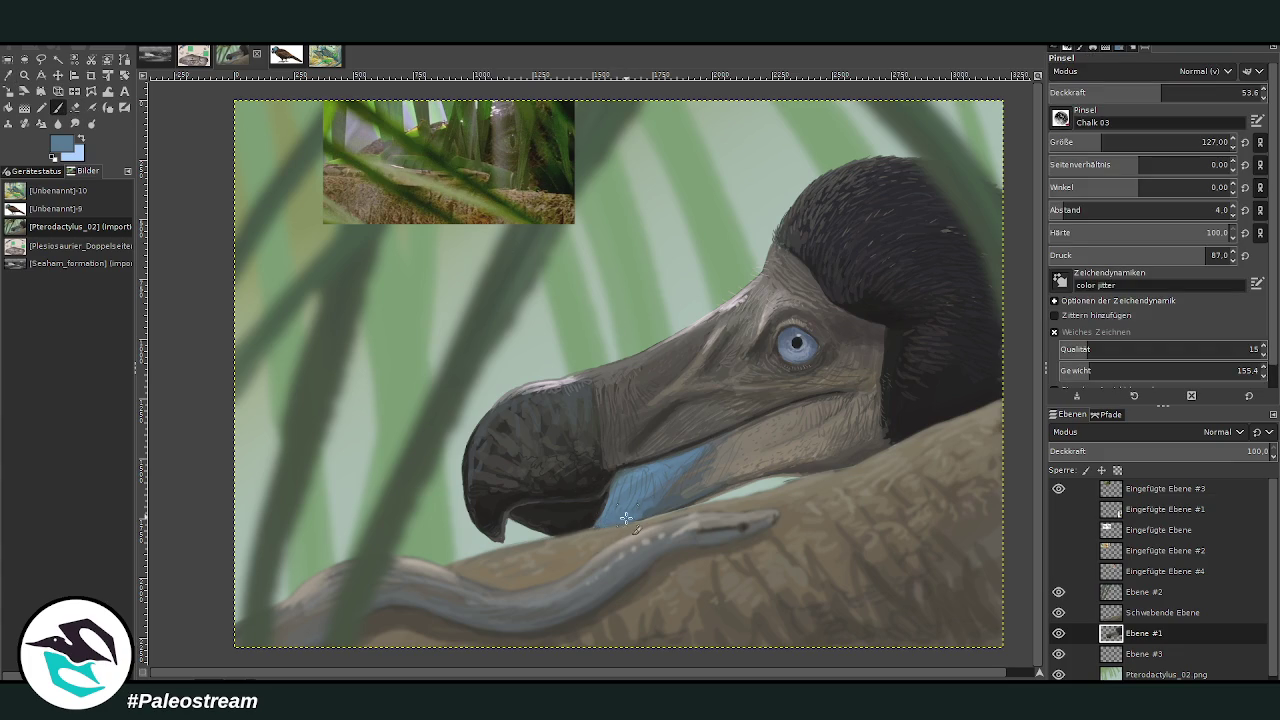
Hide the pasted plant patch layer and zoom in on the dodo's head and beak
key(minus)
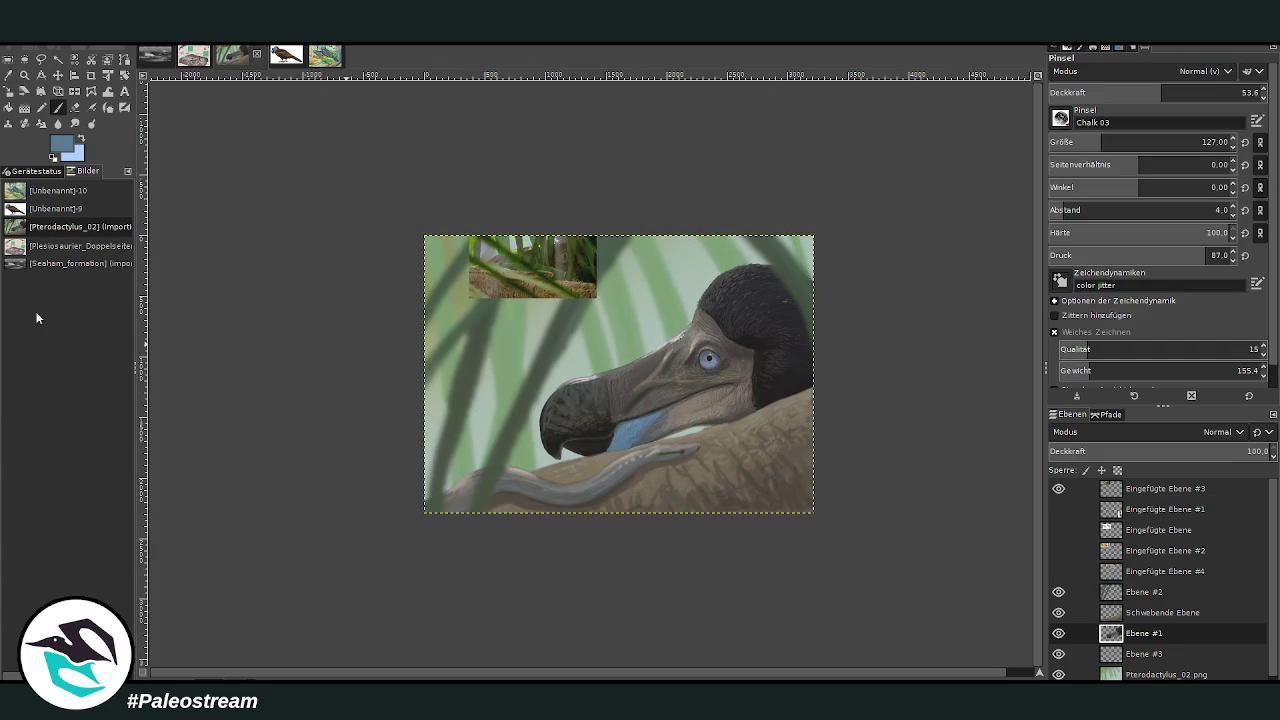
click(24, 74)
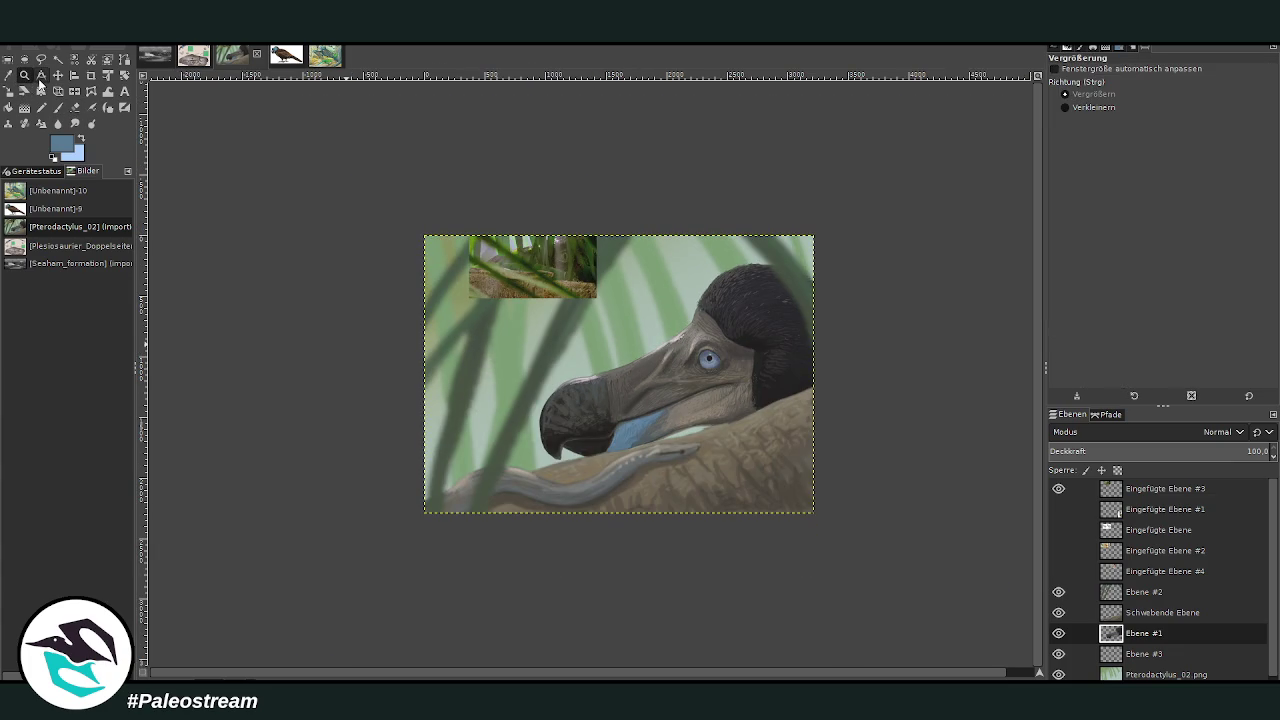
click(1062, 490)
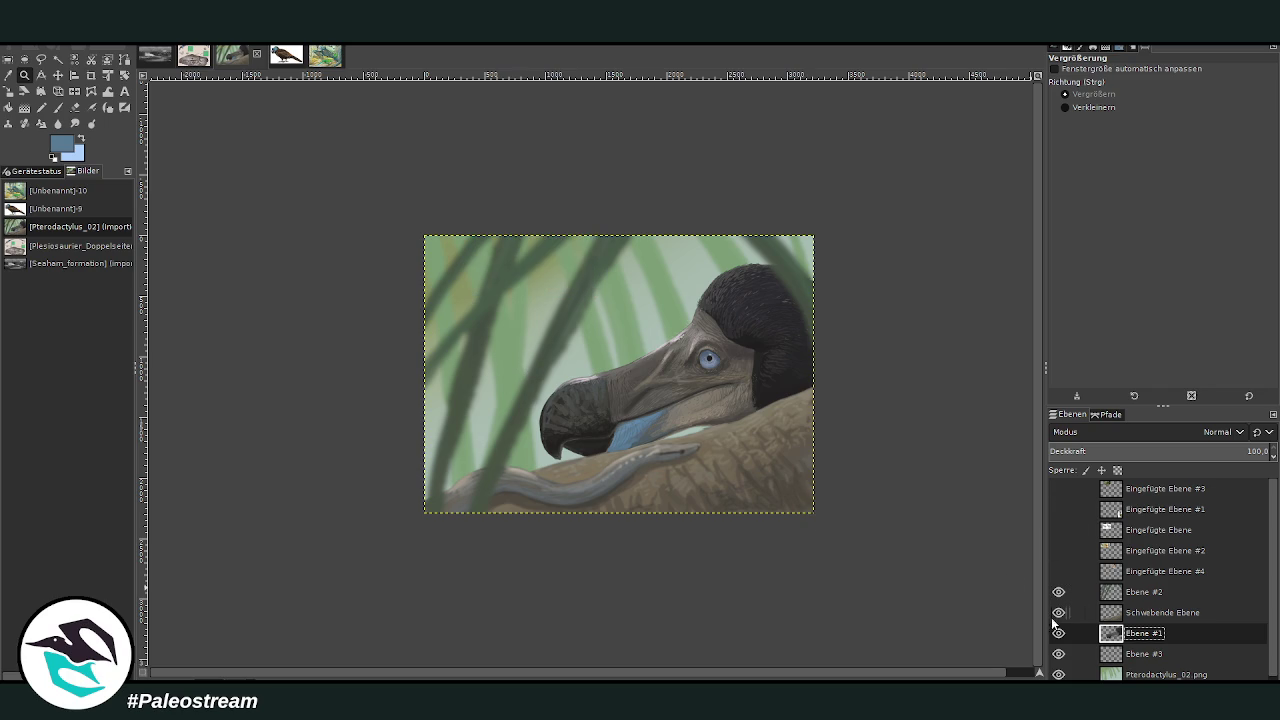
click(522, 236)
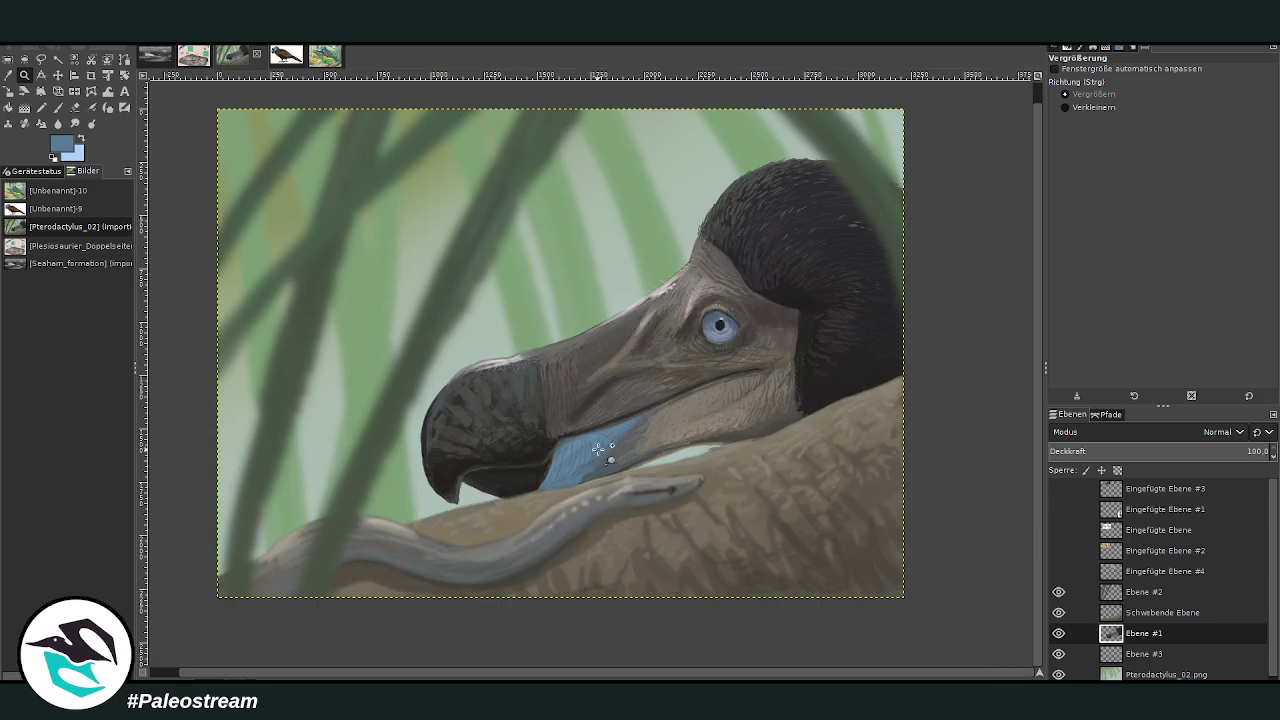
click(630, 525)
key(minus)
key(minus)
key(minus)
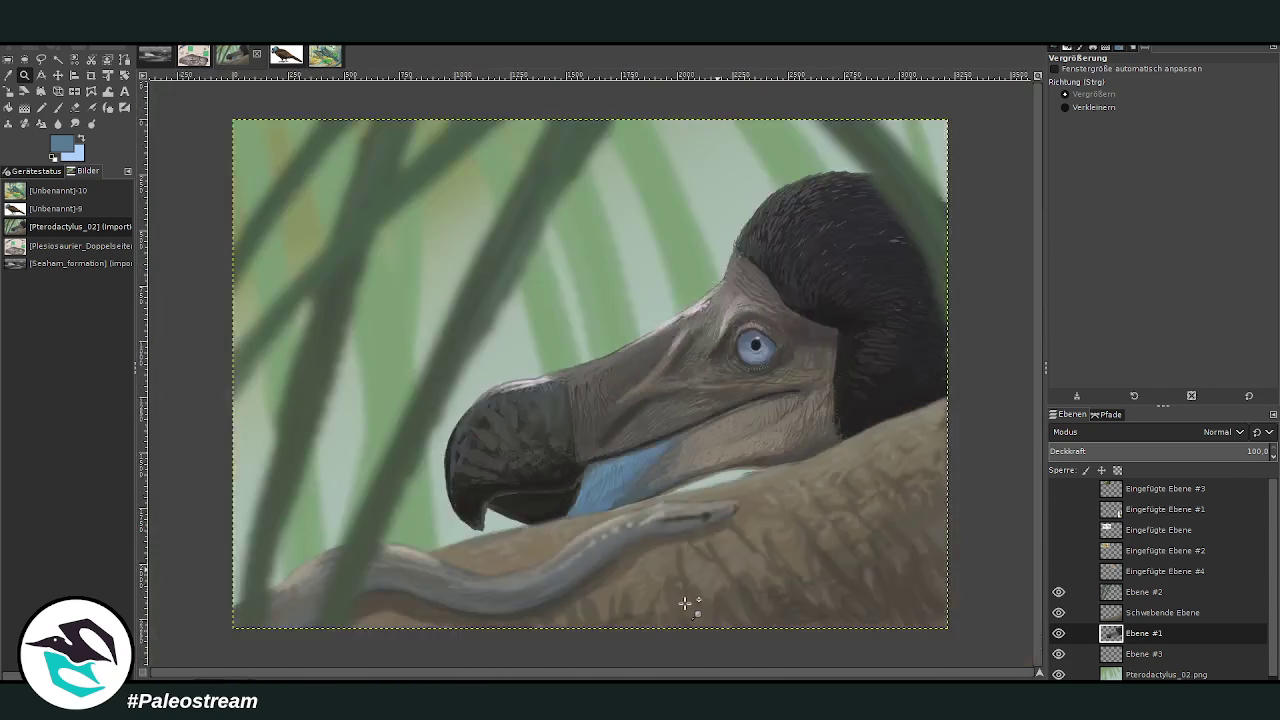
key(minus)
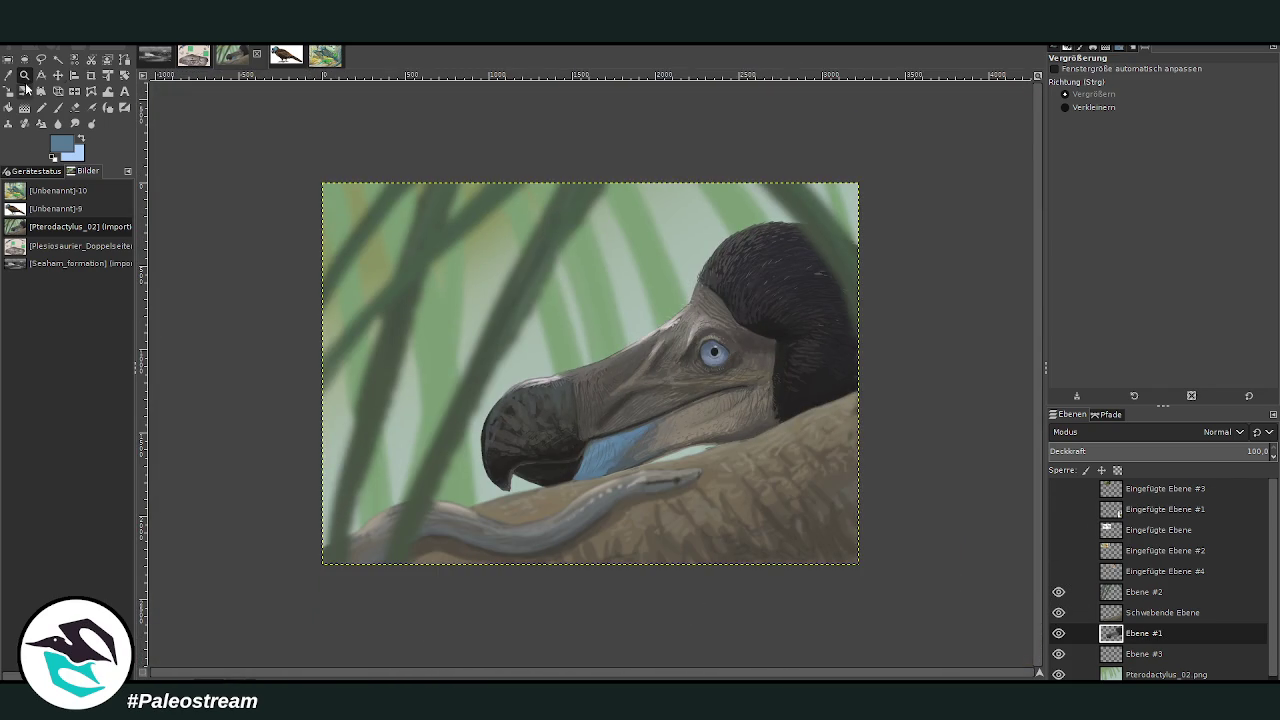
drag(471, 157, 770, 535)
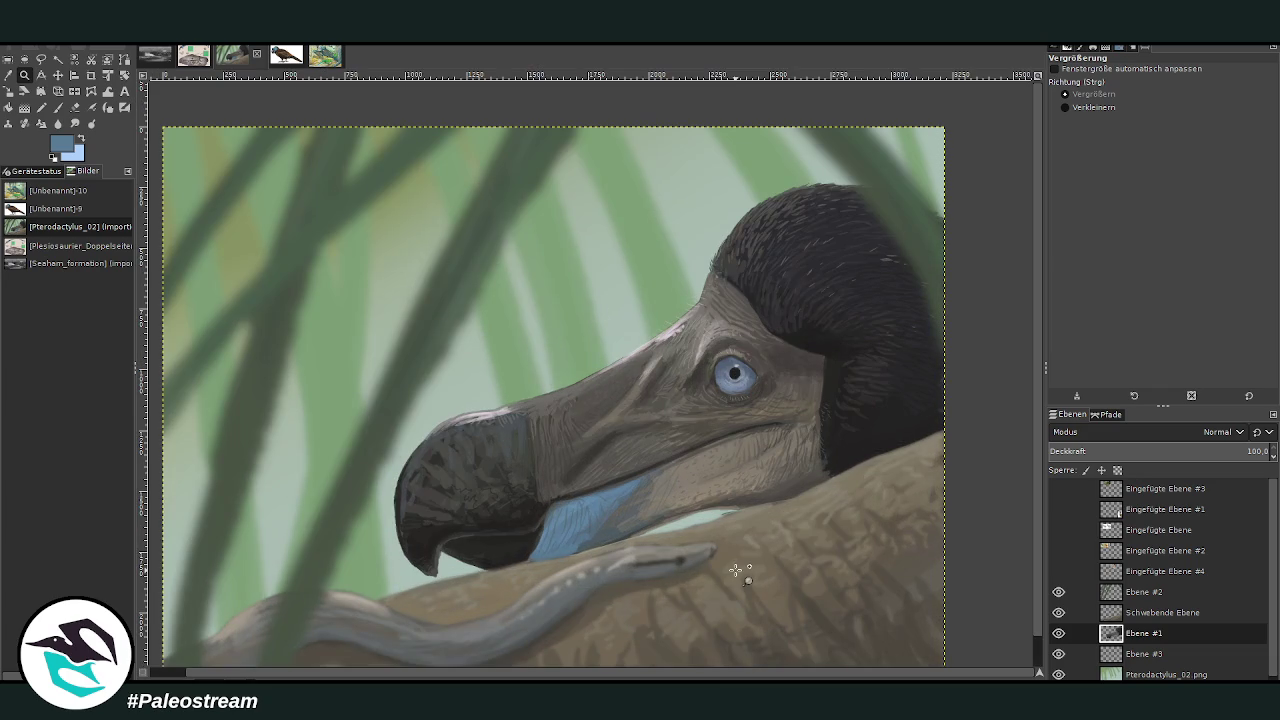
Sample the eye rim's slate blue and shade the iris with a size-48 brush
drag(594, 234, 768, 506)
drag(480, 162, 710, 540)
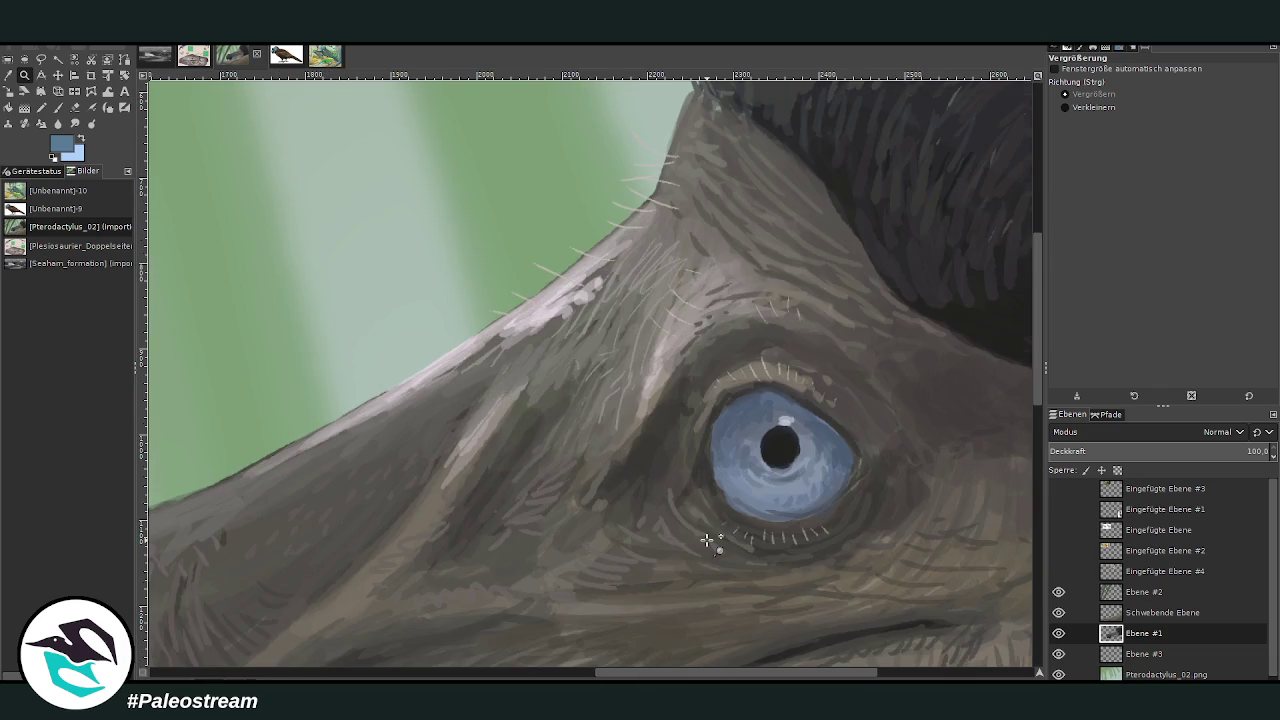
key(o)
click(741, 409)
key(p)
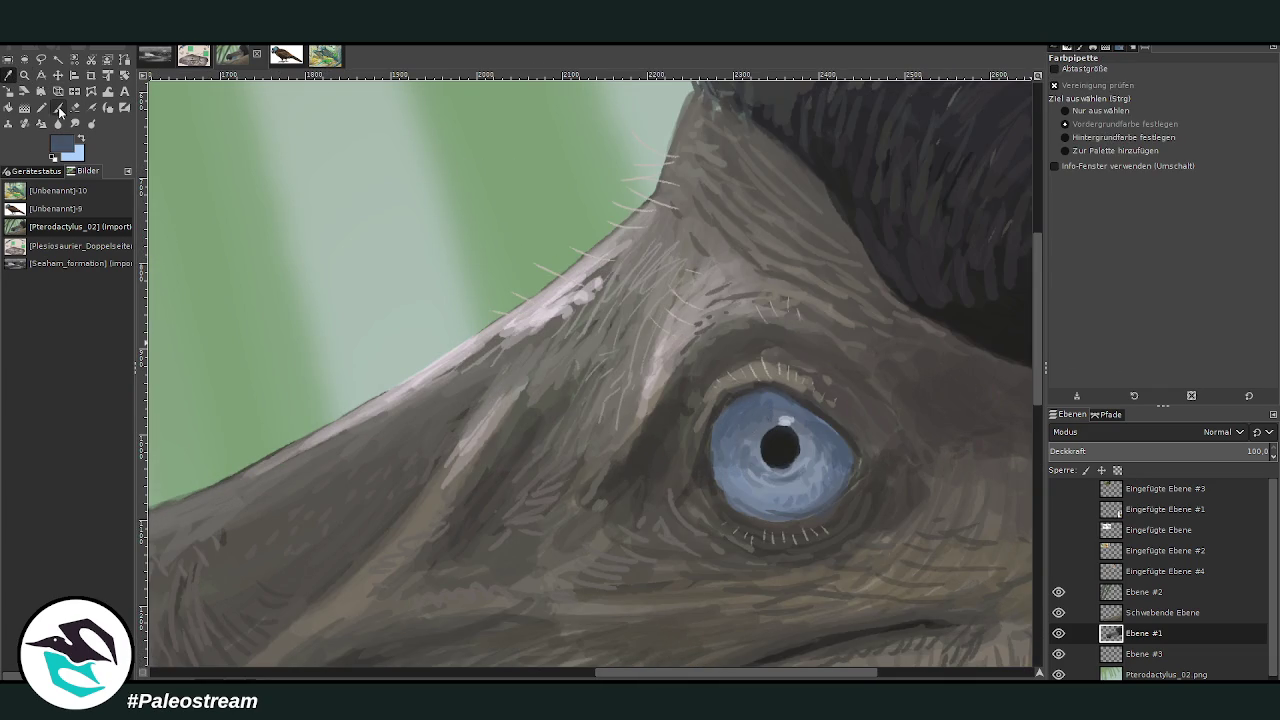
click(1078, 142)
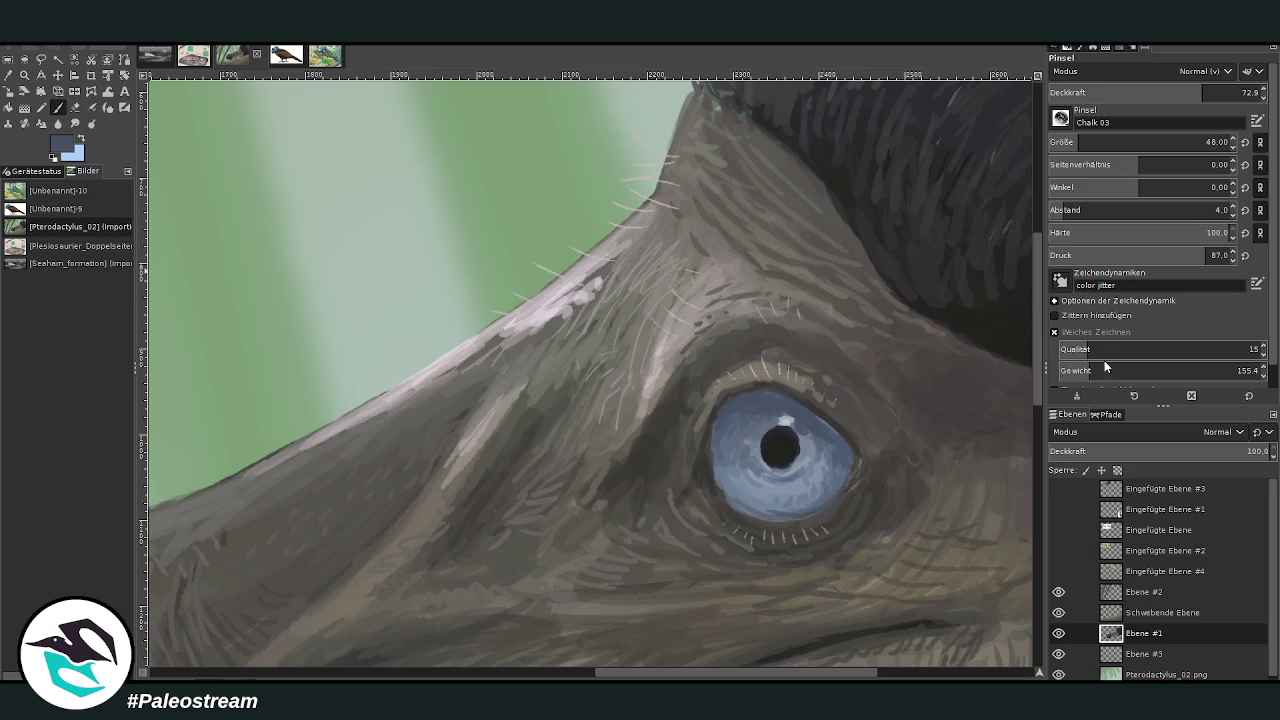
mouse_move(786, 490)
mouse_down()
mouse_move(800, 473)
mouse_move(762, 470)
mouse_move(805, 472)
mouse_up()
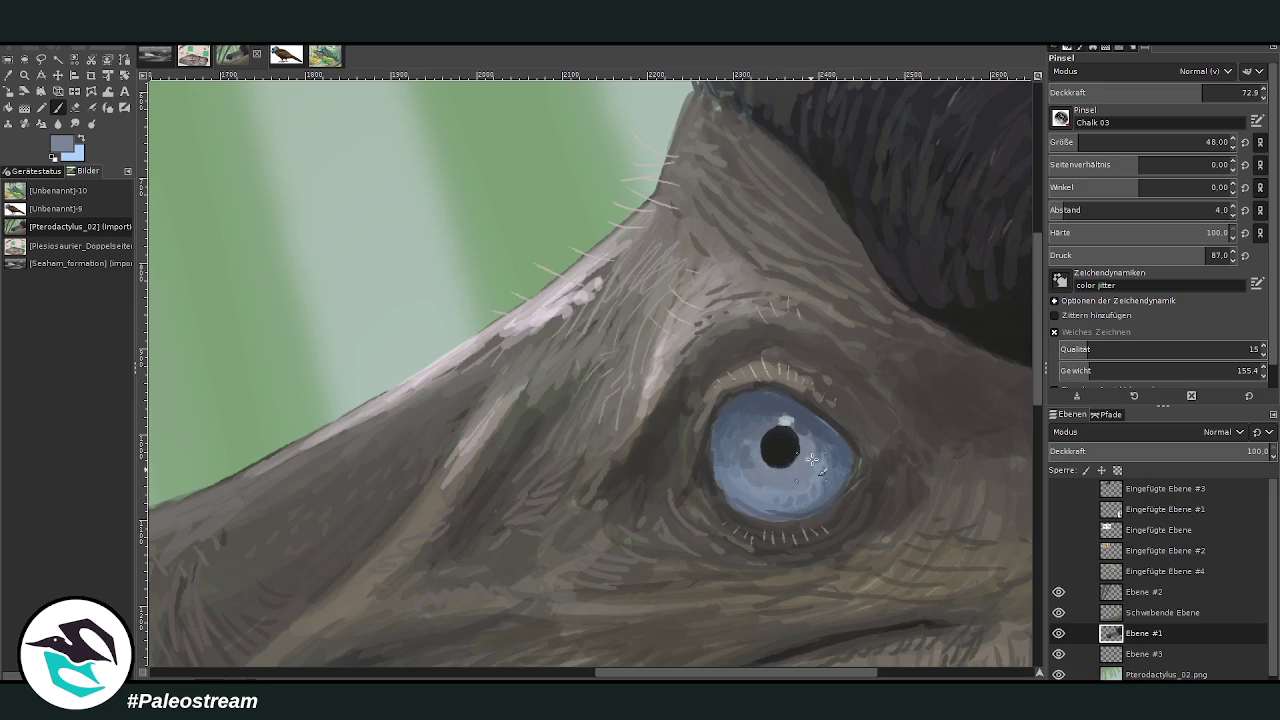
Lower the brush opacity to 47.6, zoom into the painting and sample a dark green
click(1148, 90)
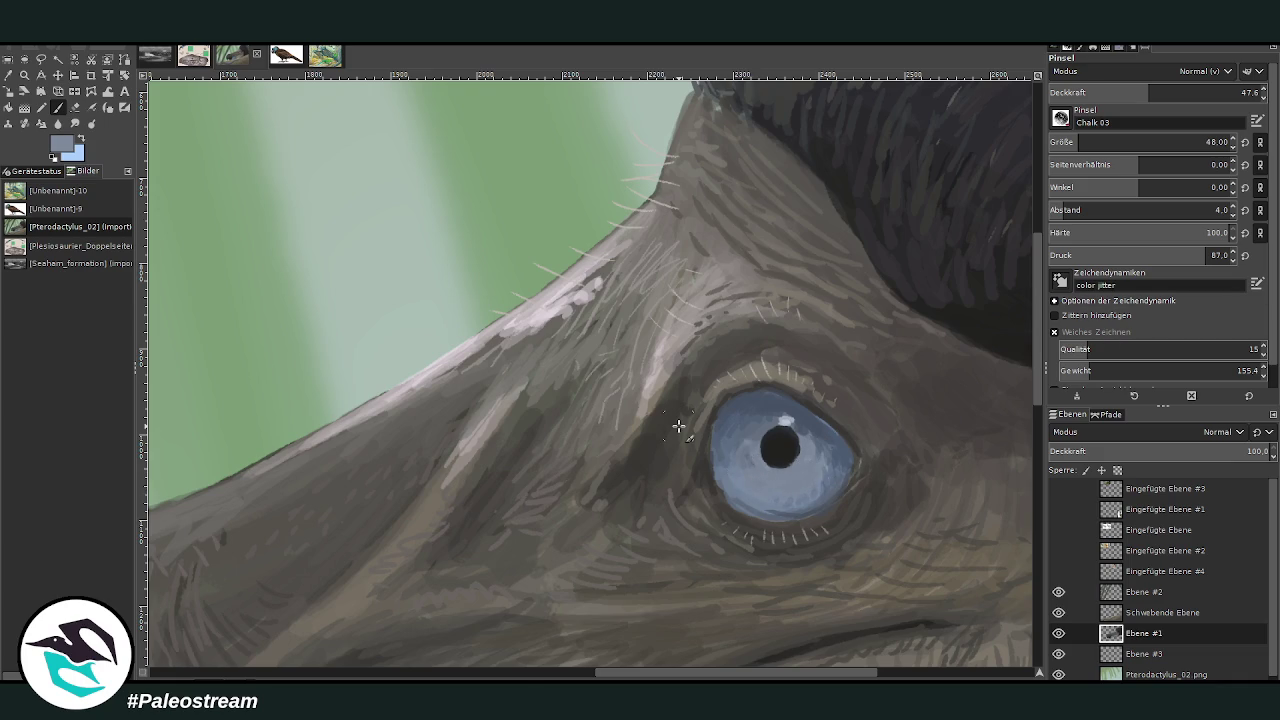
scroll(679, 426, down, 4)
scroll(679, 426, down, 2)
click(24, 75)
drag(408, 177, 806, 551)
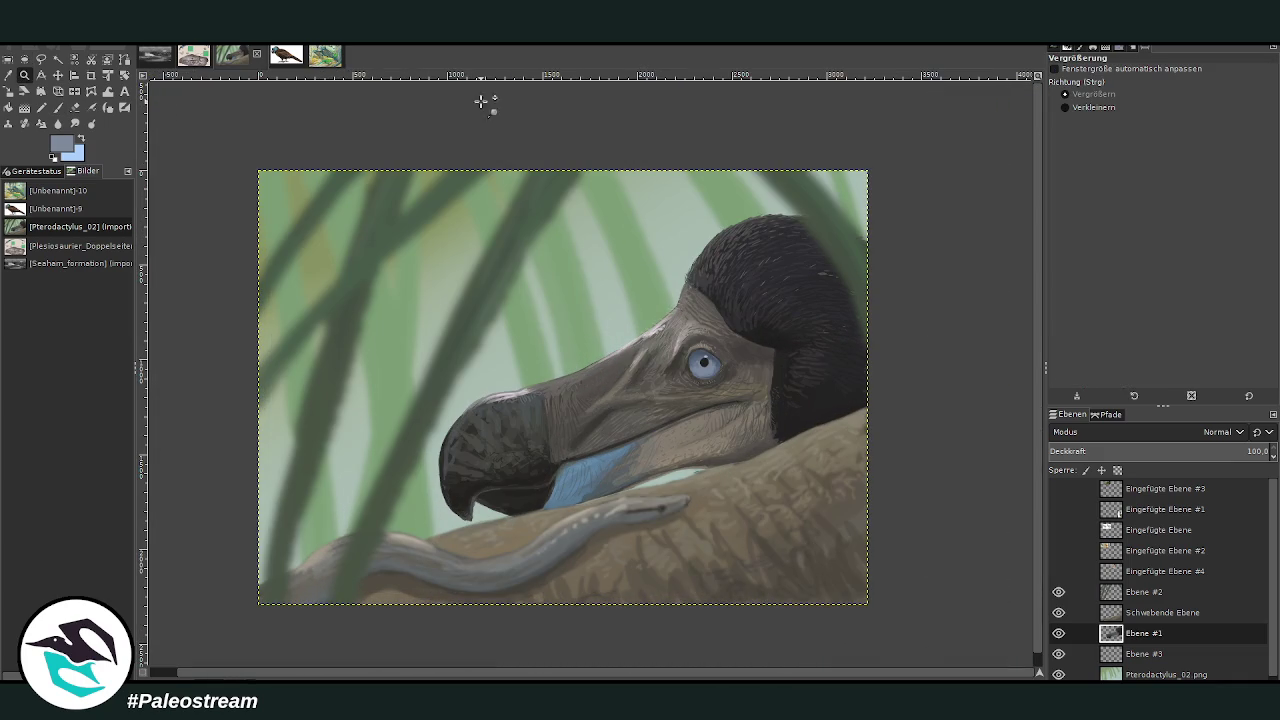
key(o)
click(851, 246)
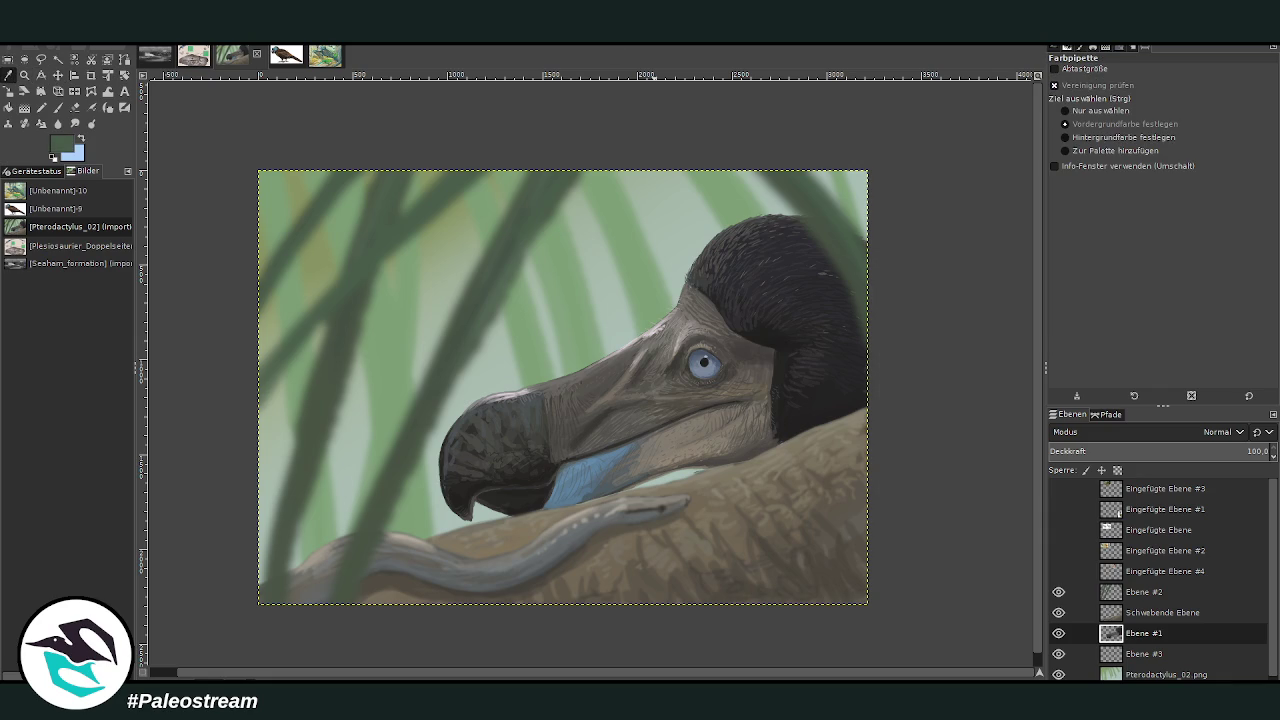
Set the brush to opacity 92.4 and size 92, and add a new layer above Ebene #2
click(58, 107)
drag(1150, 92, 1246, 92)
drag(1076, 142, 1091, 142)
click(1140, 594)
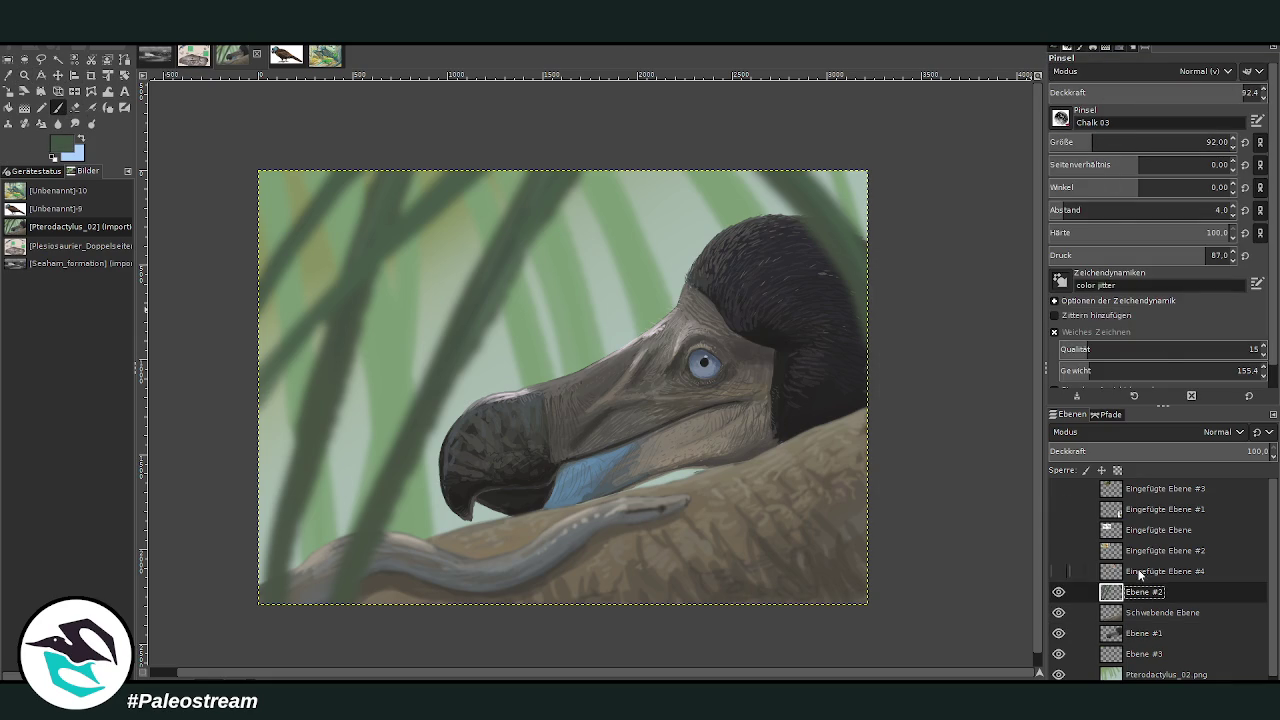
key(shift+ctrl+n)
Paint a thick dark green grass blade down the right side at brush size 366
drag(857, 374, 772, 556)
key(ctrl+z)
drag(1092, 142, 1148, 142)
drag(898, 317, 771, 550)
drag(851, 393, 745, 627)
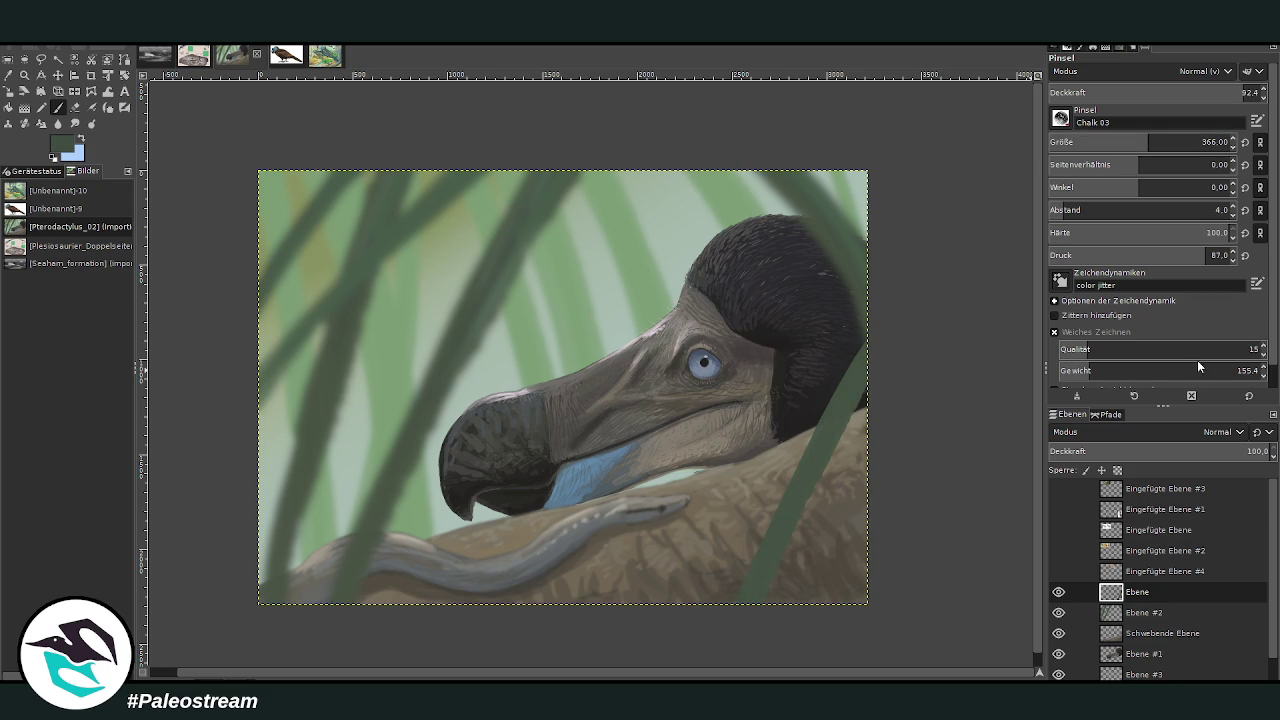
drag(871, 380, 780, 546)
drag(880, 354, 760, 600)
drag(850, 400, 791, 523)
mouse_move(885, 330)
mouse_down()
mouse_move(774, 557)
mouse_move(871, 477)
mouse_move(830, 560)
mouse_up()
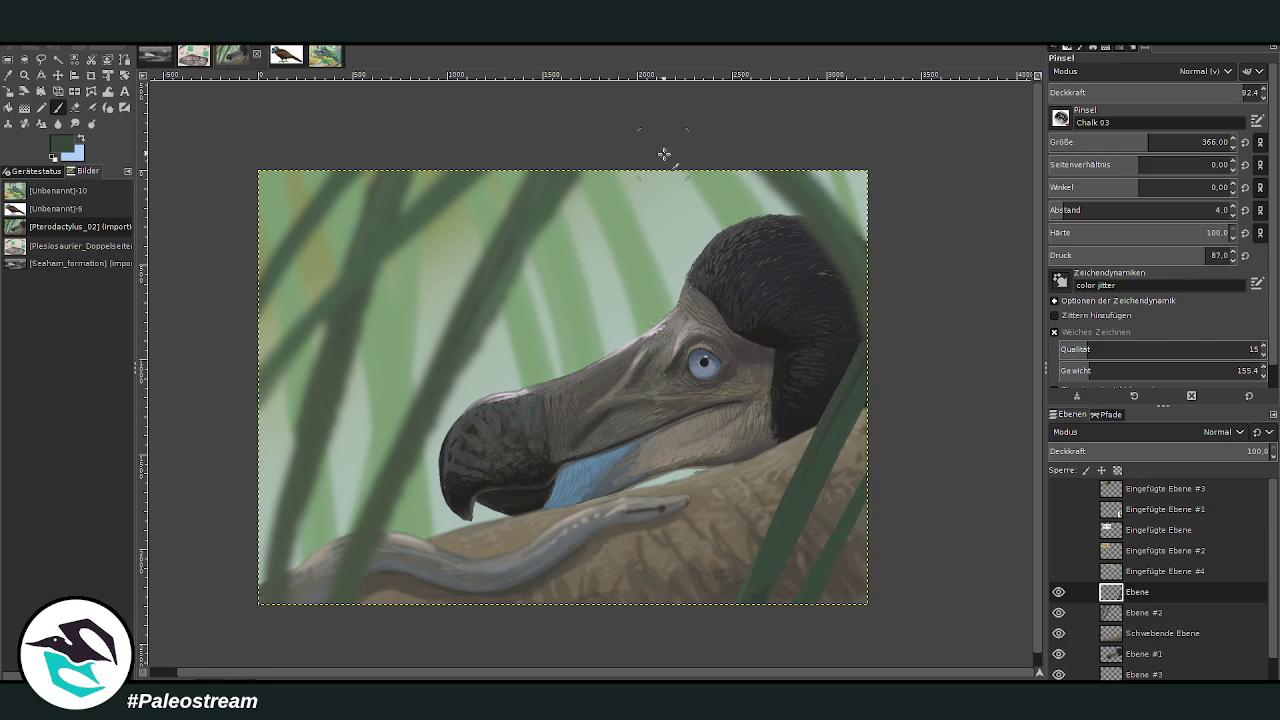
Paint size-538 grass blades across the top-left and down from the top-right edge
click(1172, 142)
drag(583, 181, 214, 423)
mouse_move(446, 274)
mouse_down()
mouse_move(706, 157)
mouse_move(258, 395)
mouse_up()
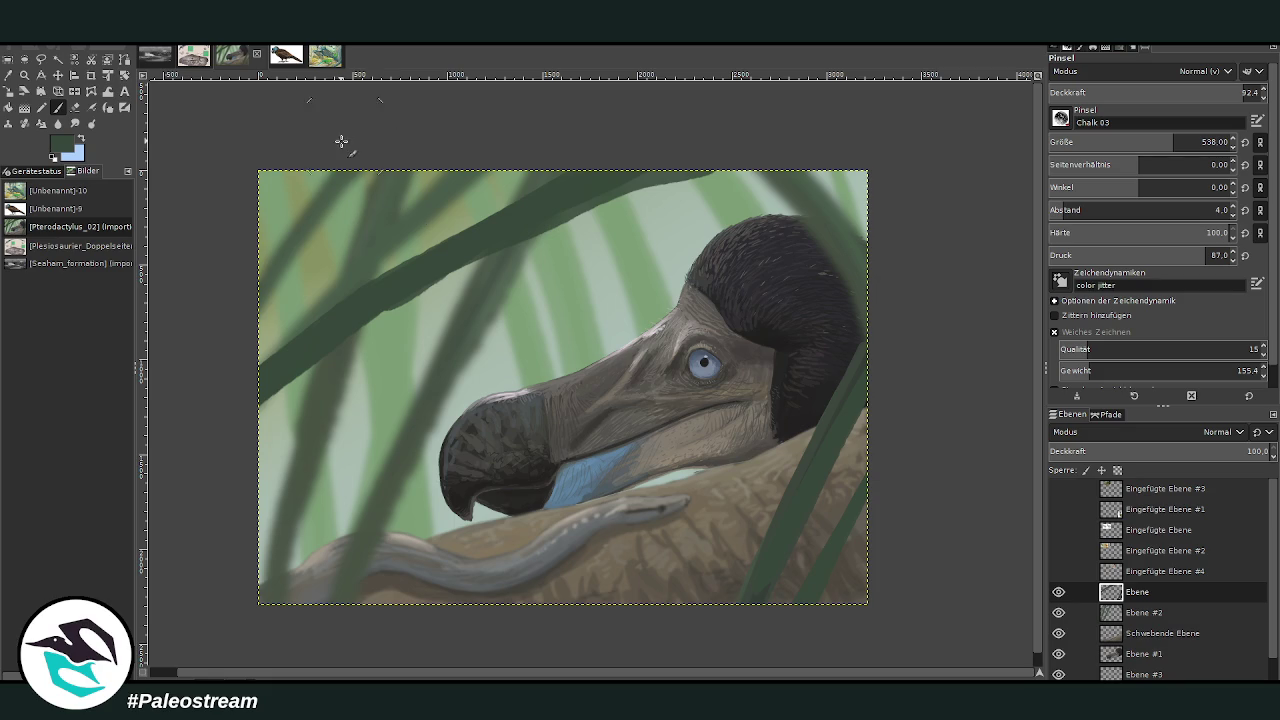
drag(331, 149, 244, 281)
mouse_move(766, 172)
mouse_down()
mouse_move(674, 222)
mouse_move(545, 350)
mouse_up()
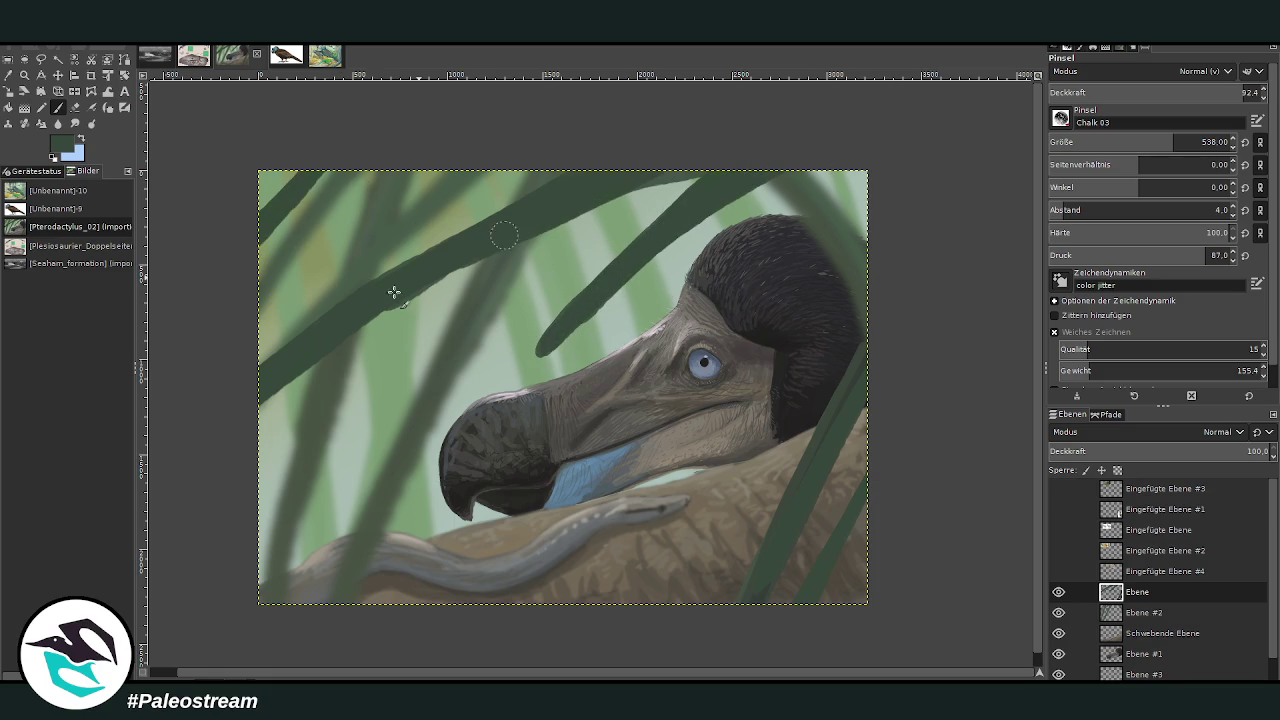
Add size-265 grass strokes at top-left and lighter mottled strokes on the top blades
click(1130, 142)
drag(415, 142, 223, 323)
drag(414, 166, 267, 281)
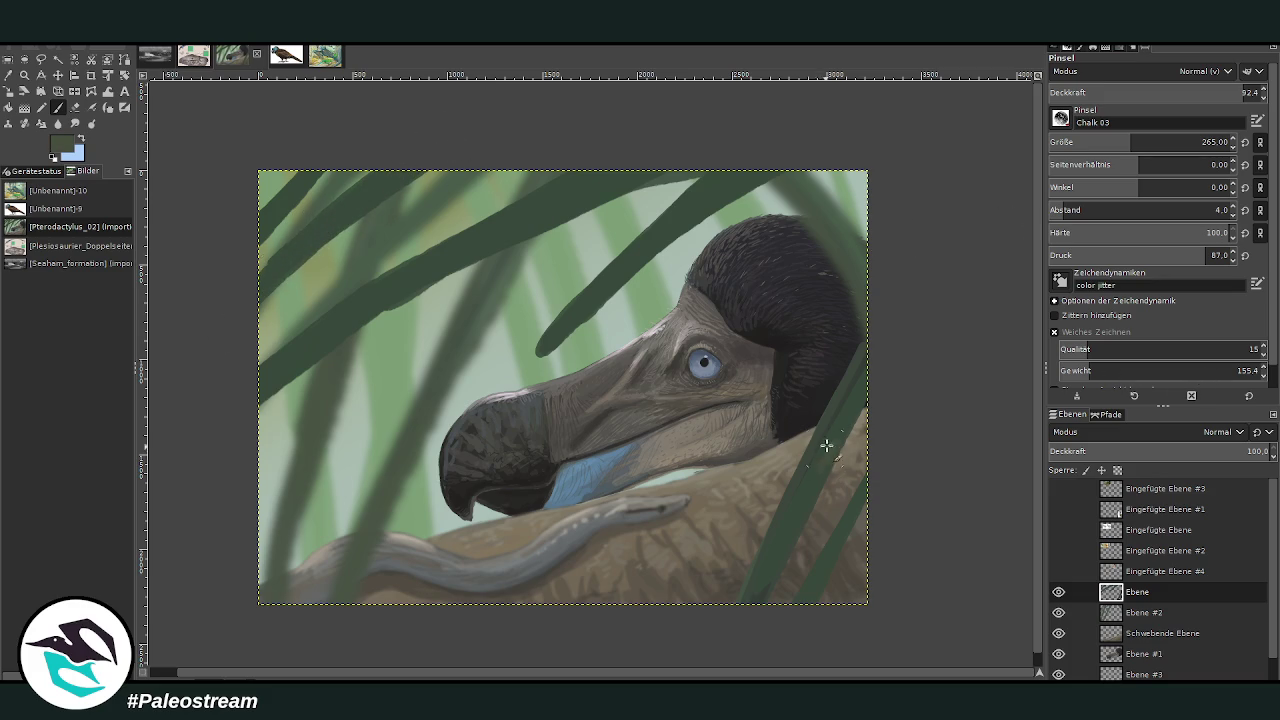
drag(445, 268, 718, 193)
mouse_move(684, 205)
mouse_down()
mouse_move(686, 217)
mouse_move(666, 181)
mouse_up()
Blur the grass layer and merge the visible layers into one
key(ctrl+f)
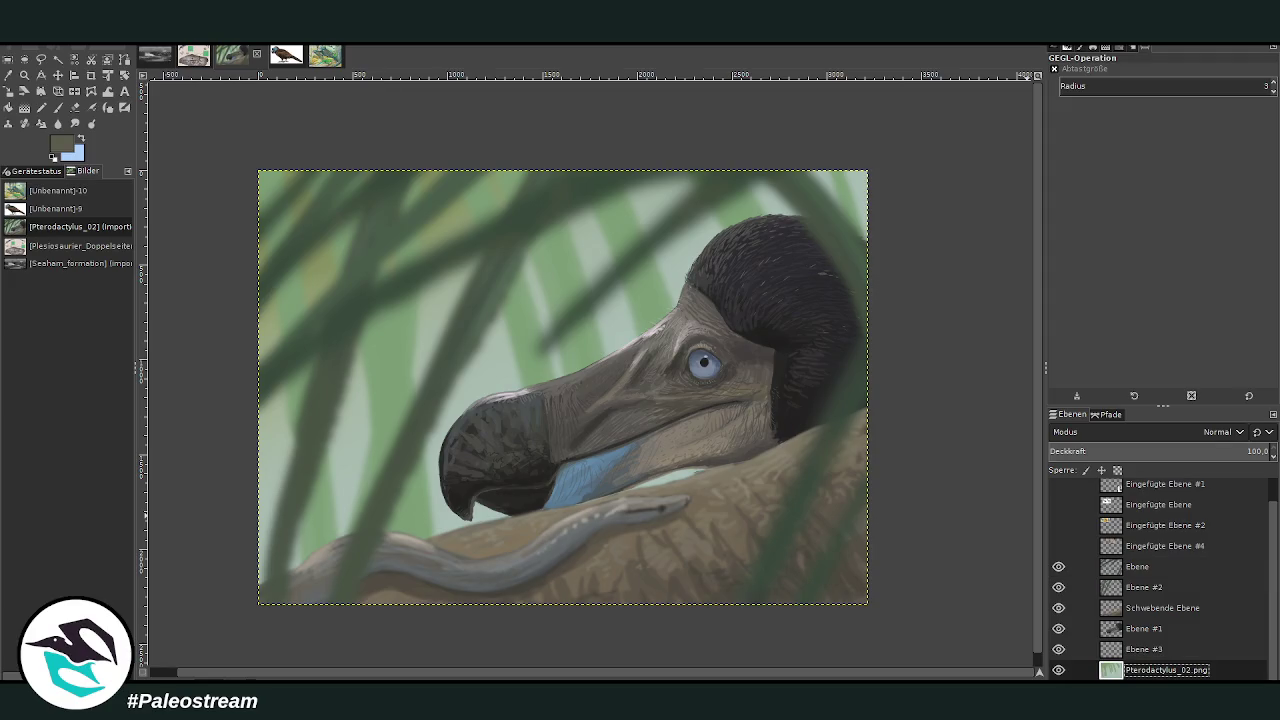
ctrl+click(966, 570)
key(ctrl+m)
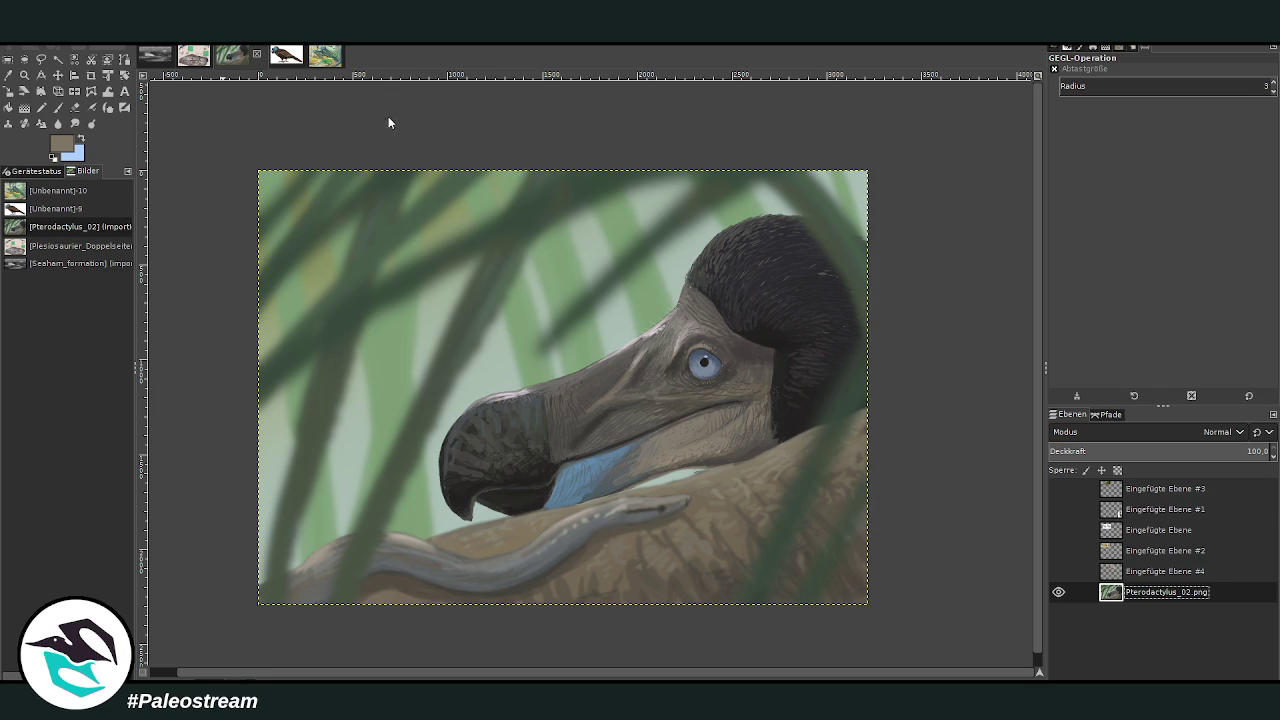
key(ctrl+m)
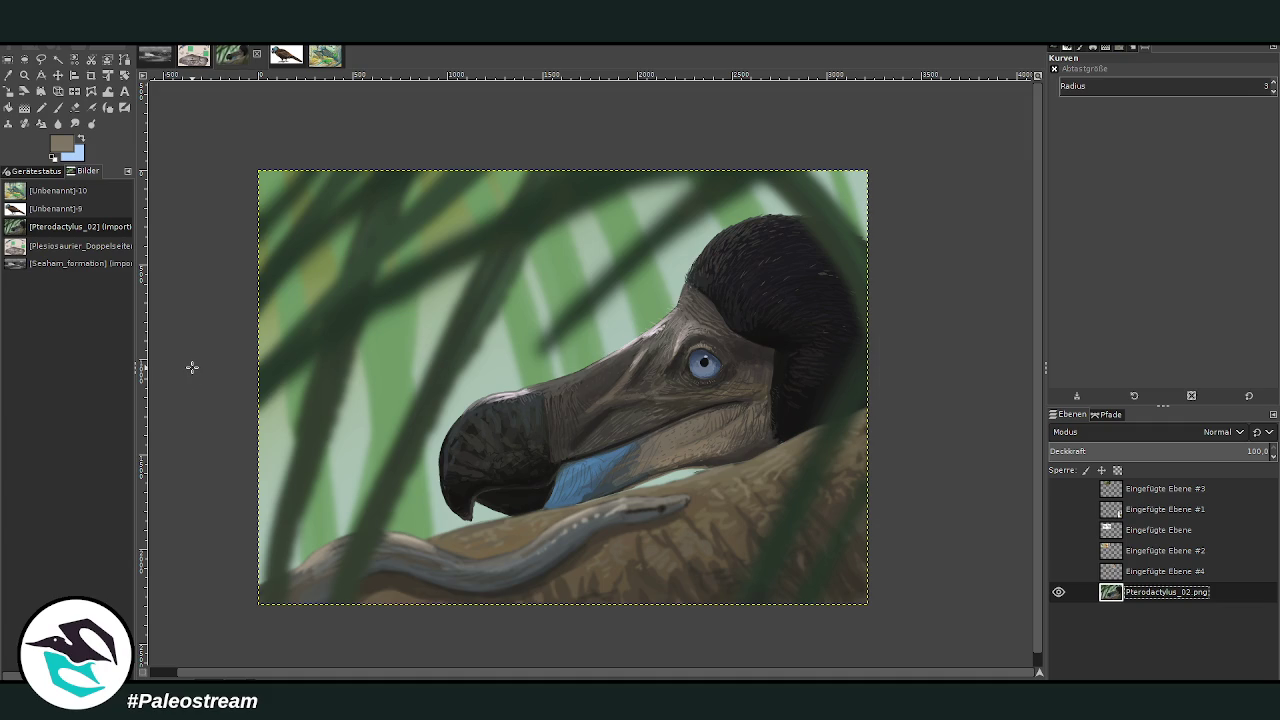
Zoom in on the dodo's eye and beak and pick a lighter olive colour
click(24, 75)
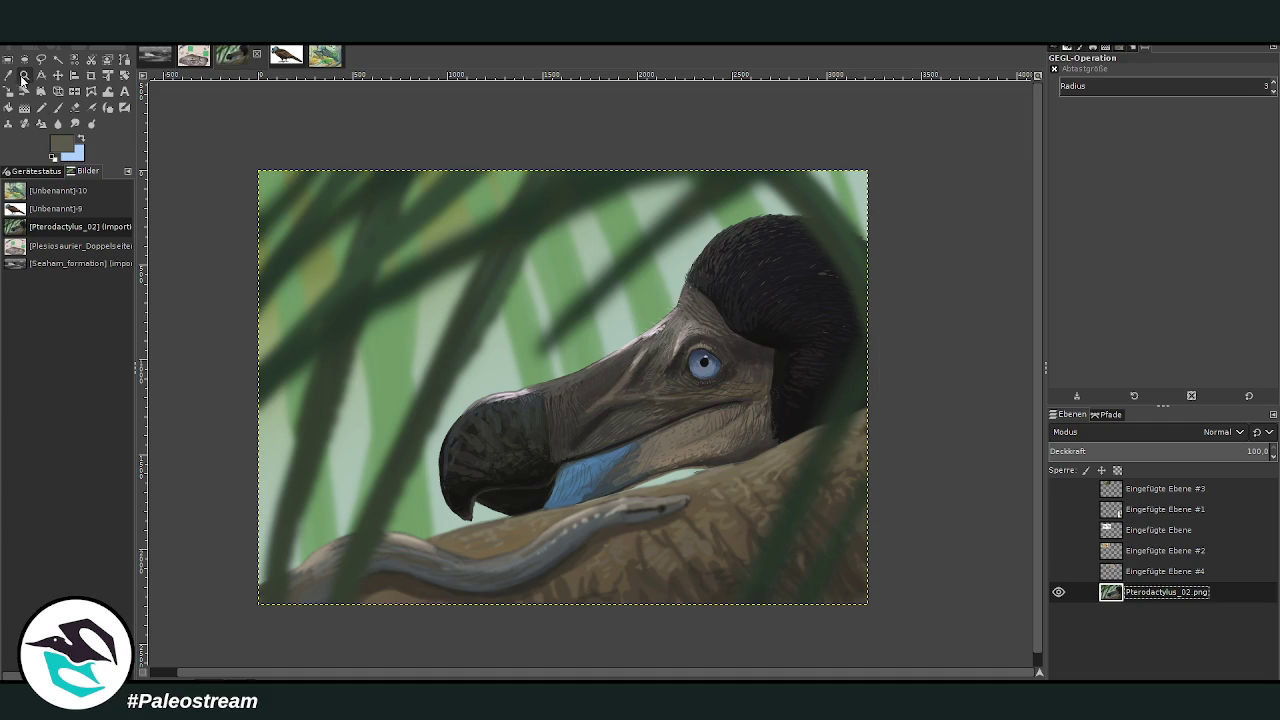
click(640, 330)
click(58, 107)
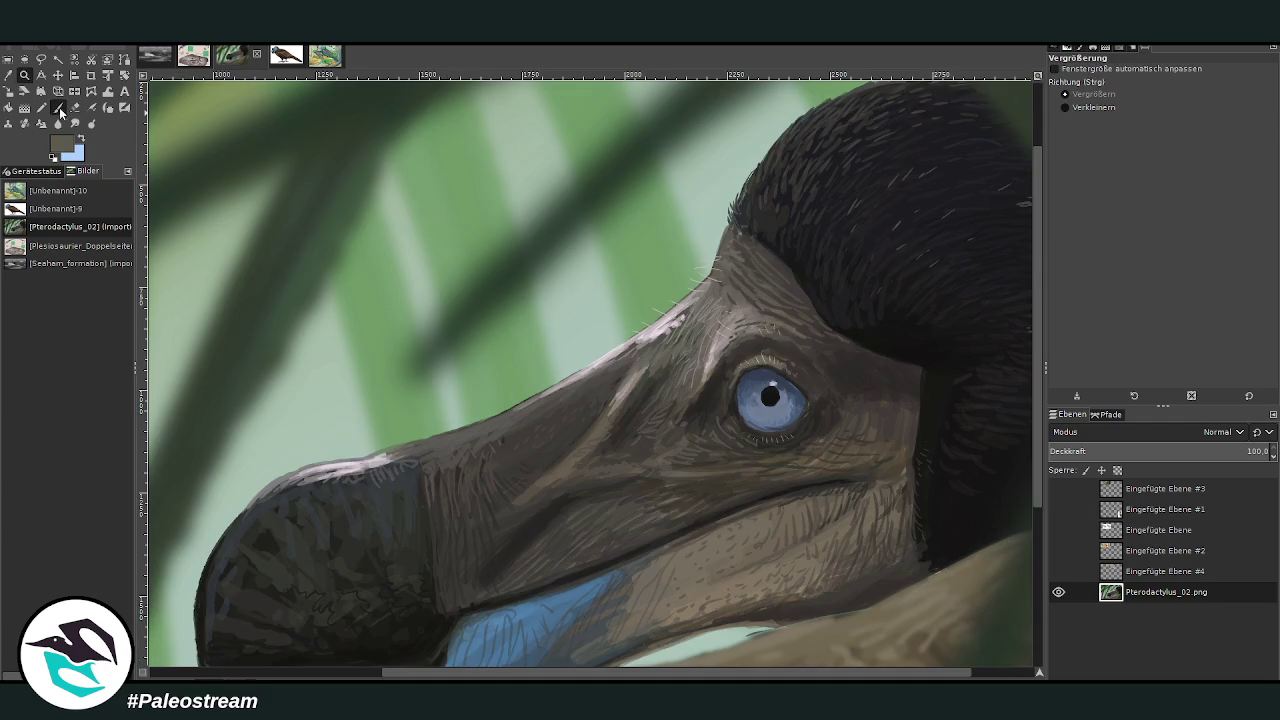
ctrl+click(1013, 366)
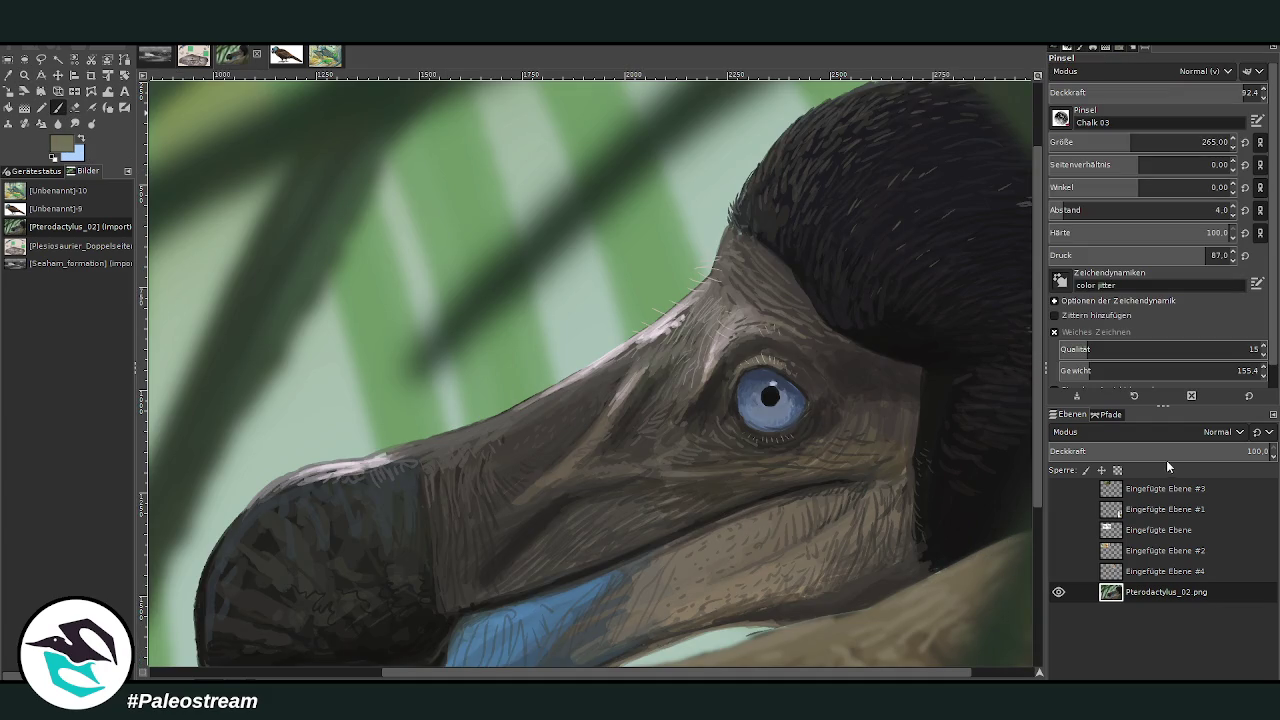
Lighten the upper beak ridge with a Dodge-mode brush at size 330 and opacity 13.9
click(1100, 71)
click(1068, 190)
drag(1147, 140, 1202, 142)
triple_click(1242, 92)
text(13.9)
mouse_move(640, 340)
mouse_down()
mouse_move(672, 310)
mouse_move(592, 360)
mouse_up()
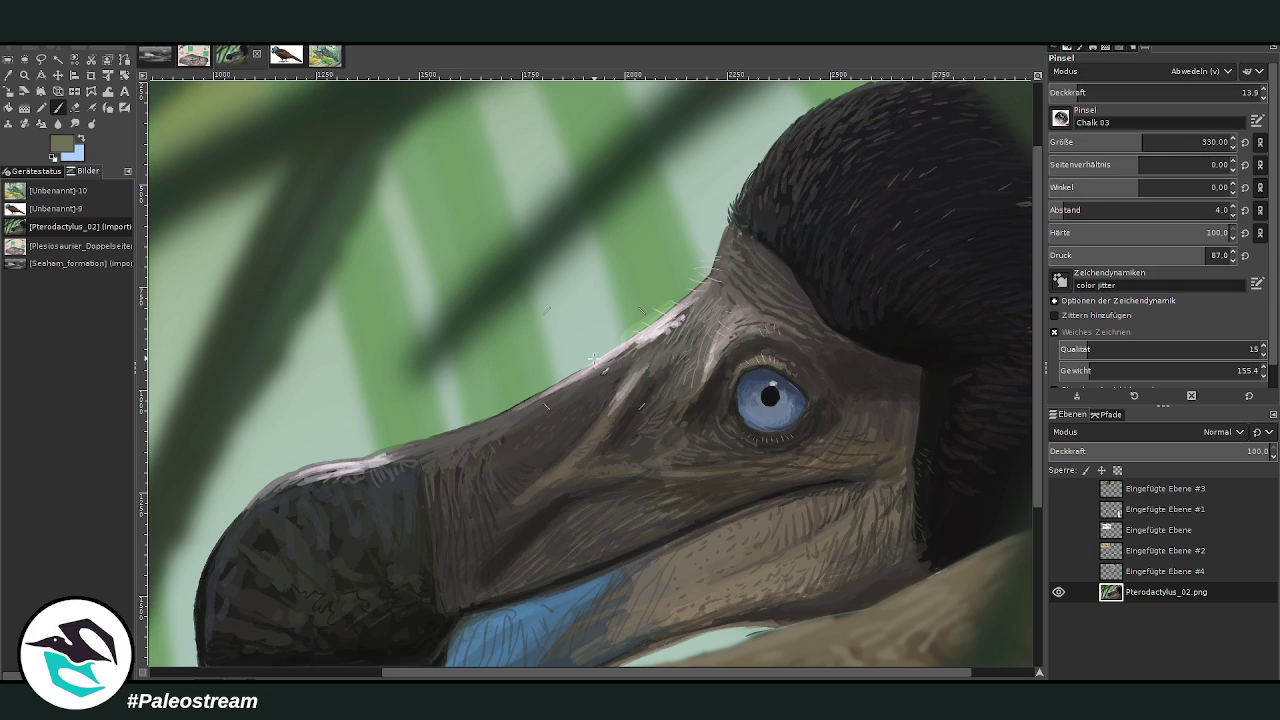
Brighten the upper beak ridge and beak tip again at 7.3 opacity
triple_click(1242, 92)
text(7.3)
key(Return)
drag(668, 308, 601, 355)
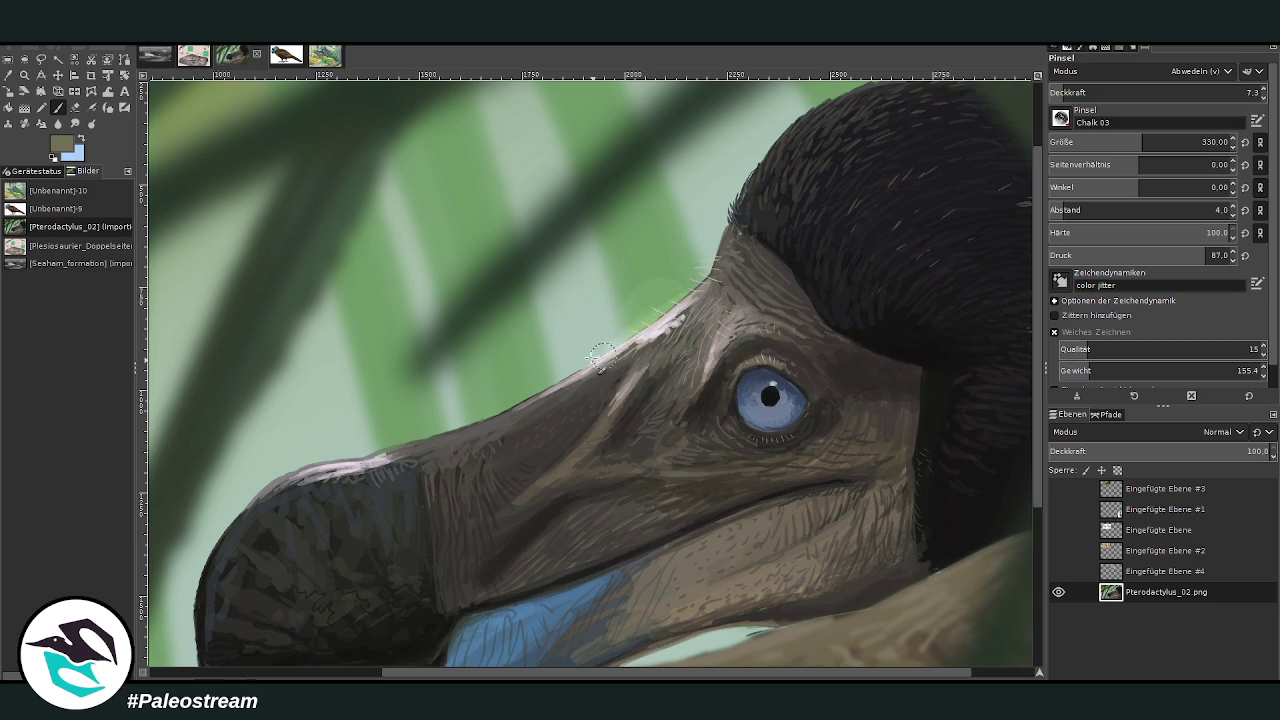
drag(285, 482, 338, 455)
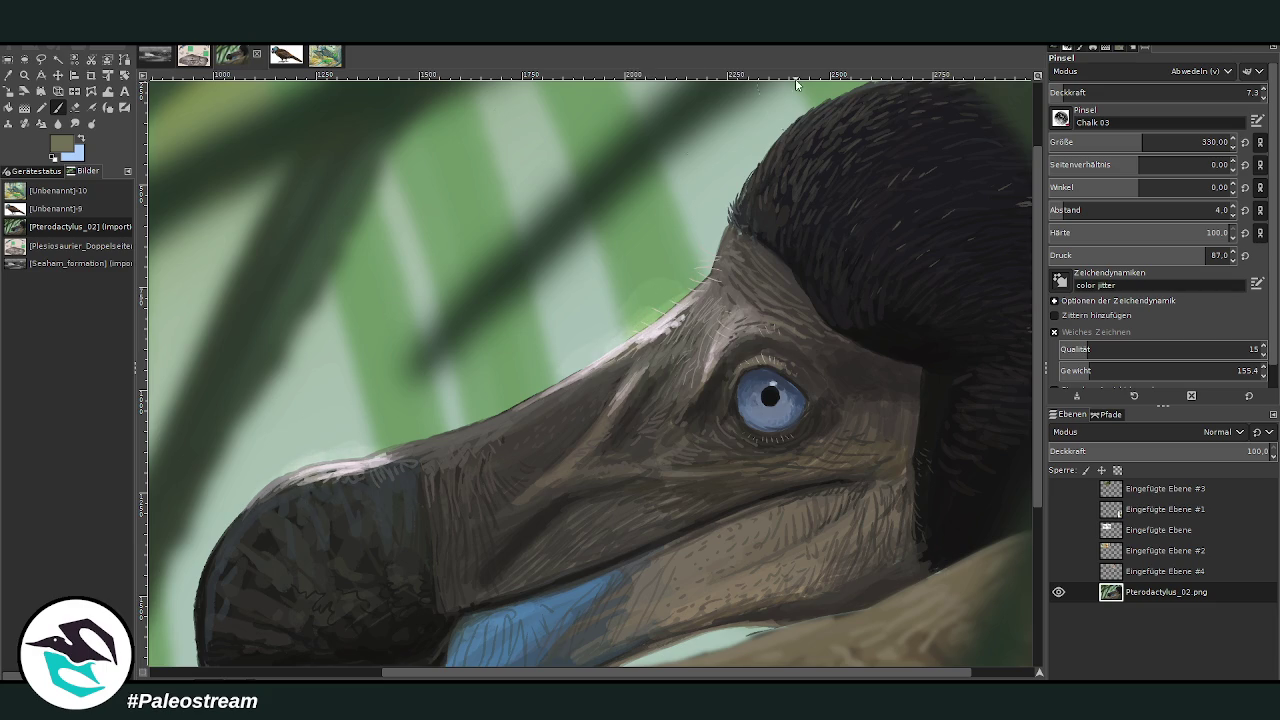
Lower the brush opacity to 3.2 and try the Smudge tool
click(1055, 92)
click(74, 123)
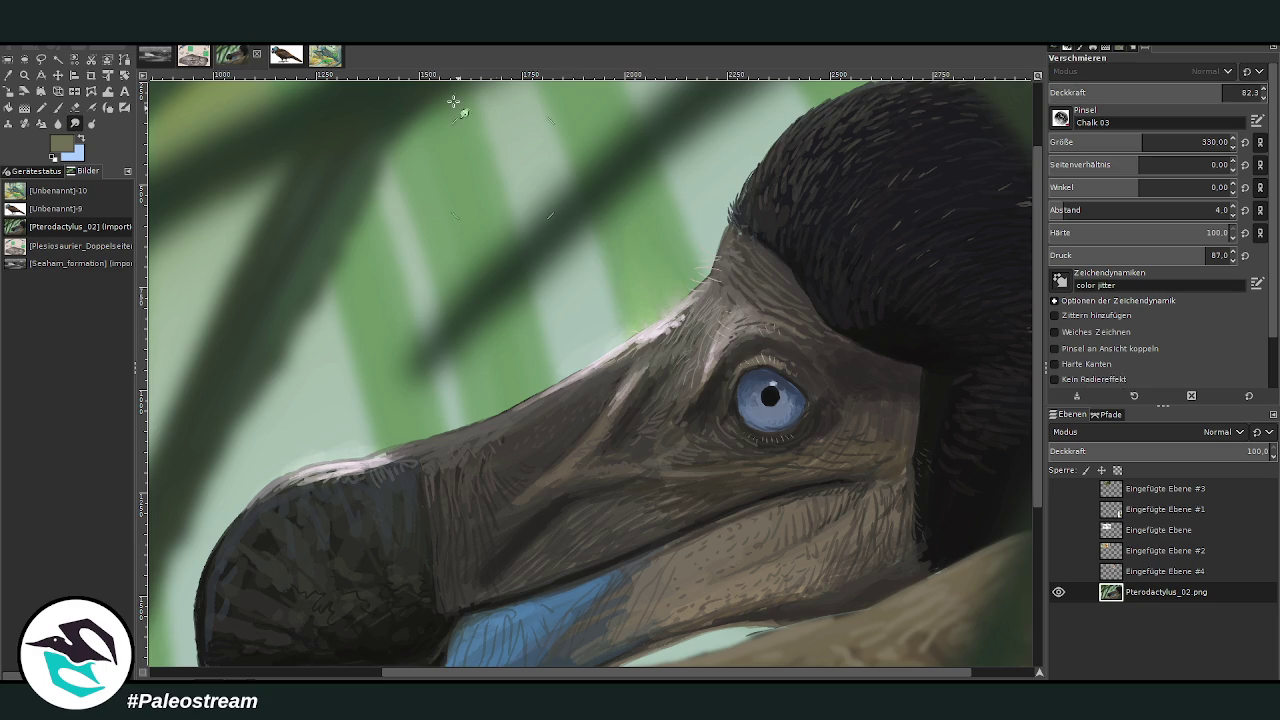
click(58, 107)
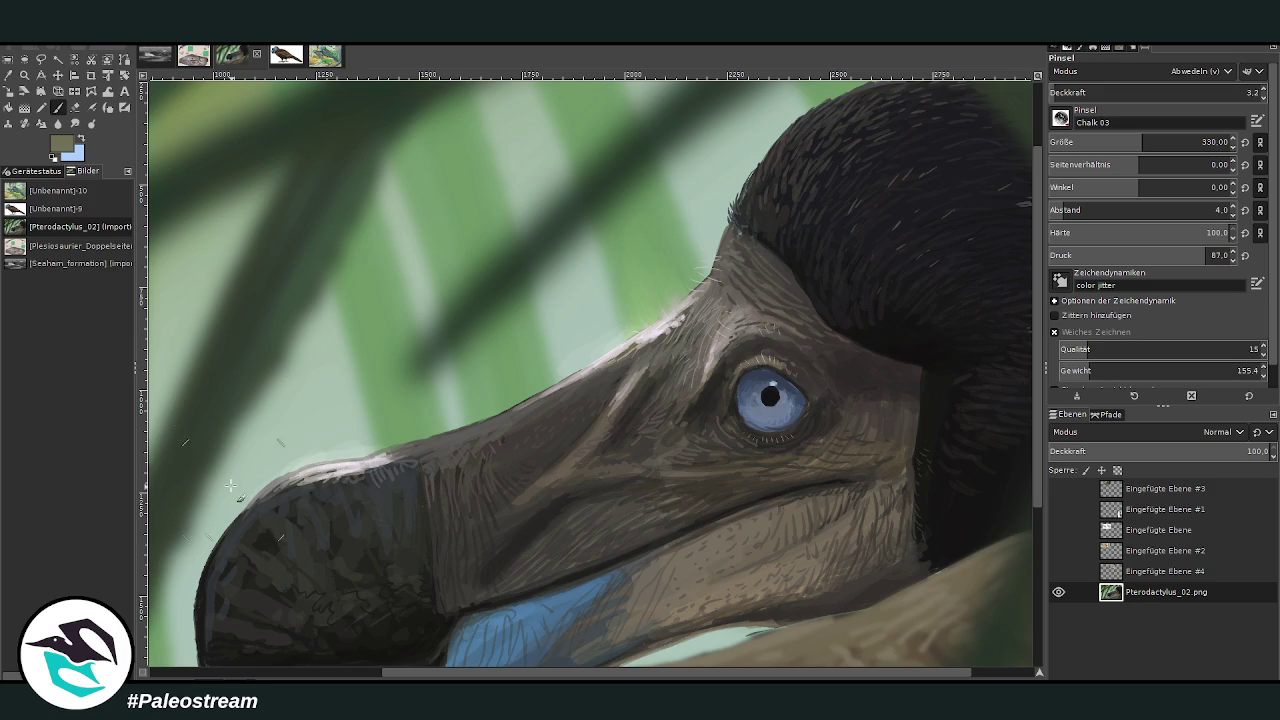
click(74, 123)
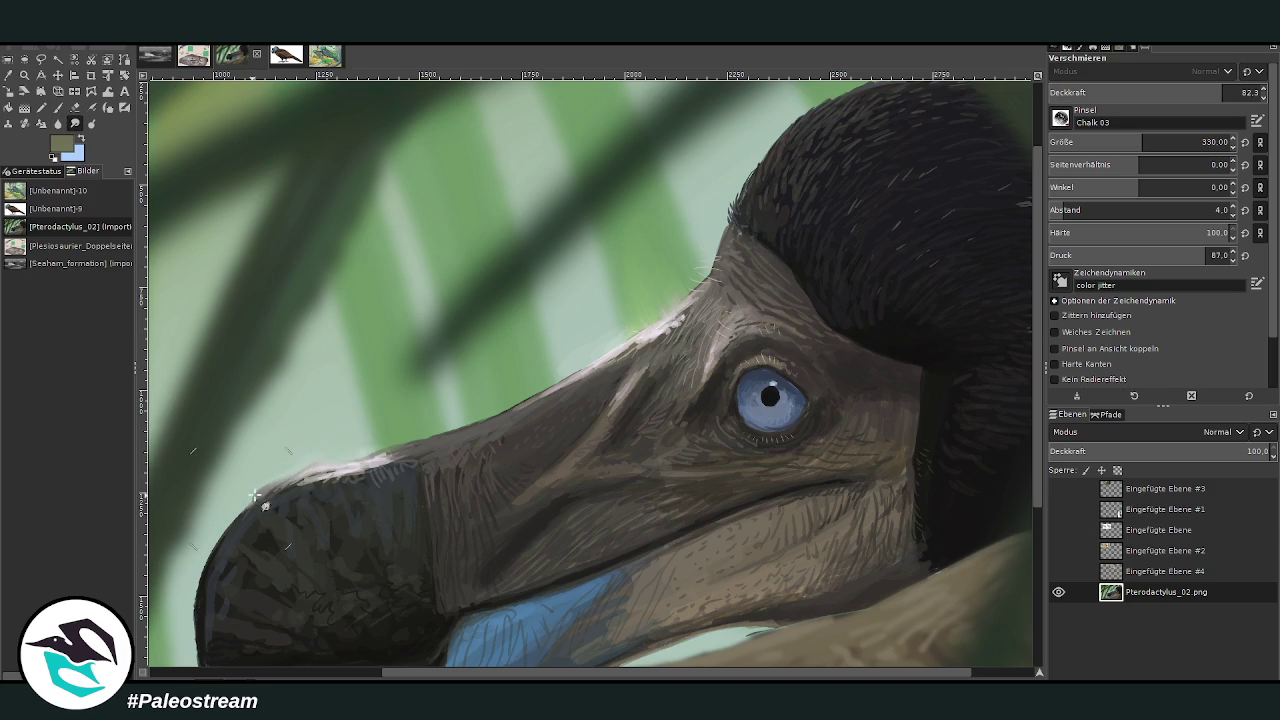
Sample a light grey and paint highlights along the beak's upper edge
key(o)
click(330, 462)
key(p)
scroll(1110, 72, up, 5)
scroll(1110, 92, up, 10)
scroll(1110, 142, down, 10)
drag(316, 465, 238, 518)
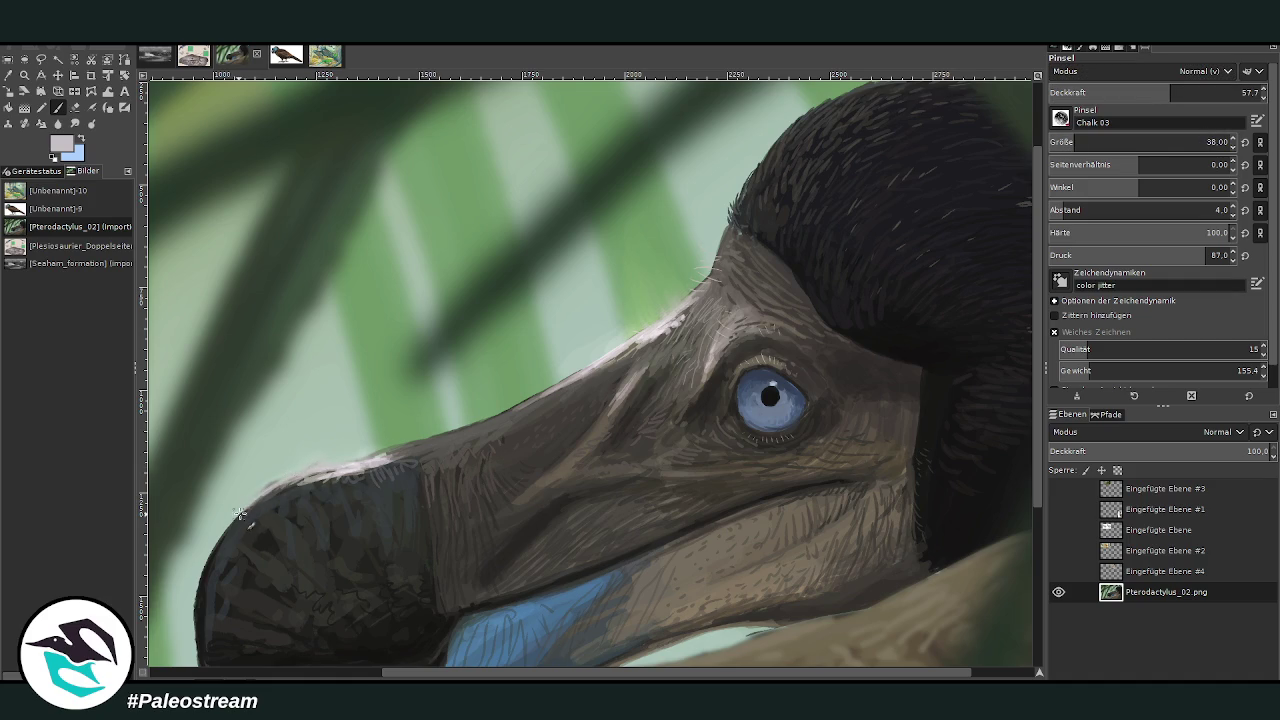
Sample a light green-grey from the background for further painting
key(o)
click(262, 480)
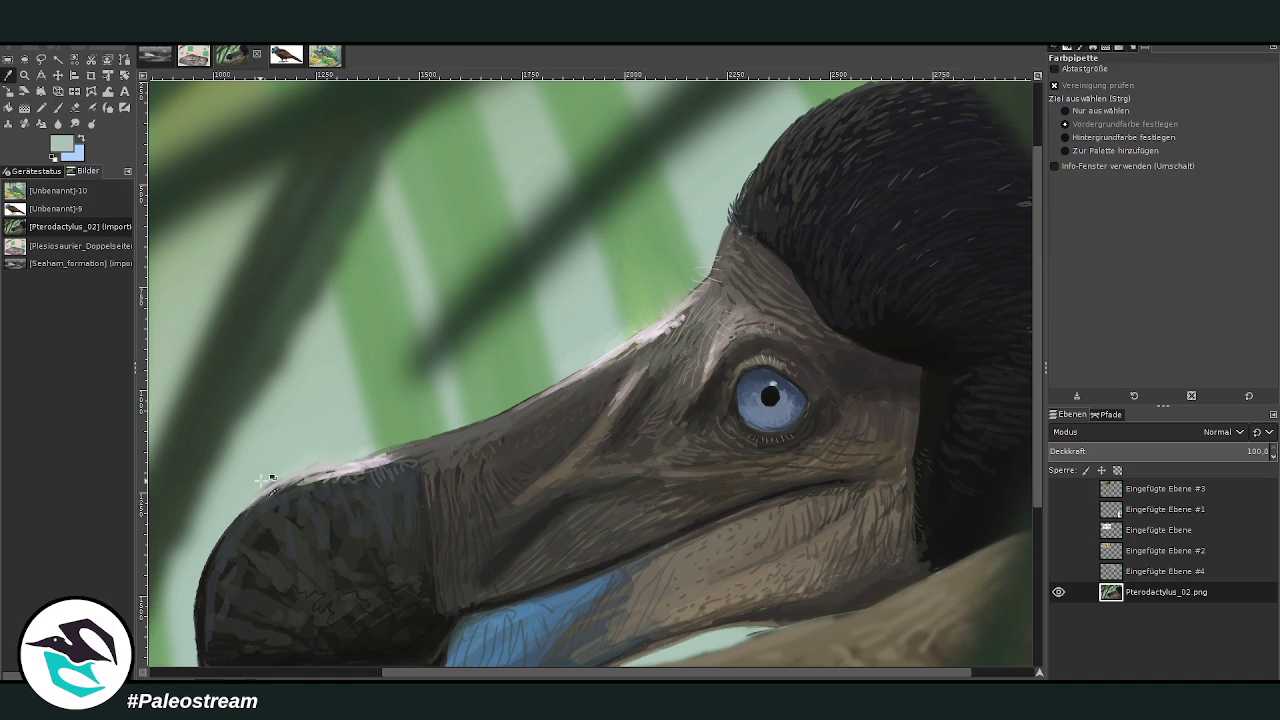
key(p)
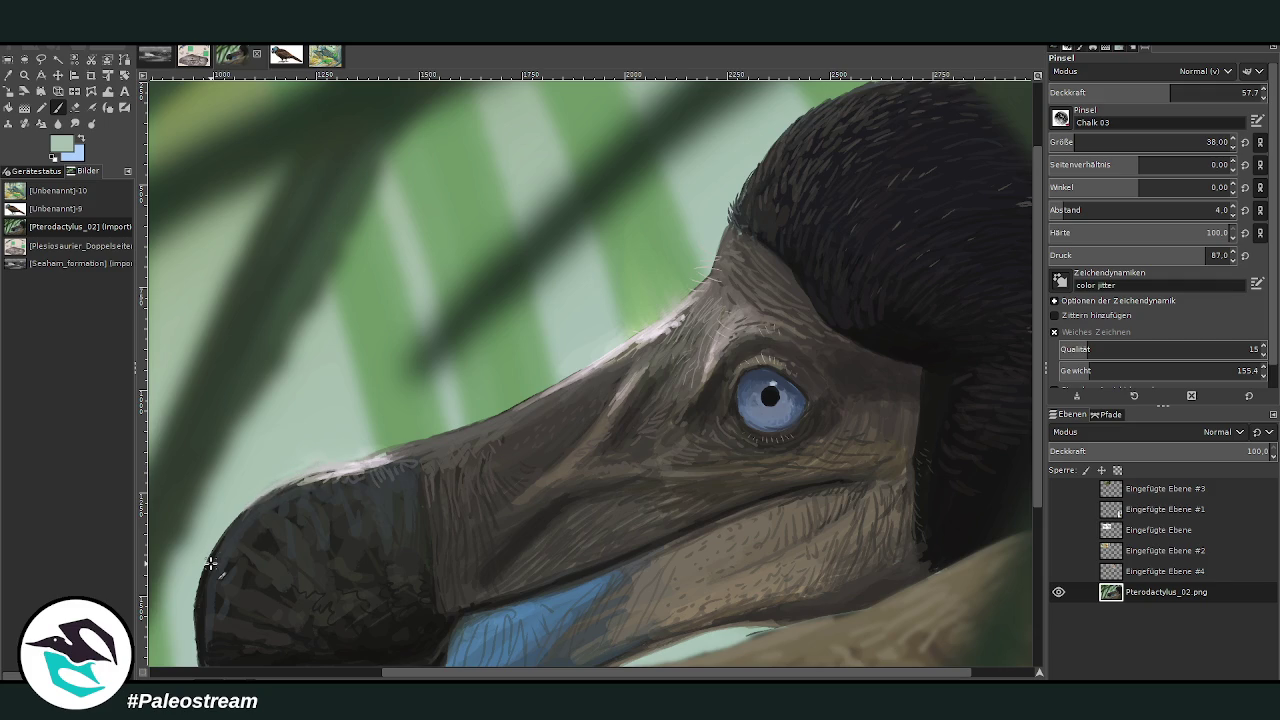
scroll(210, 563, down, 3)
scroll(210, 563, down, 1)
click(24, 75)
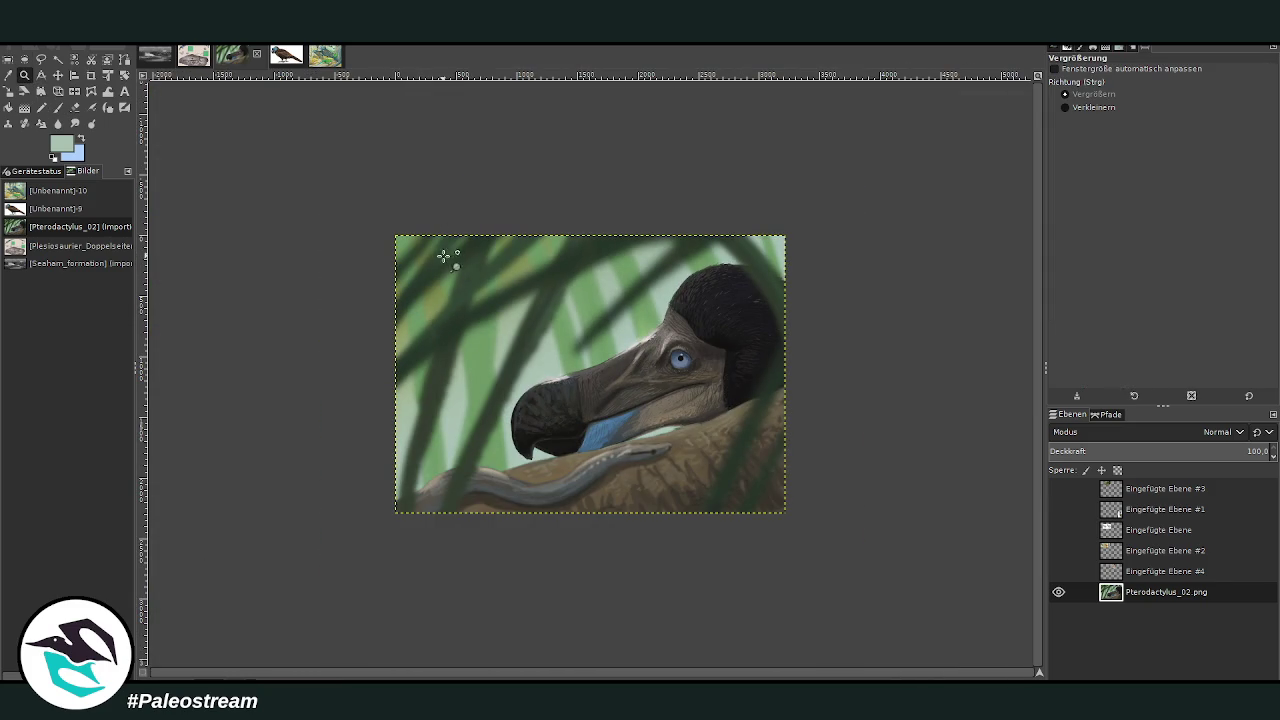
drag(490, 198, 755, 481)
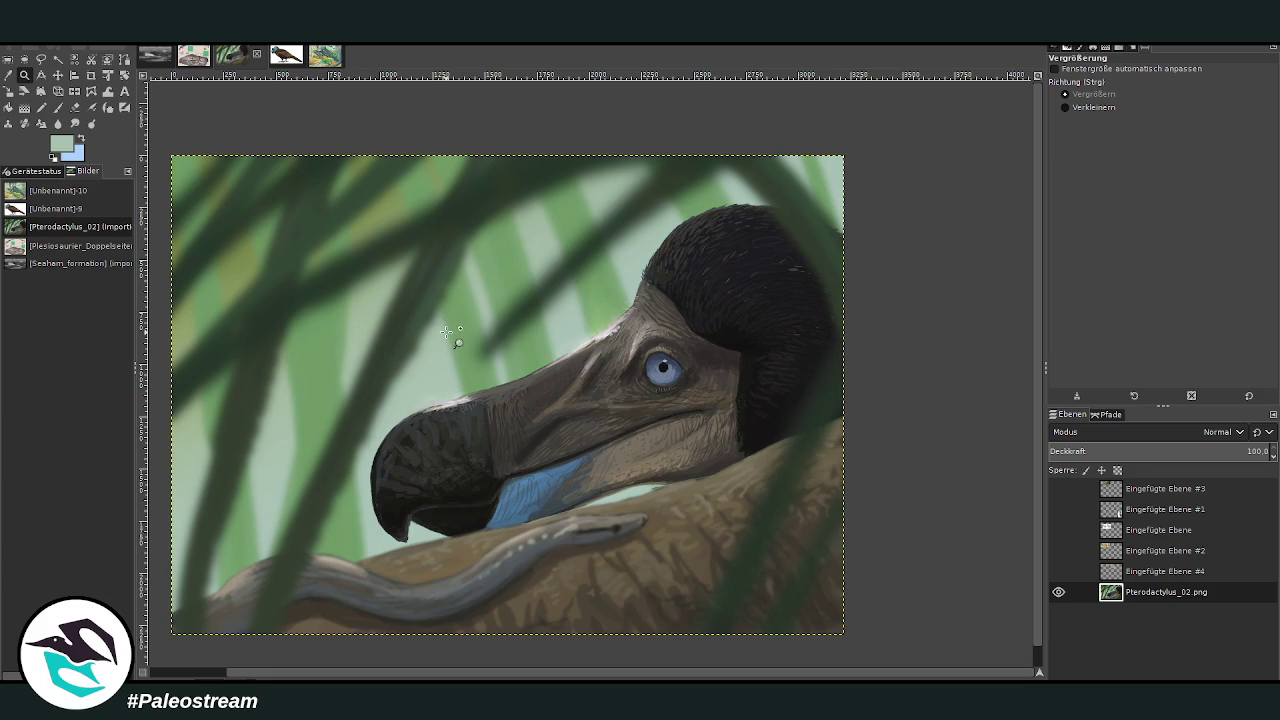
drag(166, 145, 853, 636)
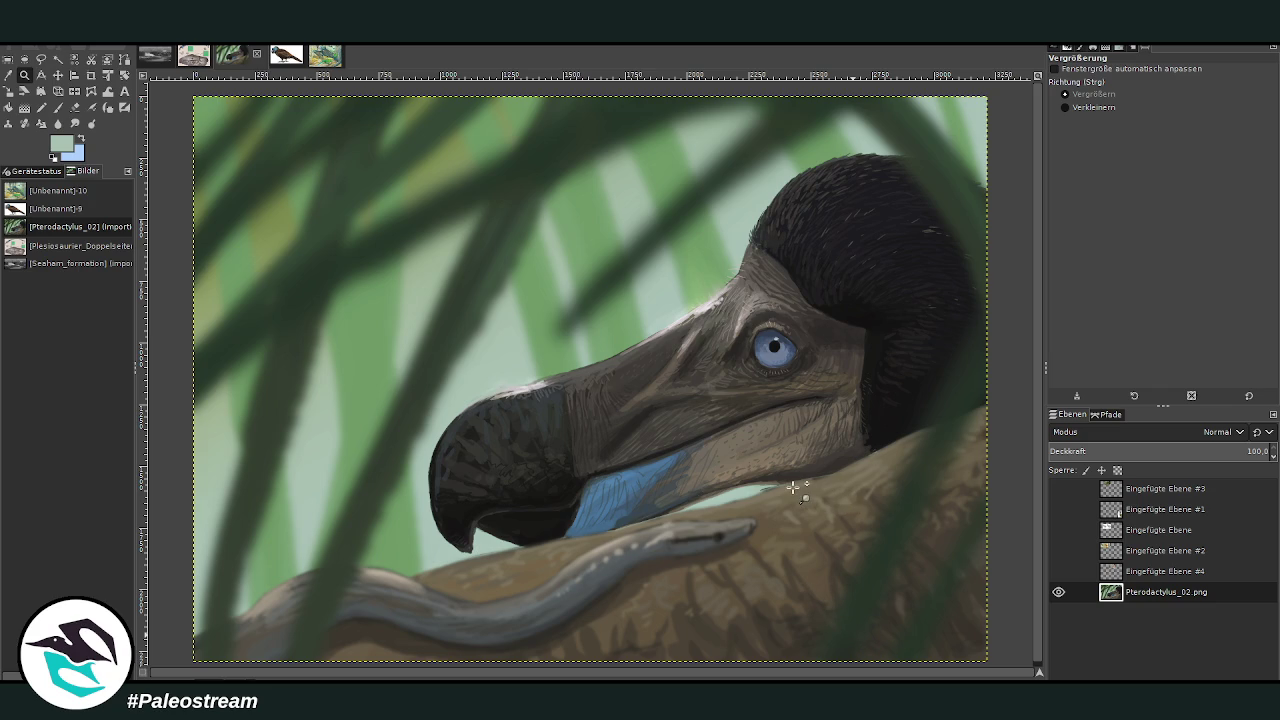
click(1133, 597)
key(ctrl+m)
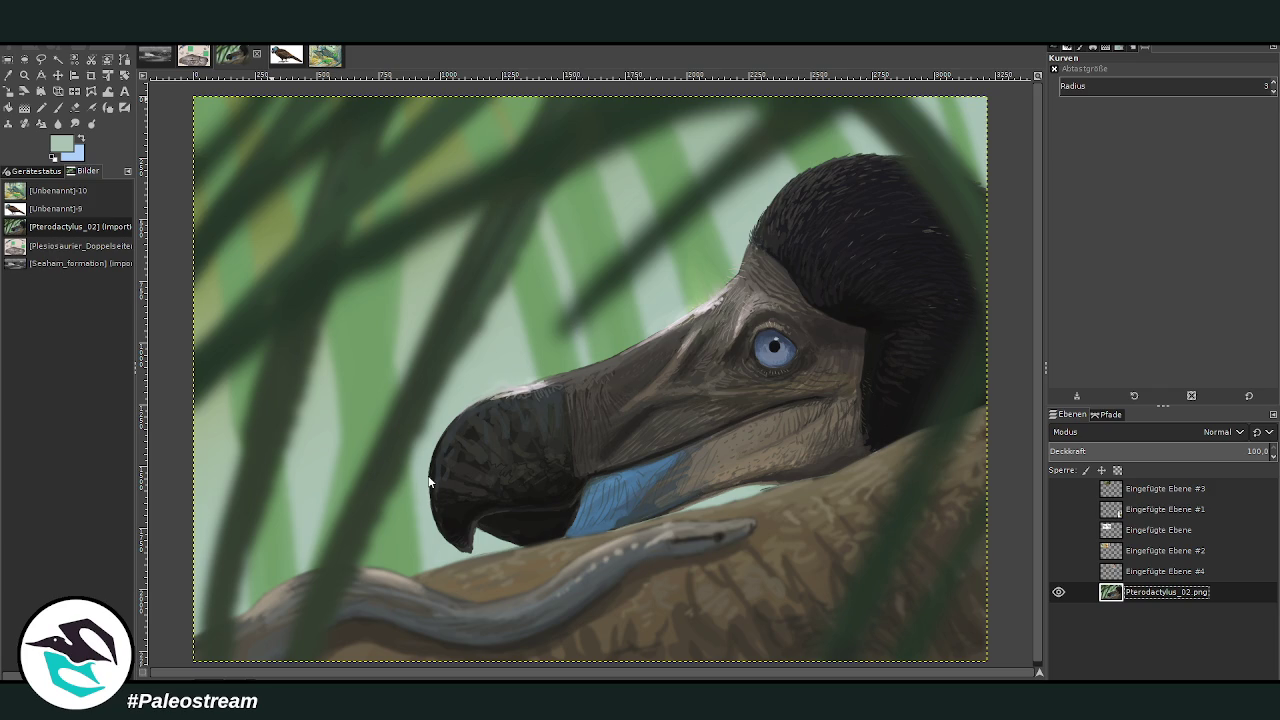
key(Return)
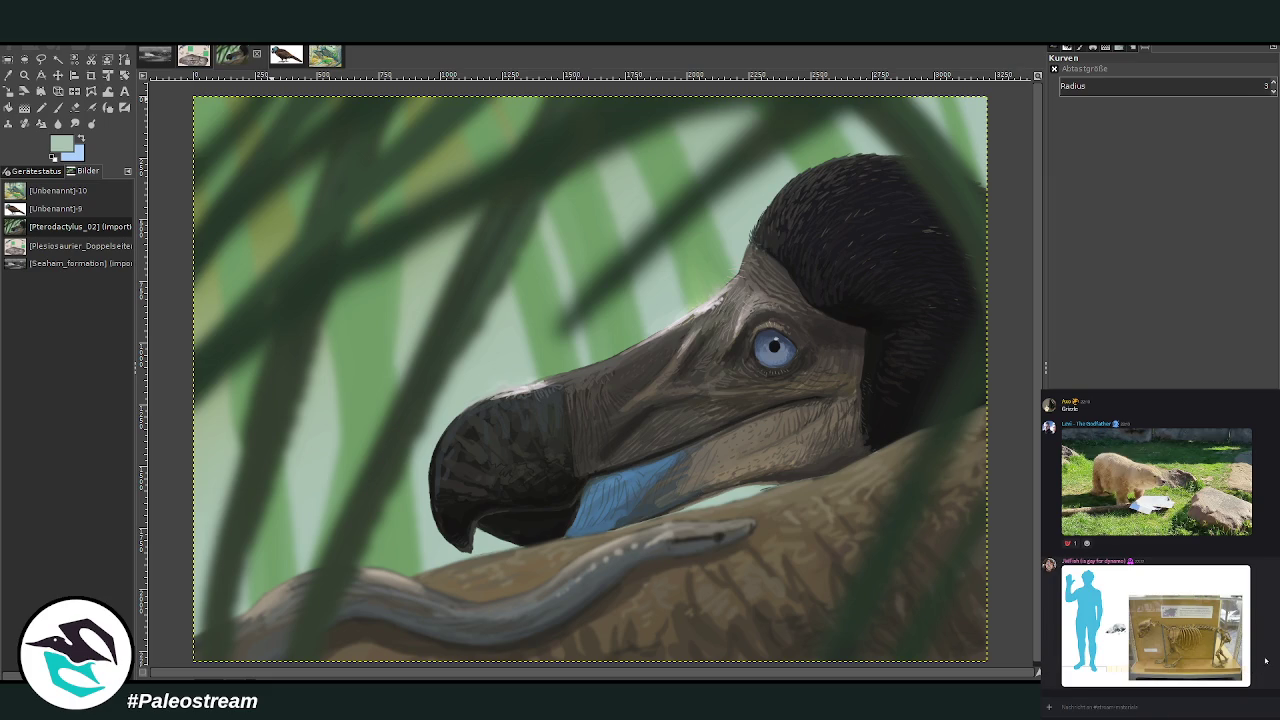
Paste the dodo painting into the Discord chat and send it with the caption Dodo
scroll(1150, 550, up, 2)
click(1097, 554)
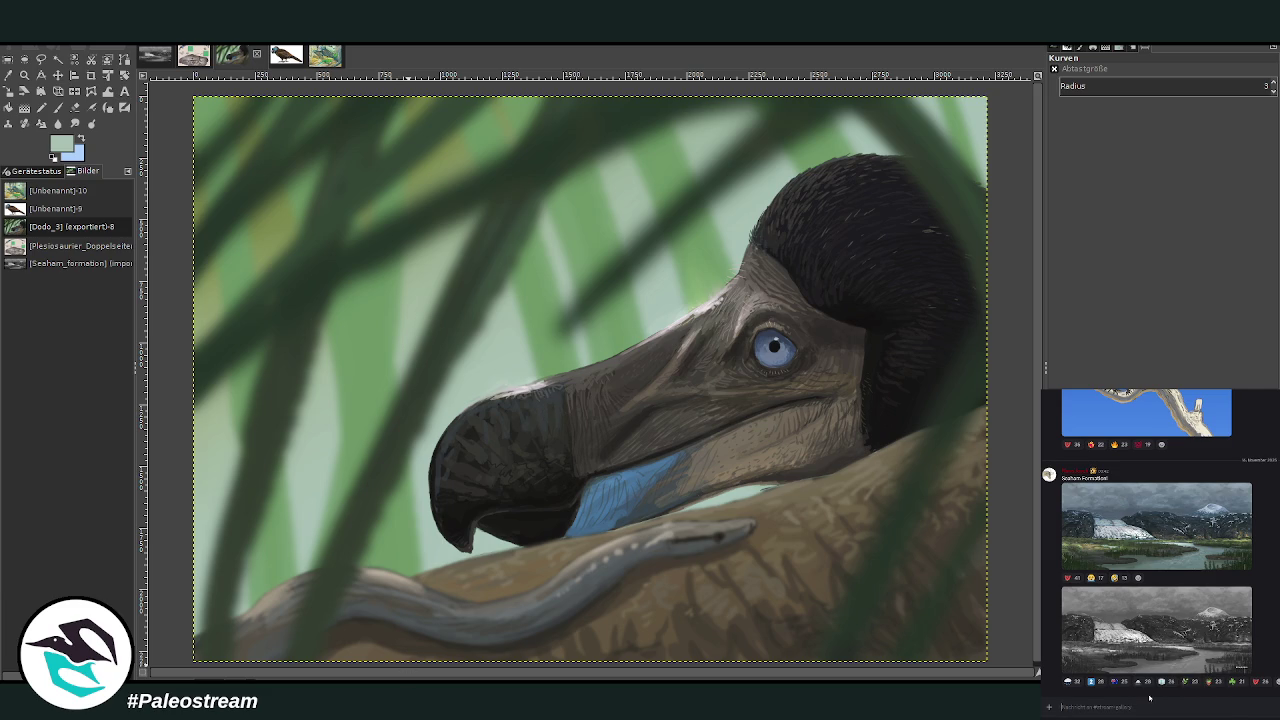
key(ctrl+v)
text(d)
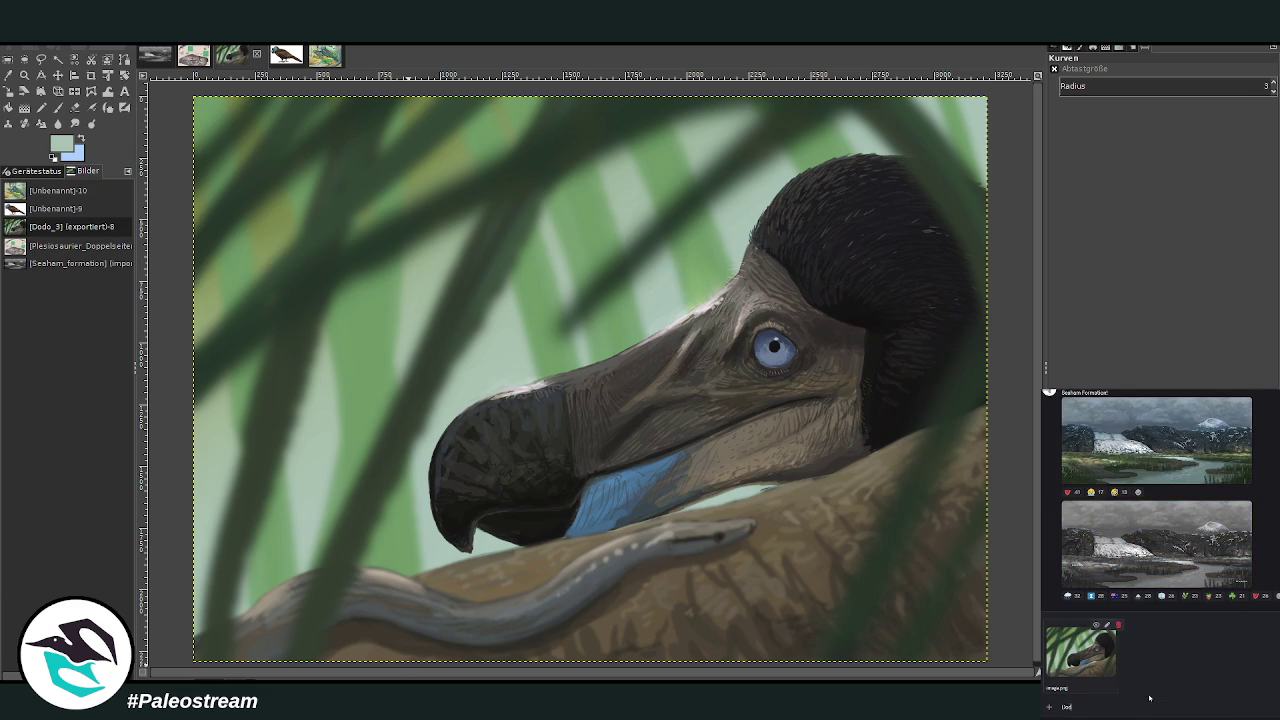
key(Return)
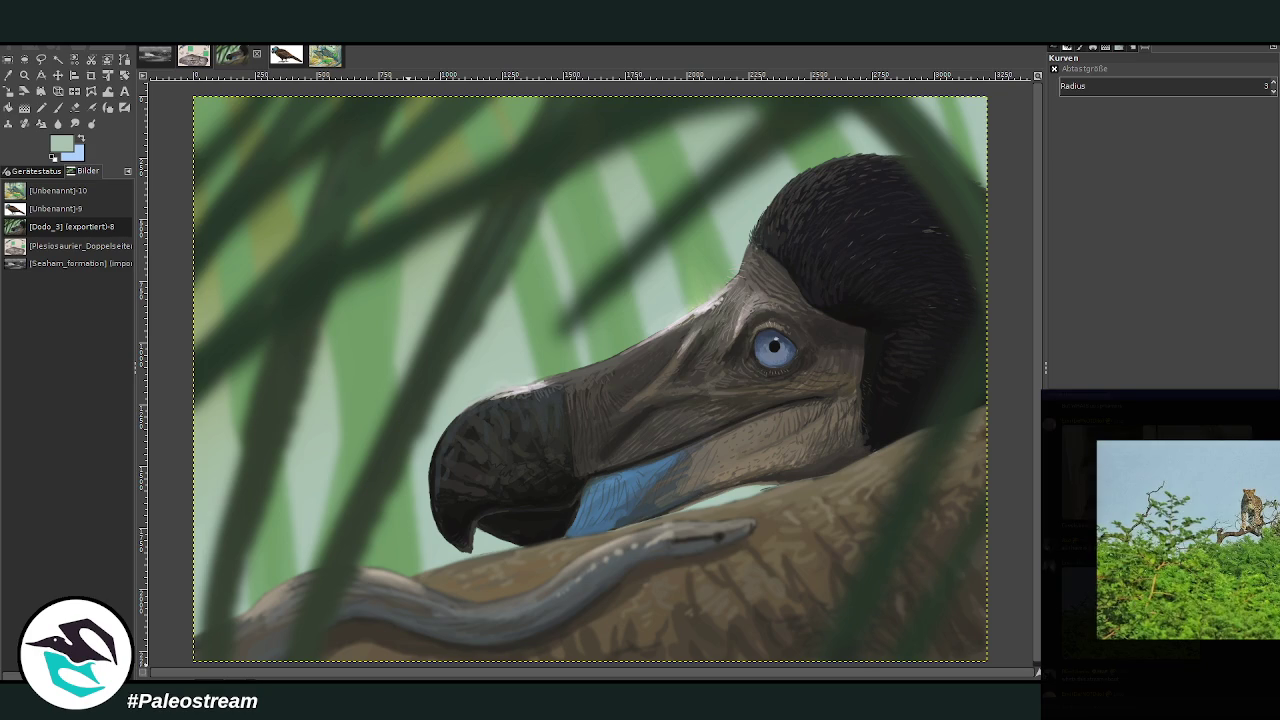
key(Escape)
Scroll the Discord chat to the skull reference figures and paste one onto the dodo canvas
scroll(1244, 580, down, 5)
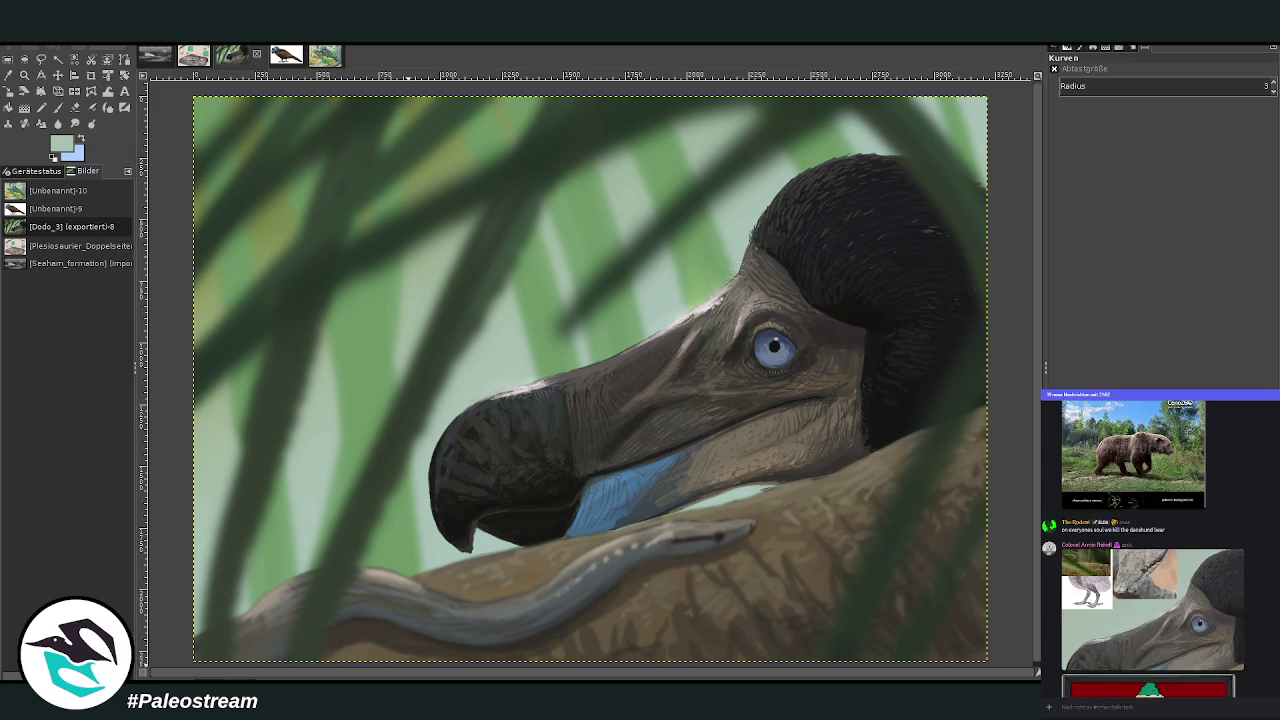
scroll(1160, 550, up, 2)
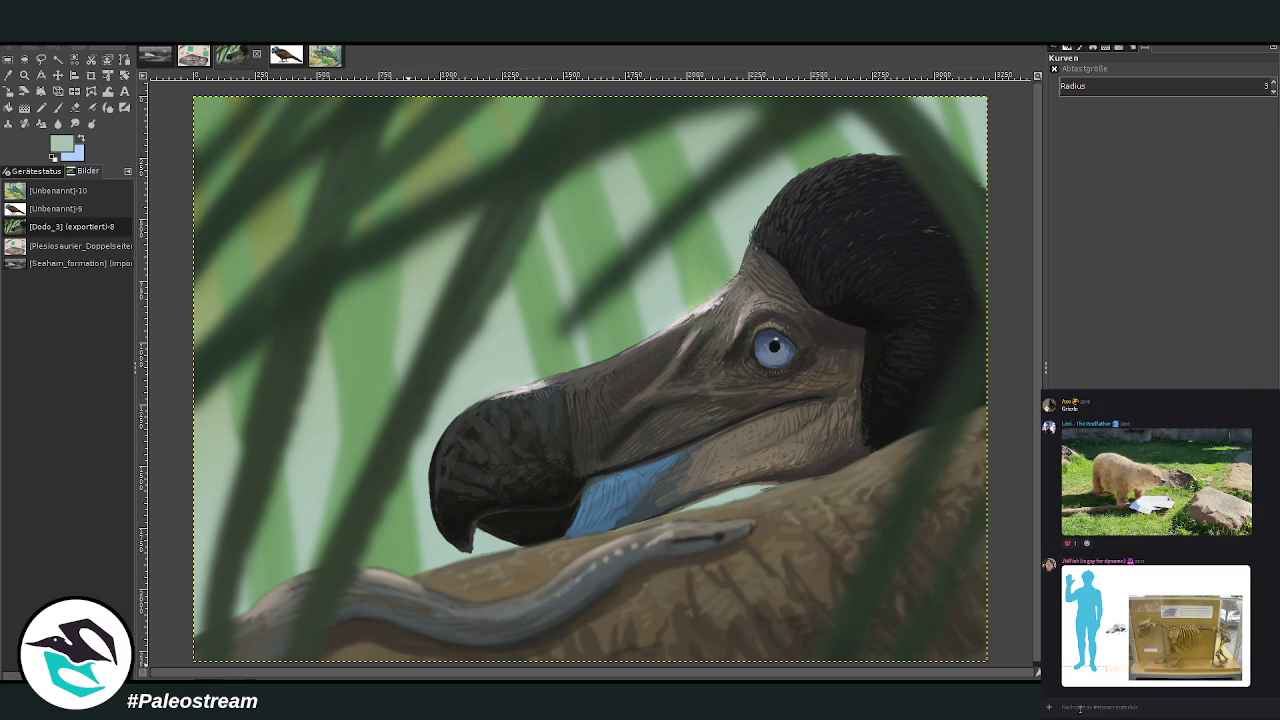
scroll(697, 583, down, 1)
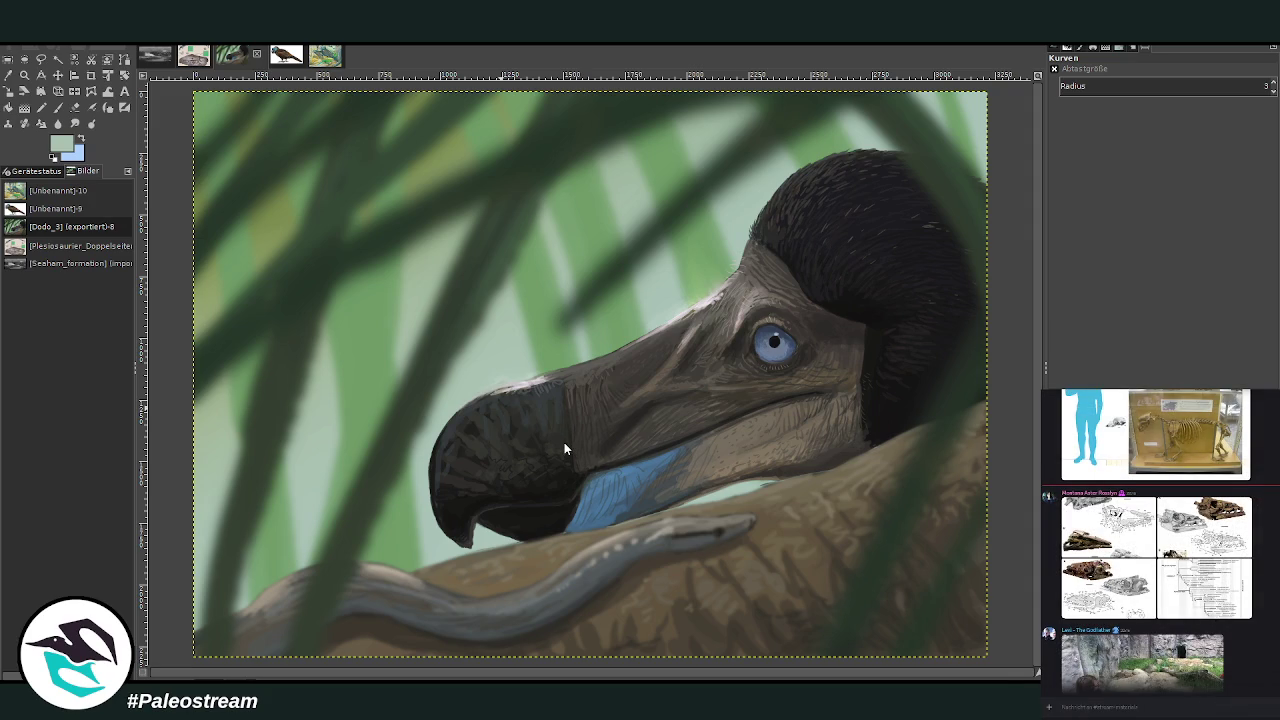
key(ctrl+v)
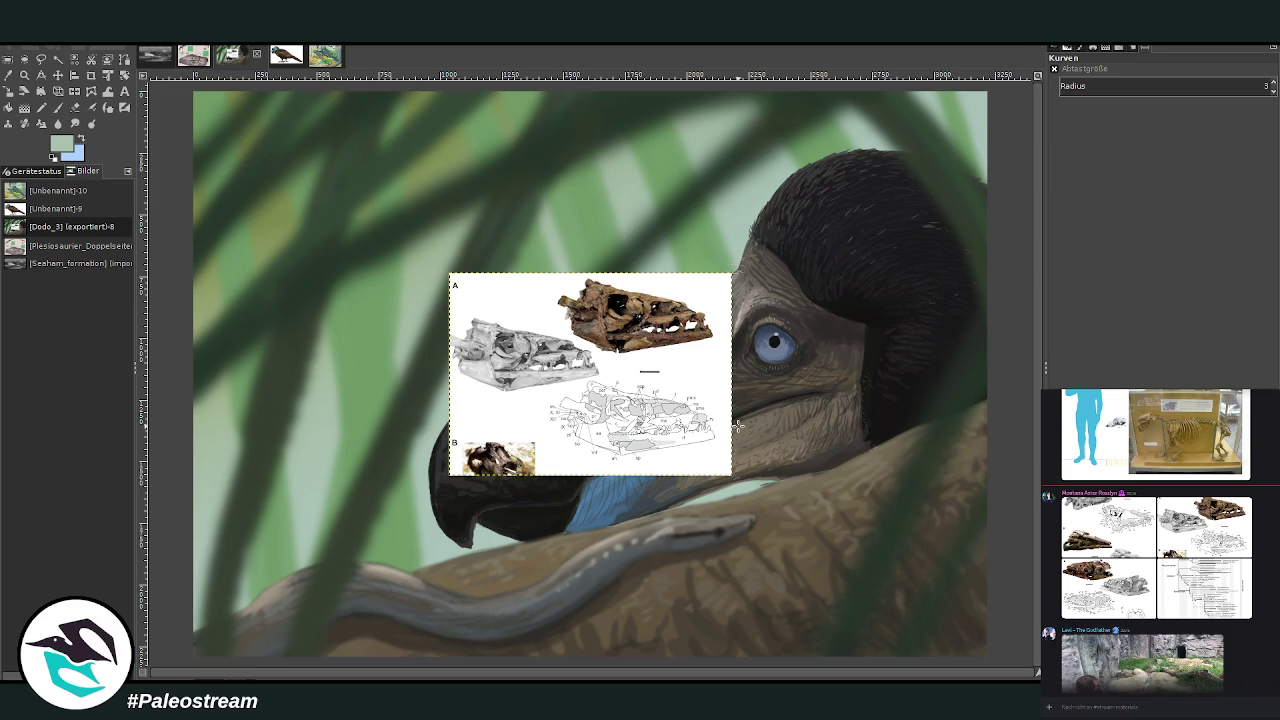
Move the first skull figure to the upper left and copy another skull reference from Discord
click(58, 75)
drag(589, 366, 326, 179)
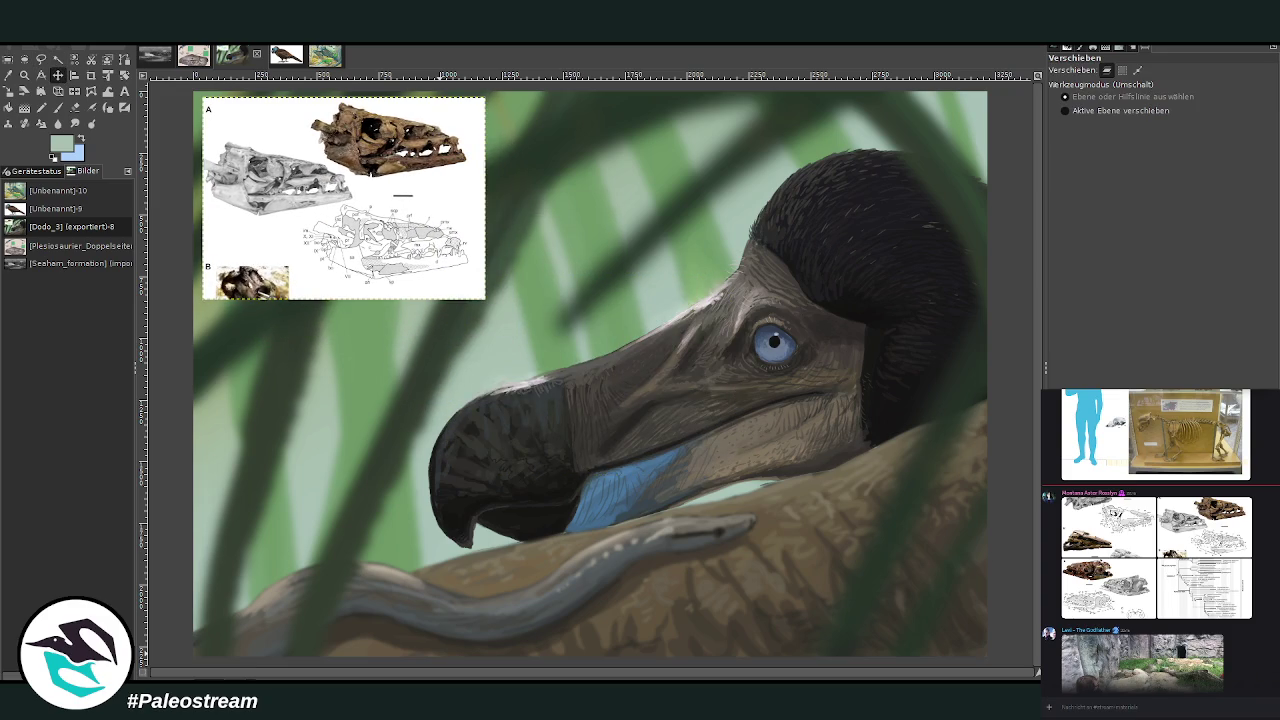
click(1204, 527)
right_click(1238, 611)
click(1240, 611)
key(Escape)
Paste two more skull figures, placing one to the right and one at the lower left
key(ctrl+v)
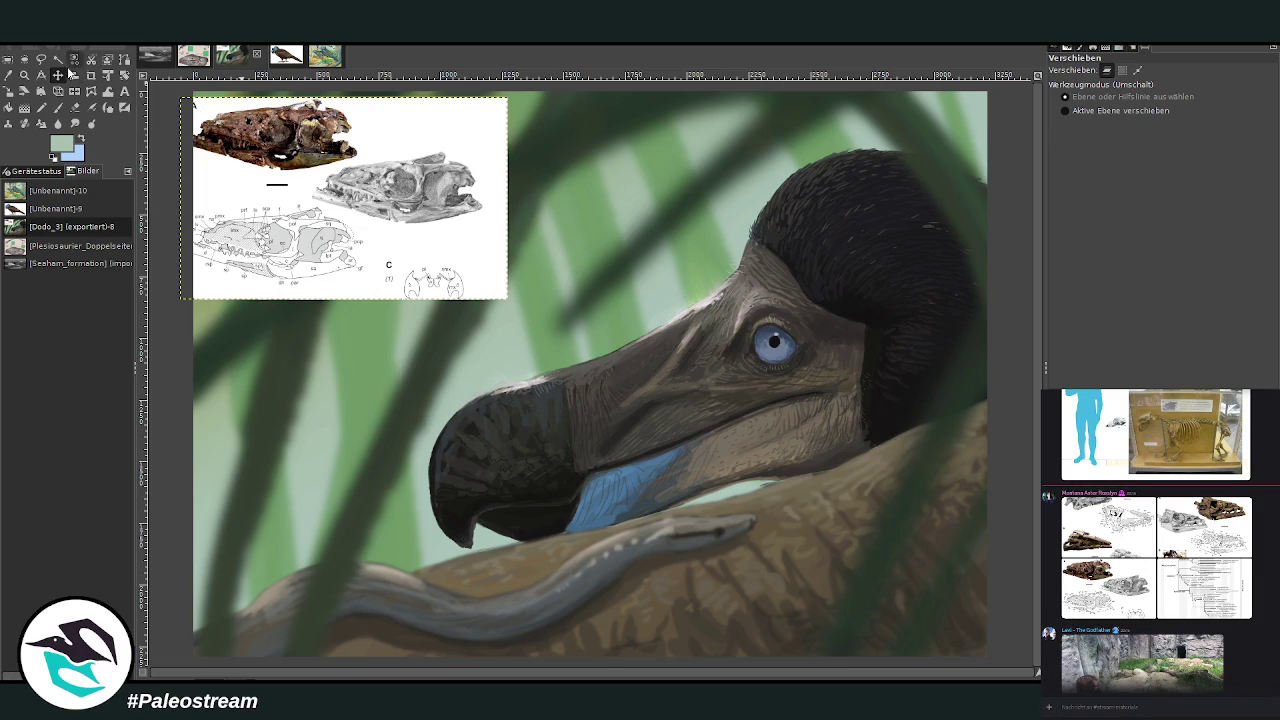
drag(417, 204, 708, 200)
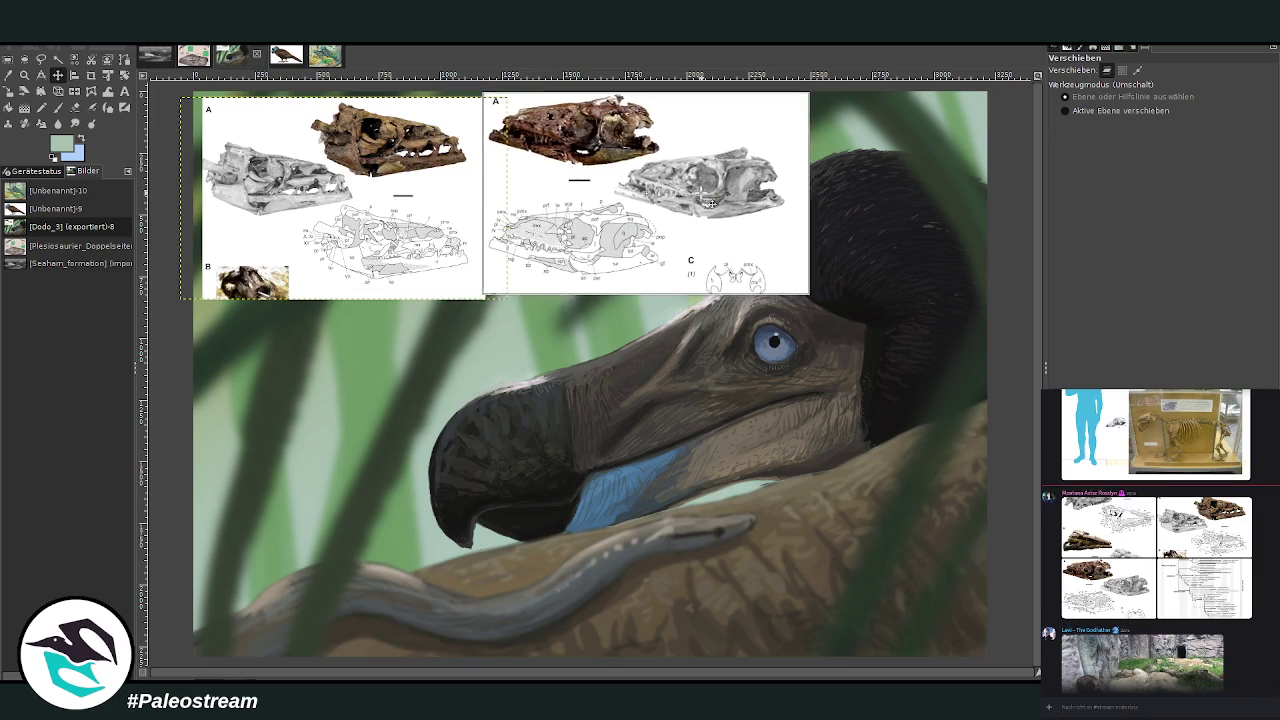
drag(350, 258, 337, 246)
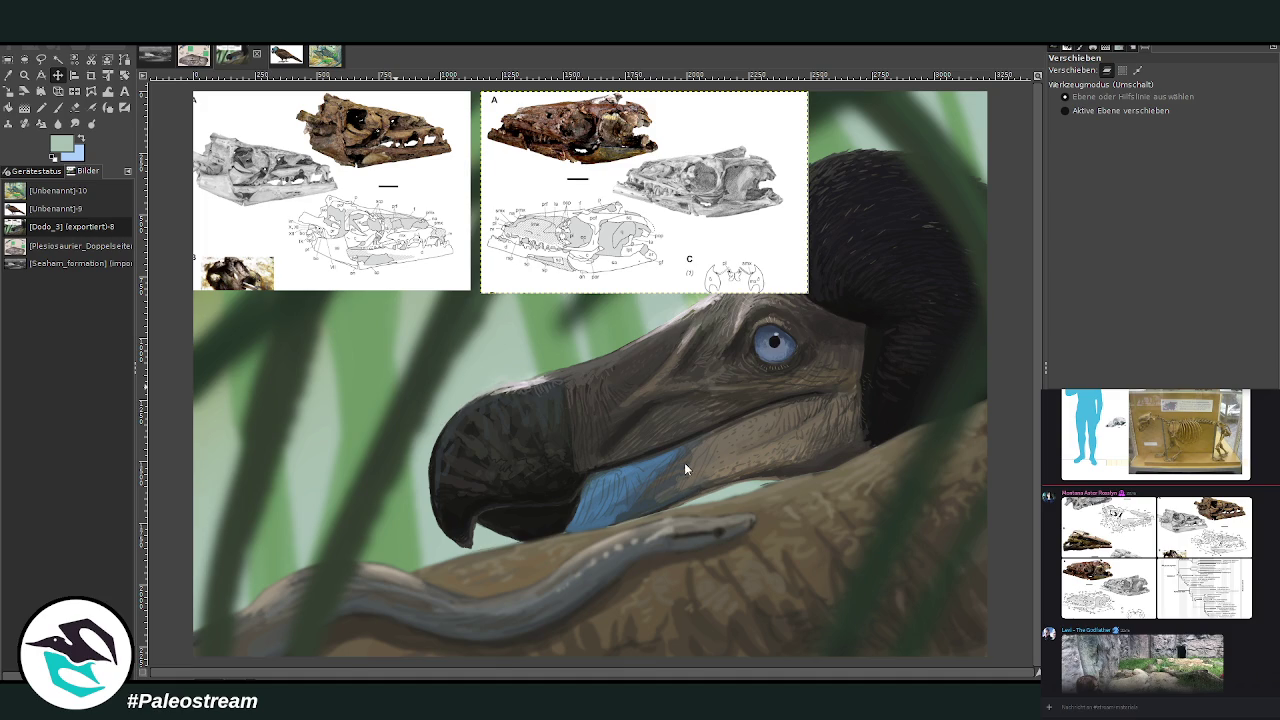
key(ctrl+v)
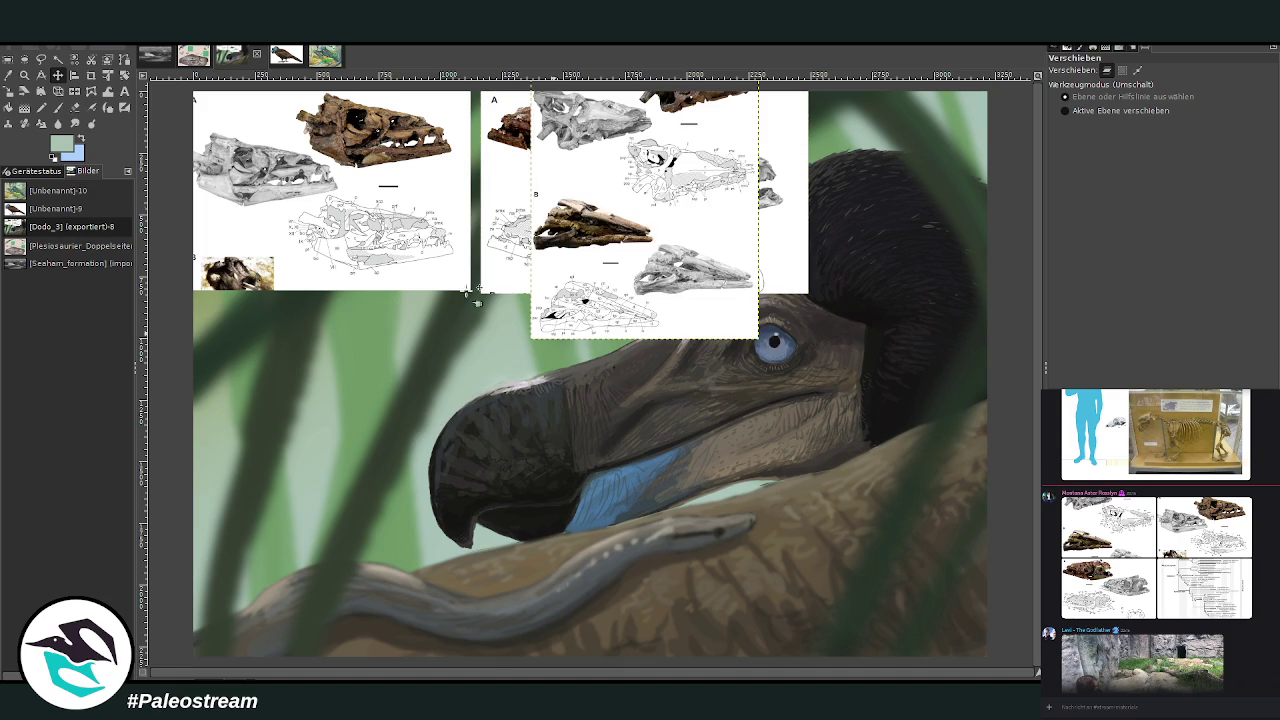
click(58, 77)
mouse_move(656, 273)
mouse_down()
mouse_move(316, 505)
mouse_move(322, 515)
mouse_move(316, 320)
mouse_up()
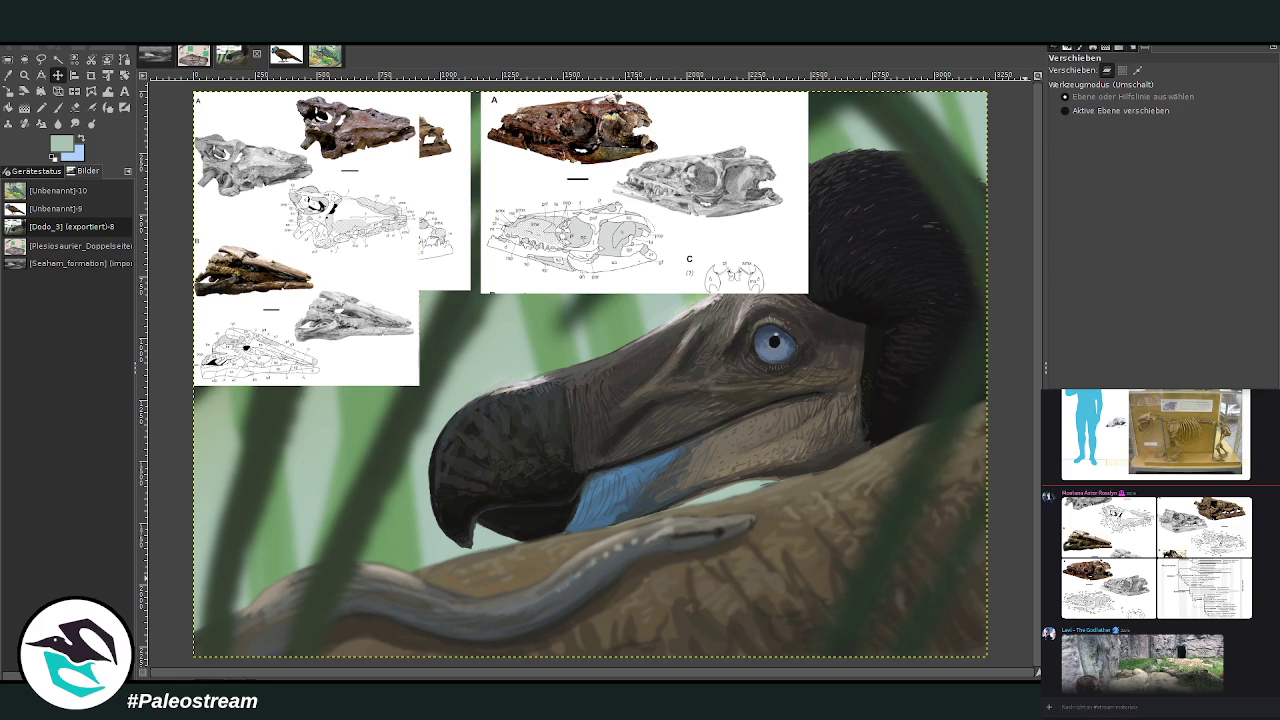
click(58, 107)
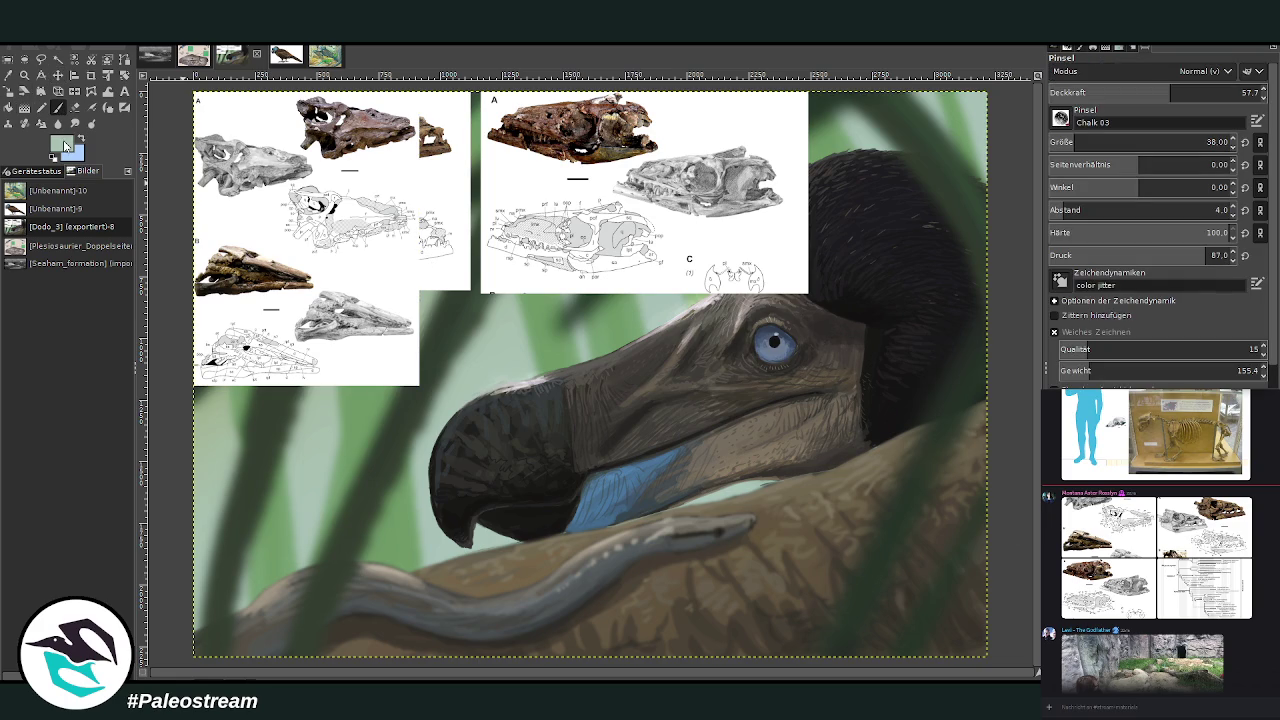
Paint over the dodo painting with a white brush at size 1507 and 100 opacity
ctrl+click(865, 96)
drag(1100, 142, 1277, 145)
drag(1200, 92, 1277, 97)
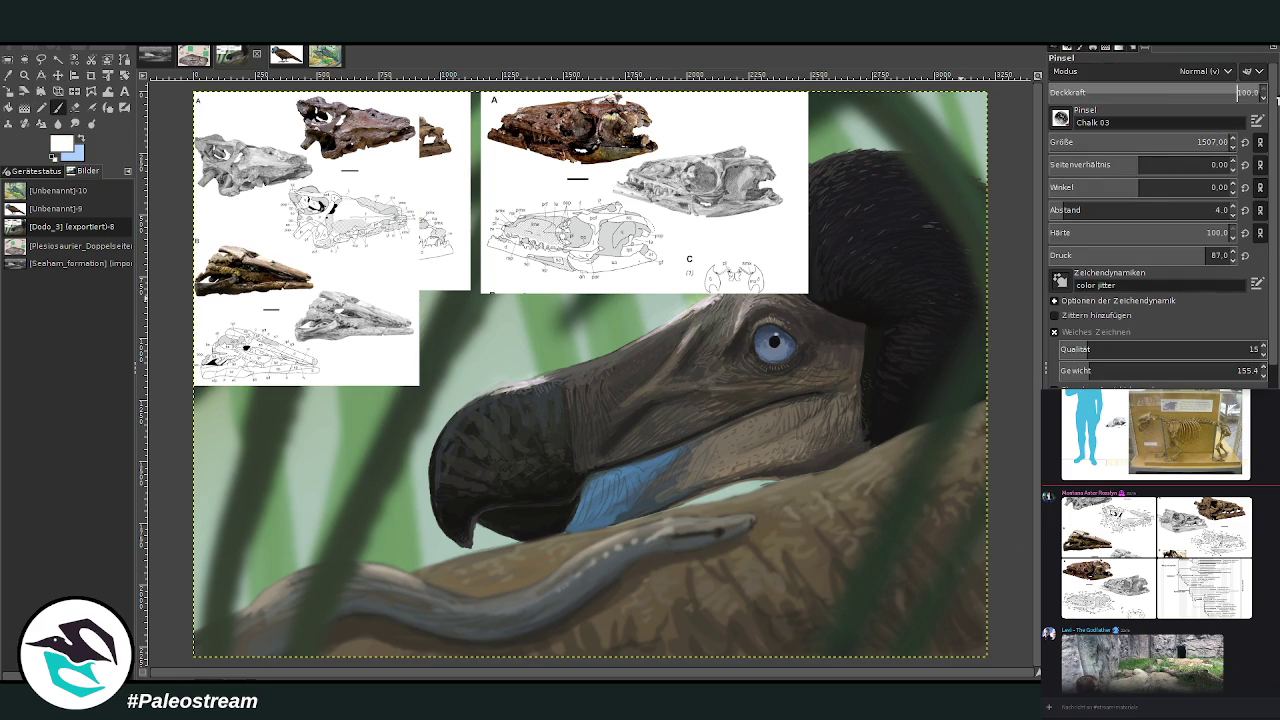
mouse_move(937, 171)
mouse_down()
mouse_move(882, 416)
mouse_move(398, 524)
mouse_move(224, 540)
mouse_move(656, 494)
mouse_move(306, 263)
mouse_up()
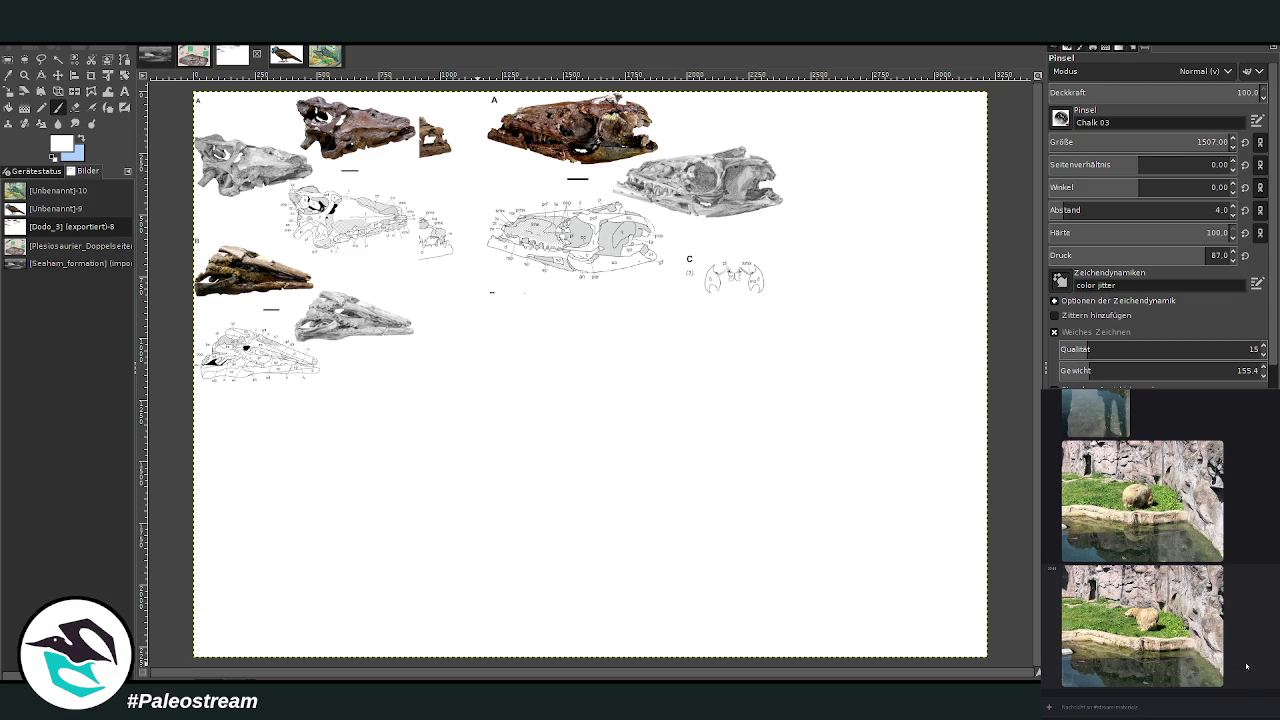
scroll(1200, 630, up, 3)
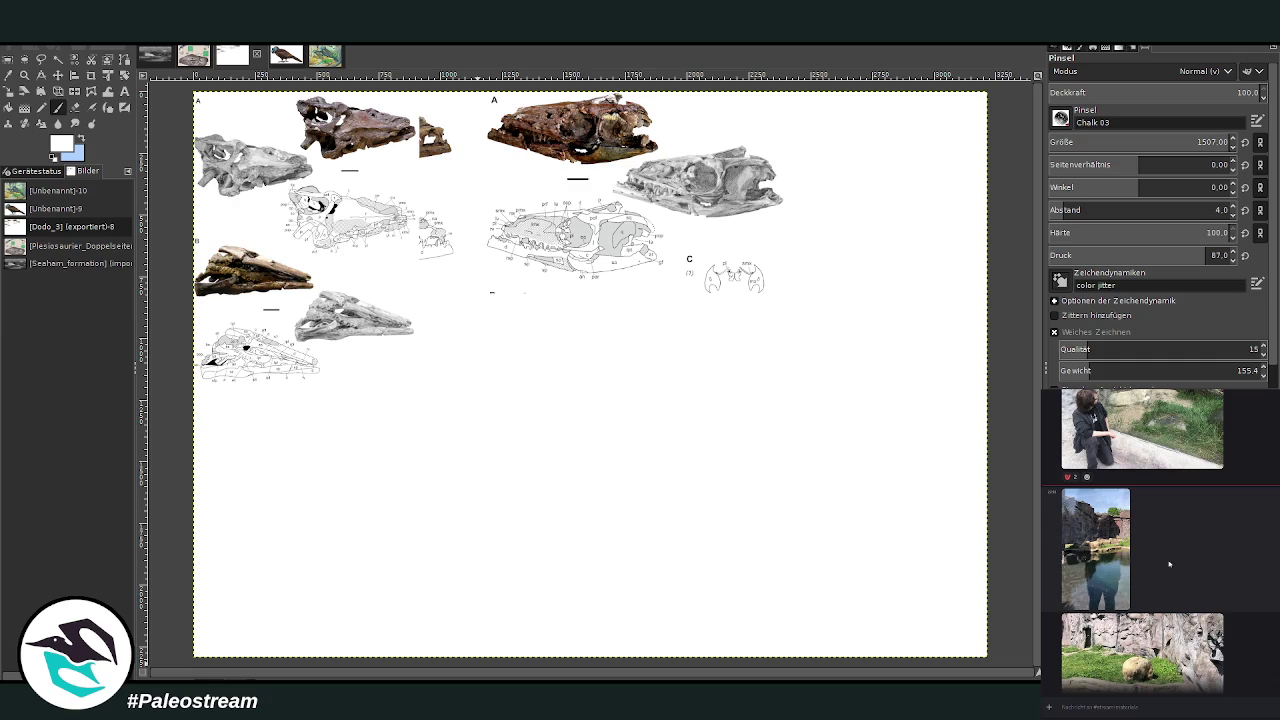
scroll(1169, 565, down, 3)
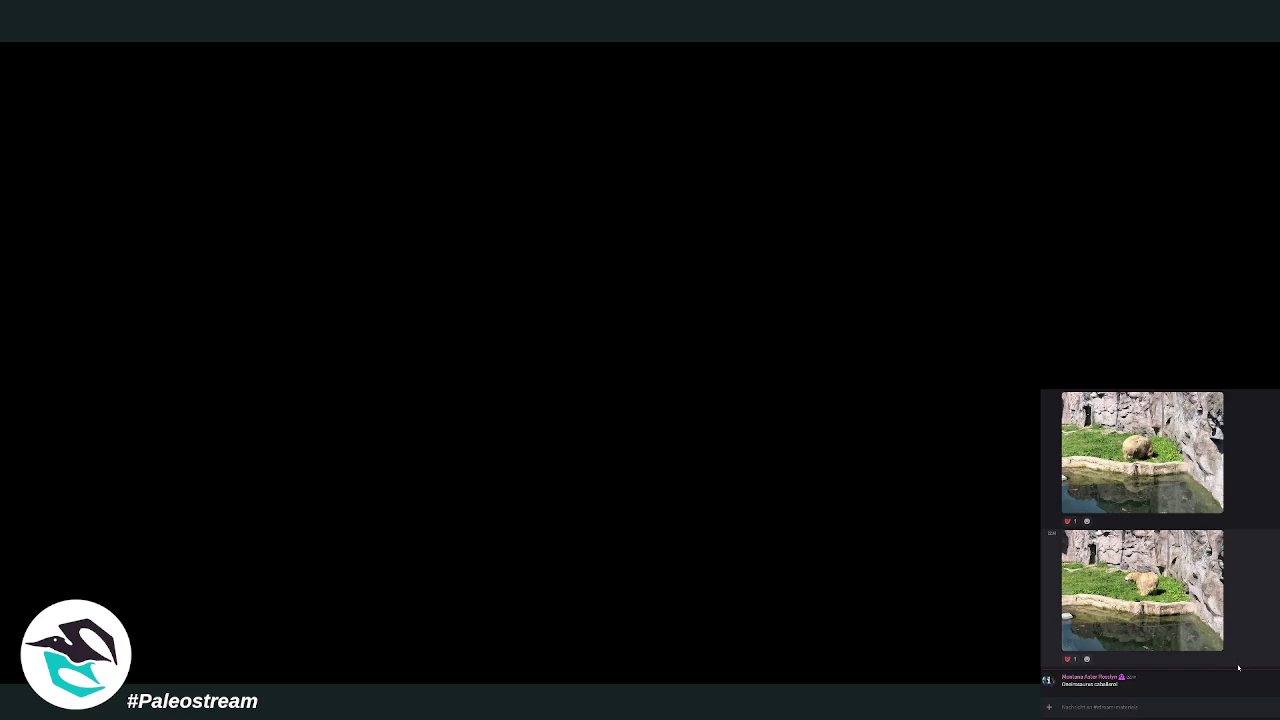
drag(1062, 684, 1093, 684)
right_click(1080, 684)
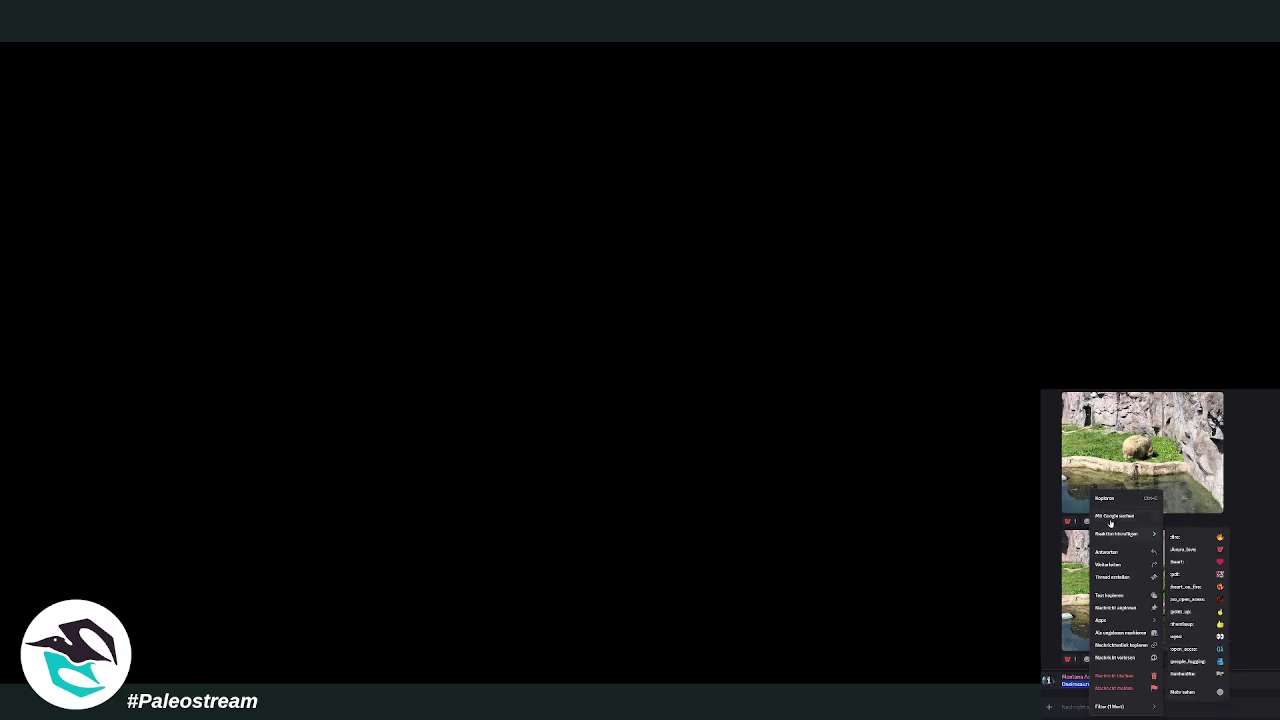
click(1195, 600)
click(1132, 705)
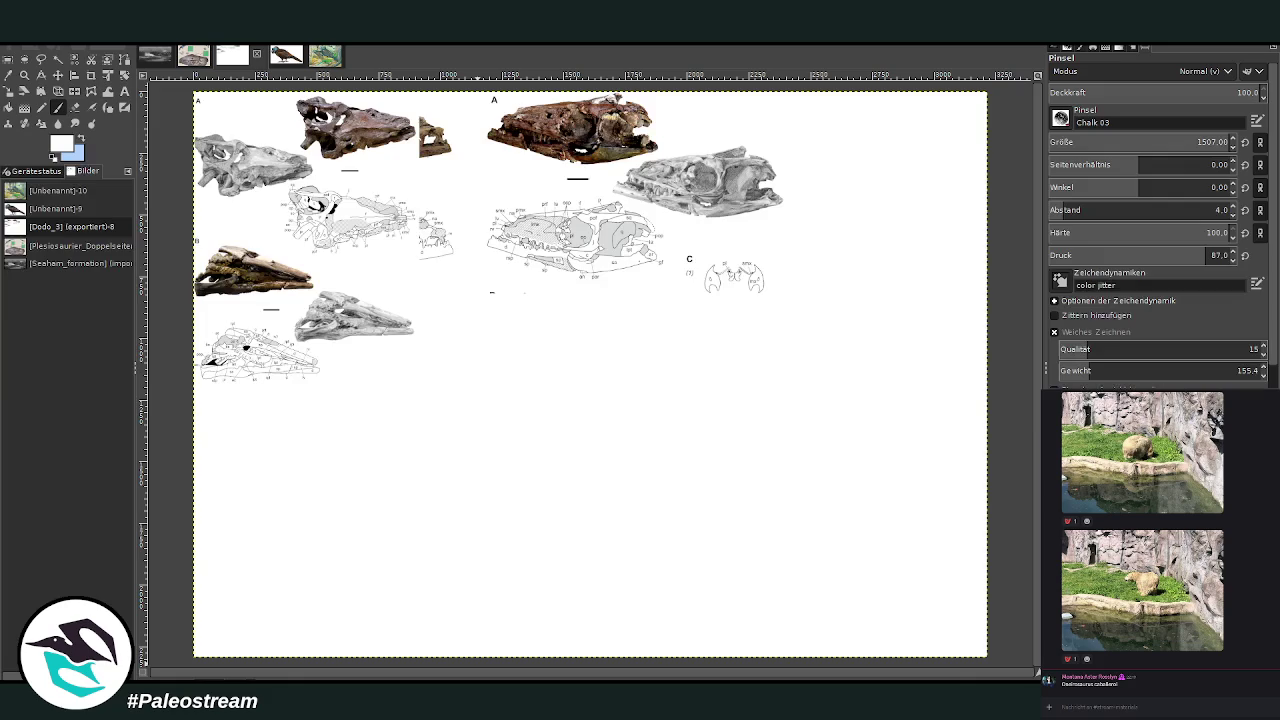
Clear the selection, zoom in on the skull figures, and bring up the Dodo_3 painting
key(ctrl+shift+a)
click(25, 77)
drag(342, 126, 808, 352)
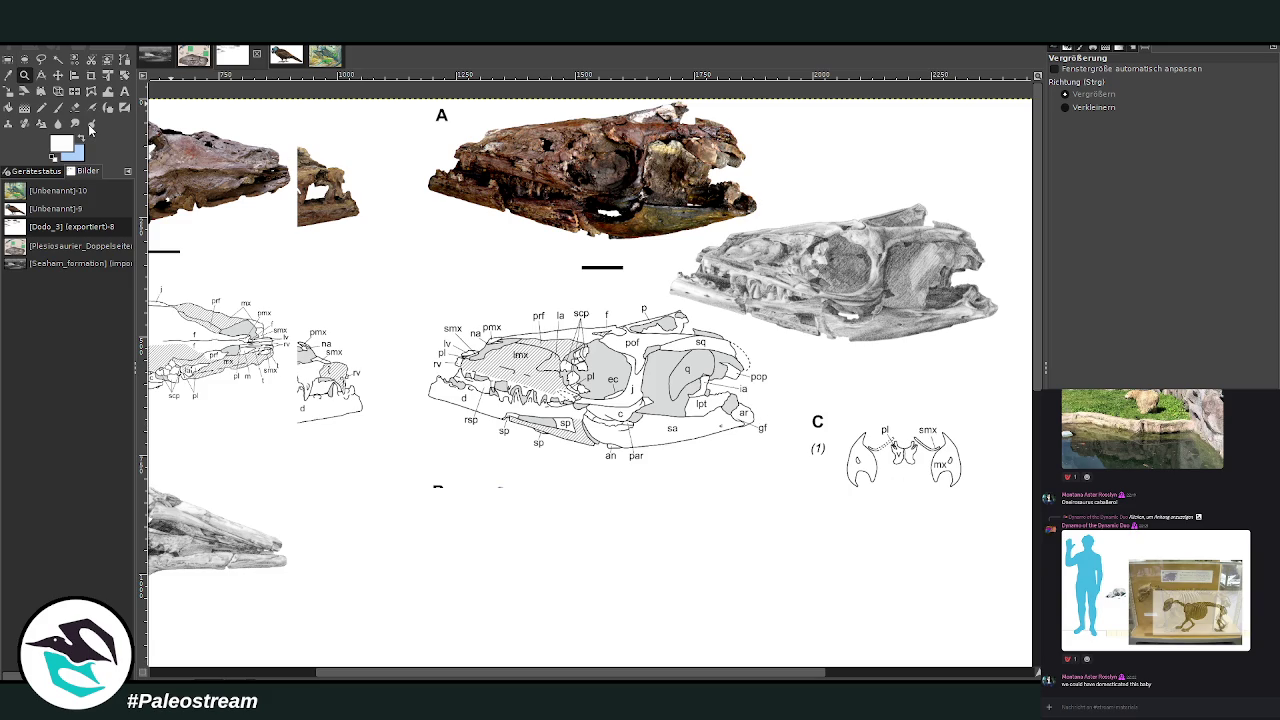
key(ctrl+1)
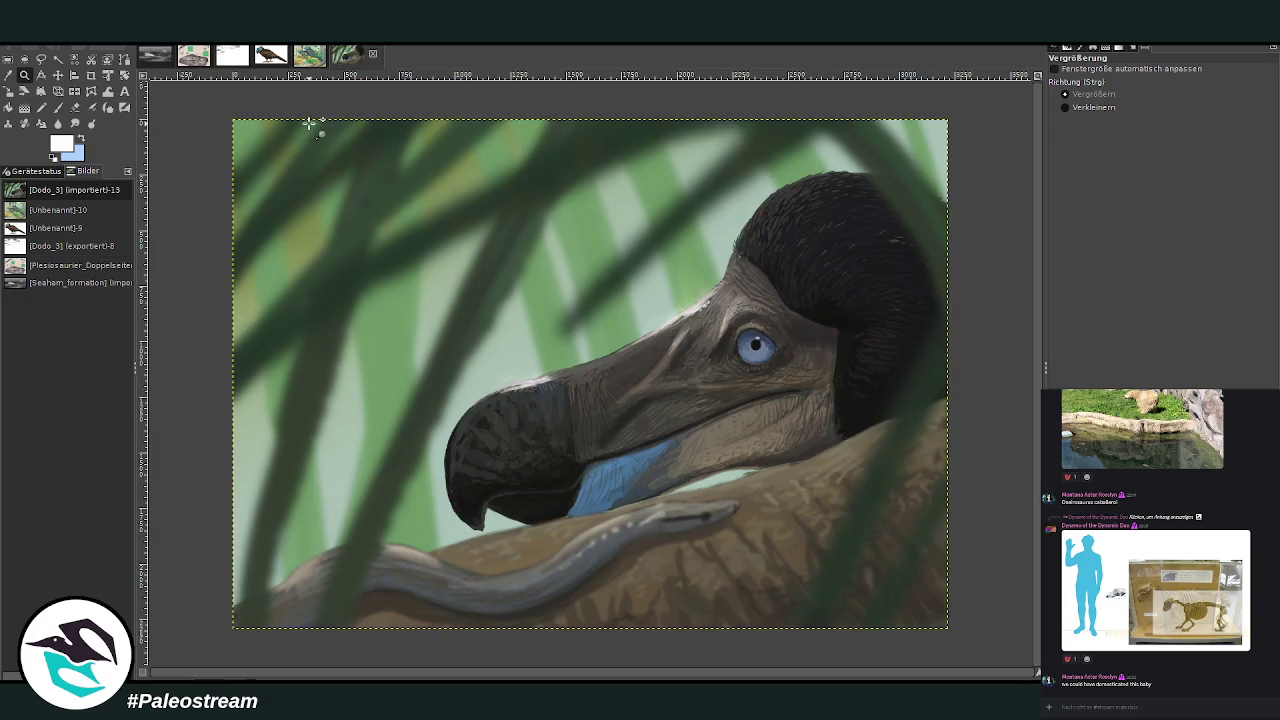
Zoom into the beak and paint the dark slit with sampled beak colour, size 38, opacity 78.5
mouse_move(466, 276)
mouse_down()
mouse_move(571, 437)
mouse_move(776, 548)
mouse_up()
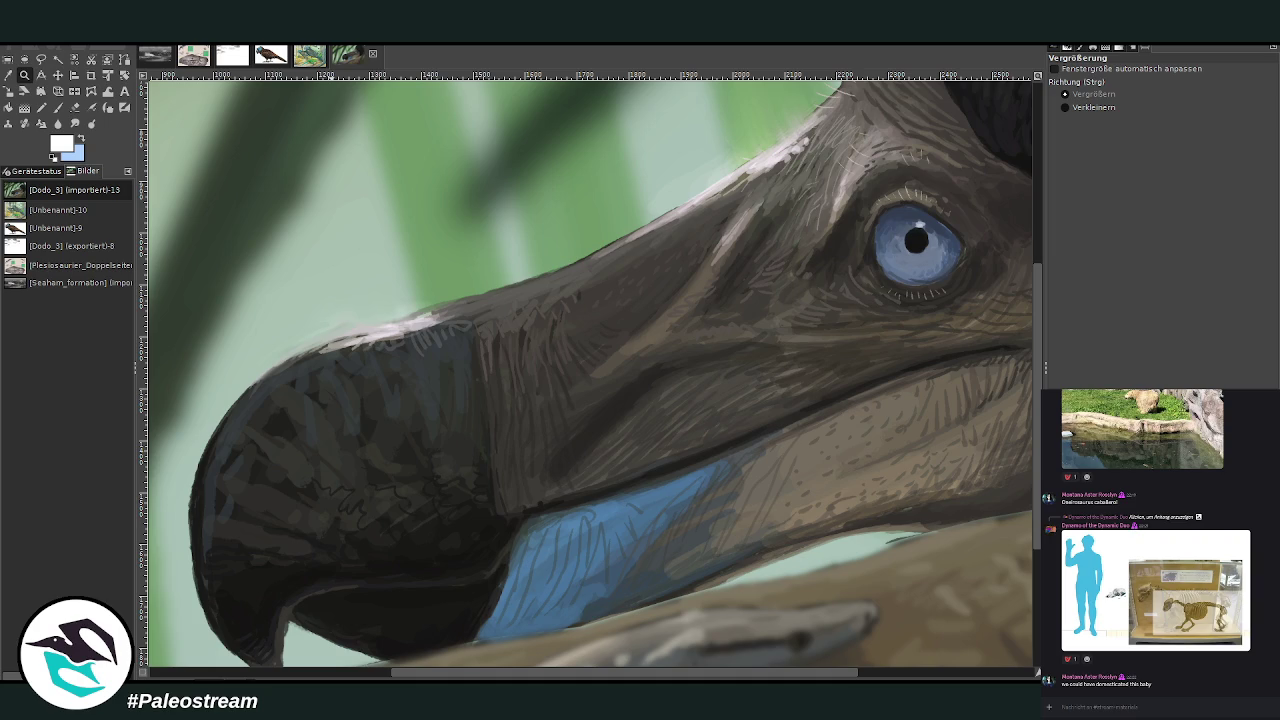
click(8, 75)
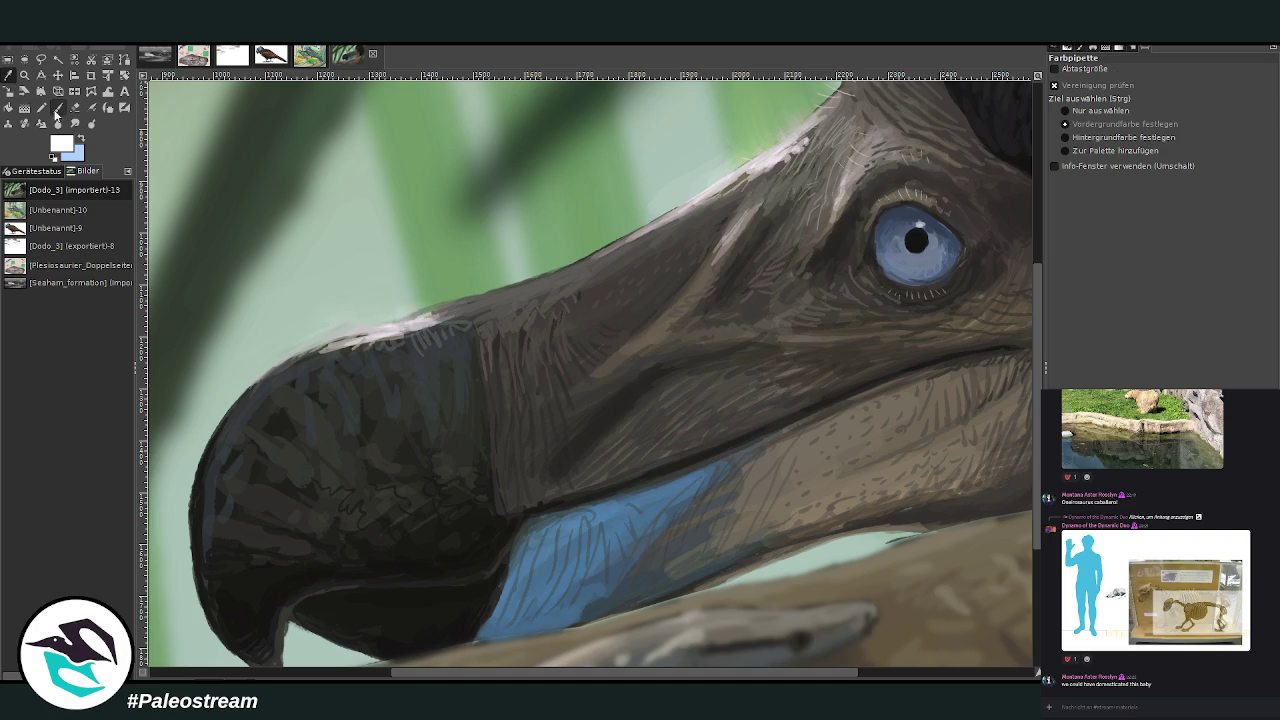
click(477, 535)
click(57, 107)
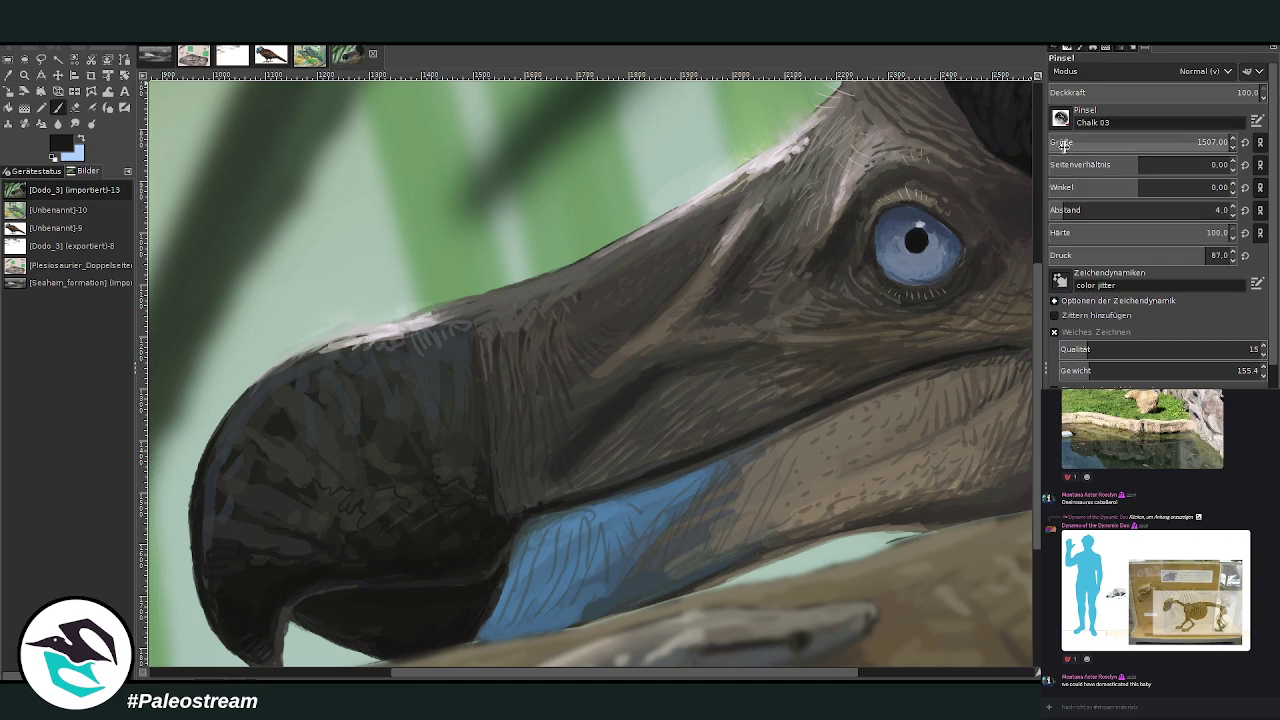
drag(1065, 140, 1051, 141)
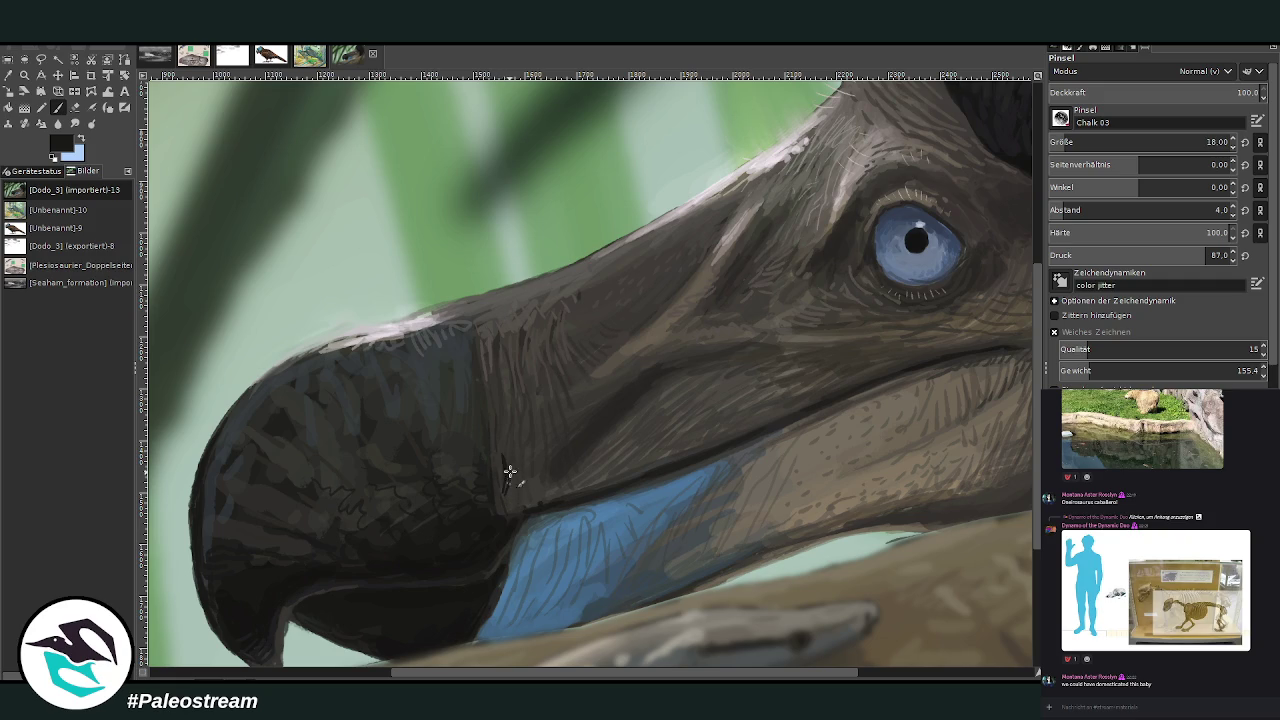
click(1077, 143)
drag(1125, 97, 1194, 98)
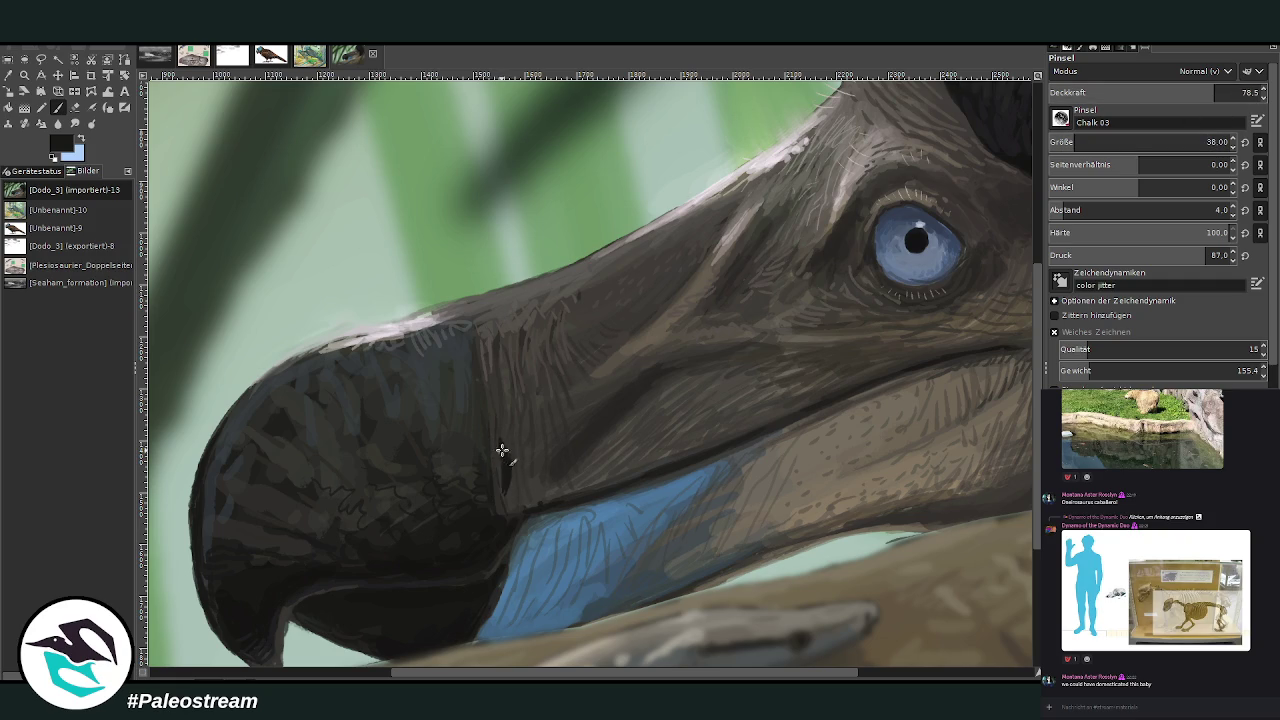
drag(500, 455, 508, 485)
Repaint the upper nostril slit in sampled greyish brown at size 50, opacity 66.2, then 32.8
key(o)
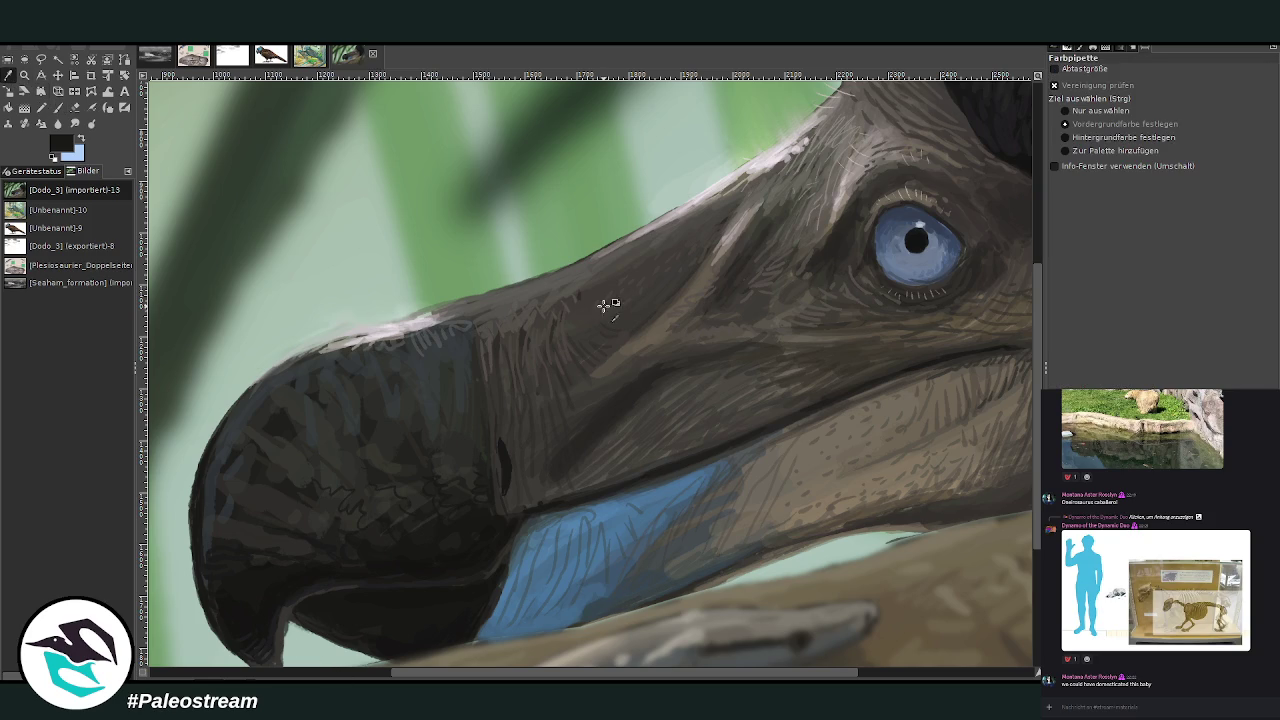
click(512, 326)
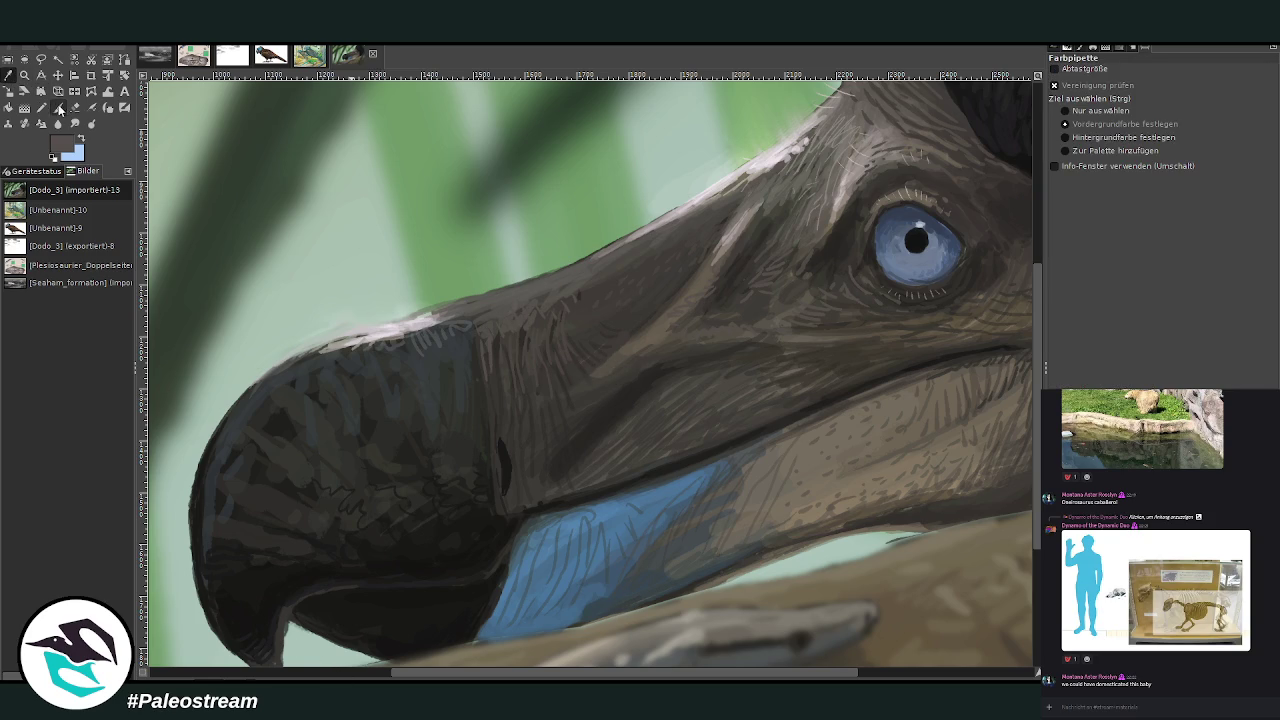
key(p)
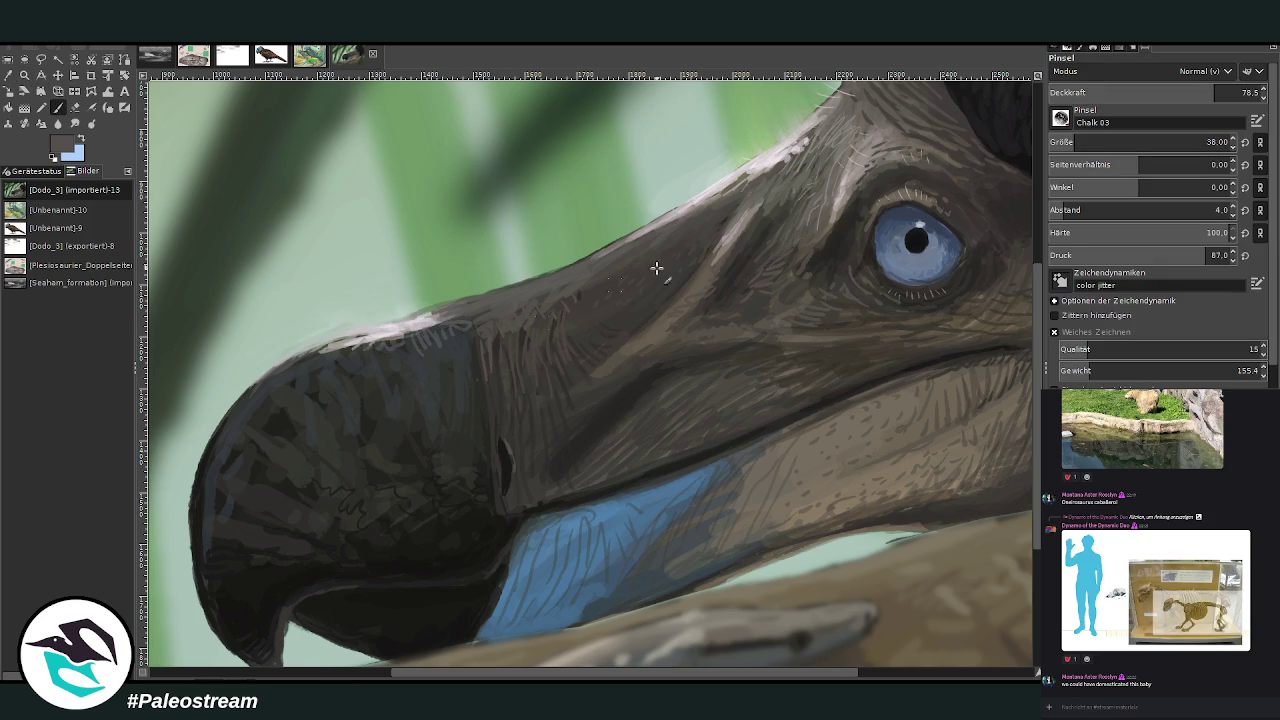
drag(1083, 146, 1110, 146)
drag(1150, 95, 1120, 95)
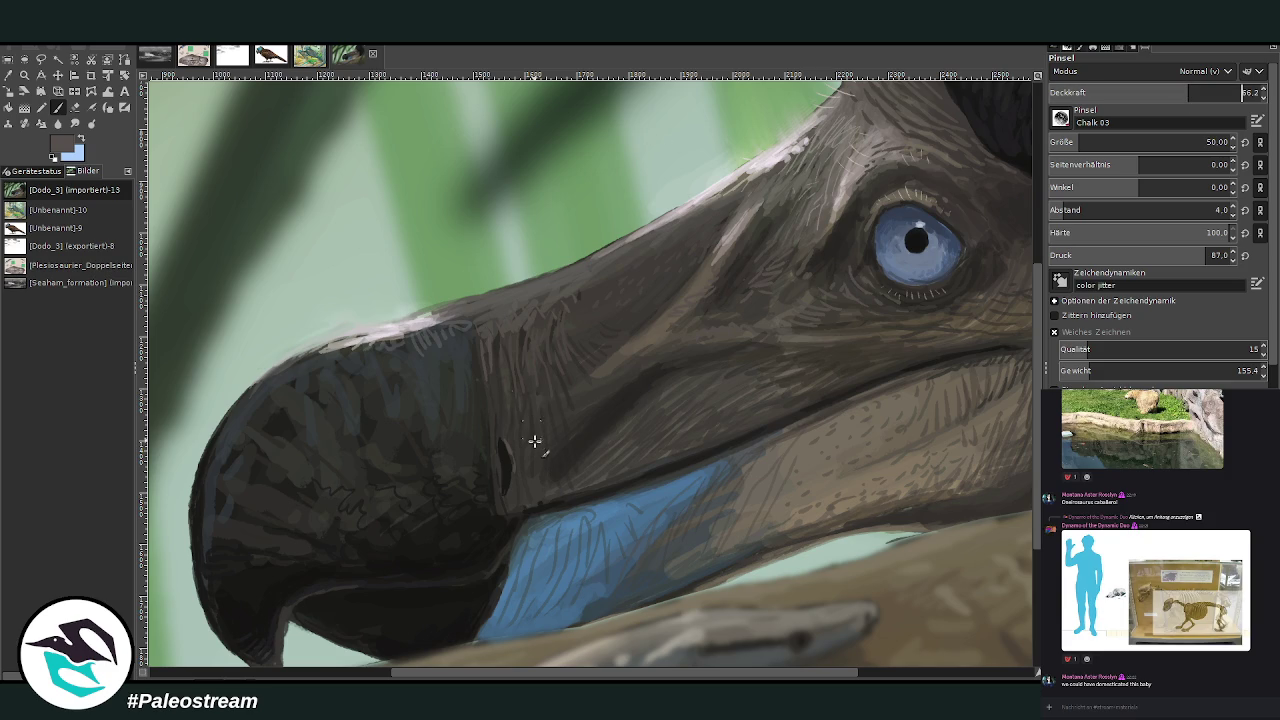
drag(509, 442, 514, 449)
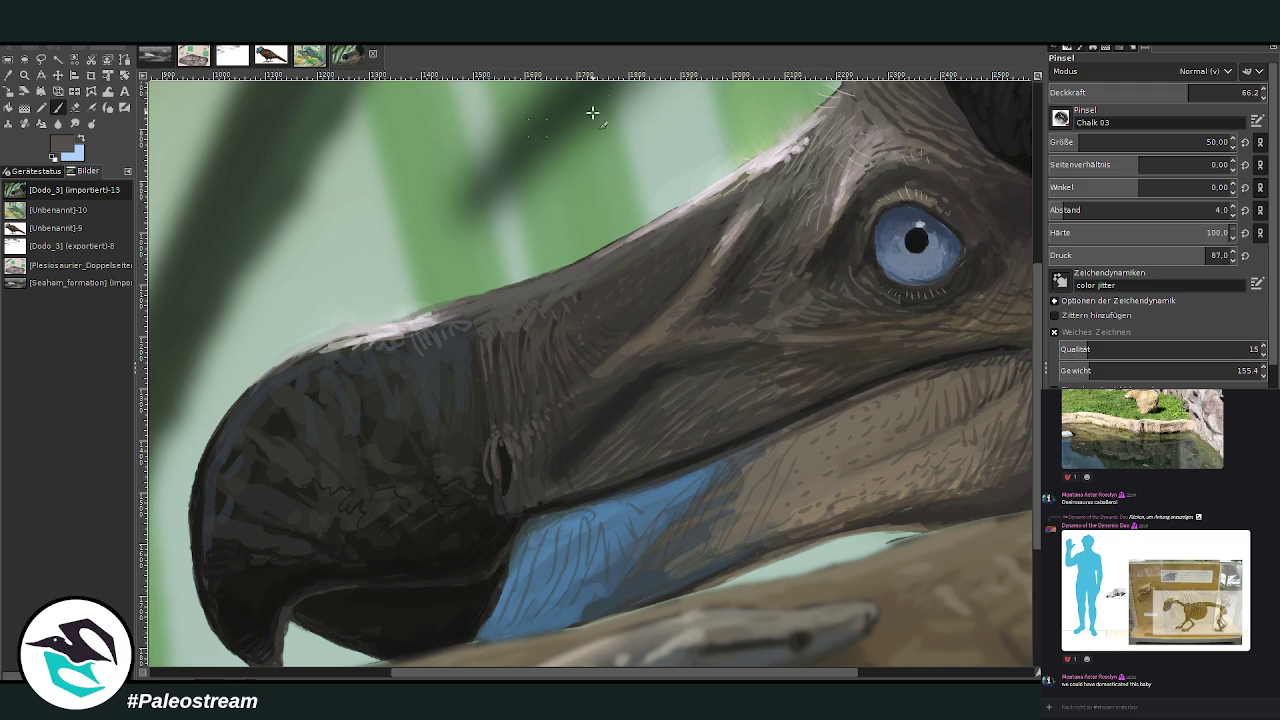
drag(1142, 96, 1117, 93)
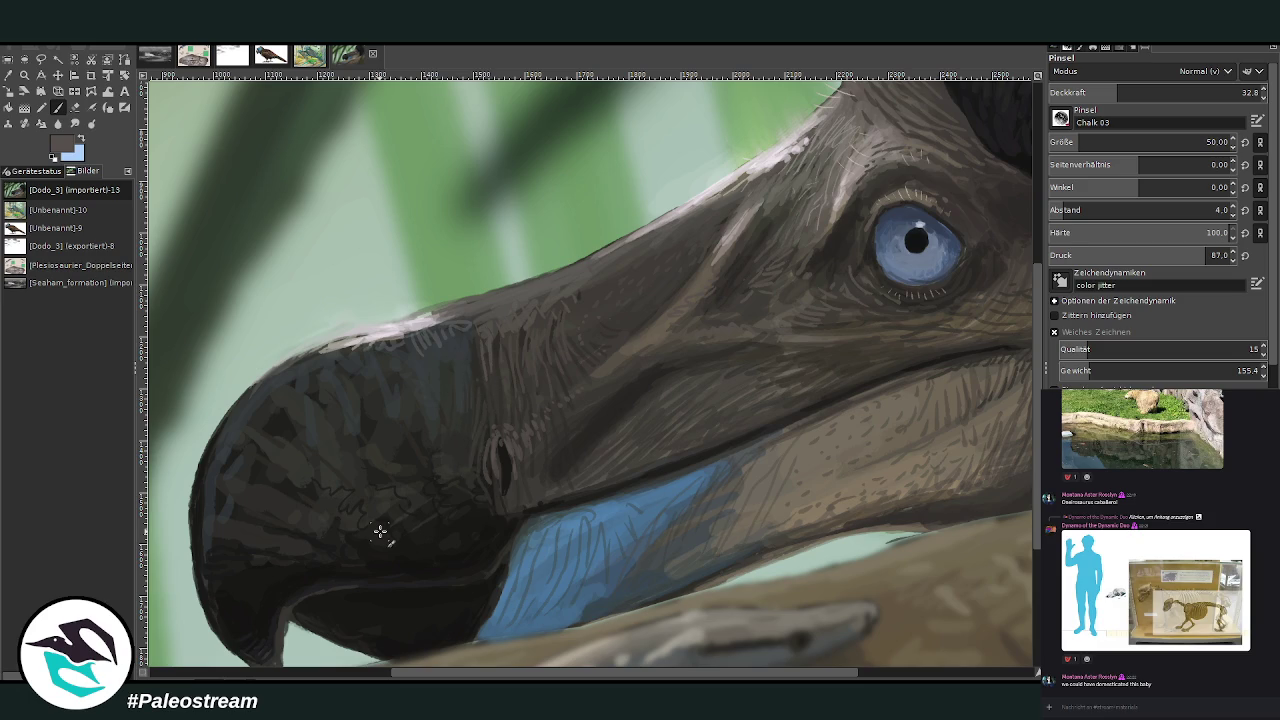
scroll(380, 531, down, 2)
scroll(380, 531, down, 2)
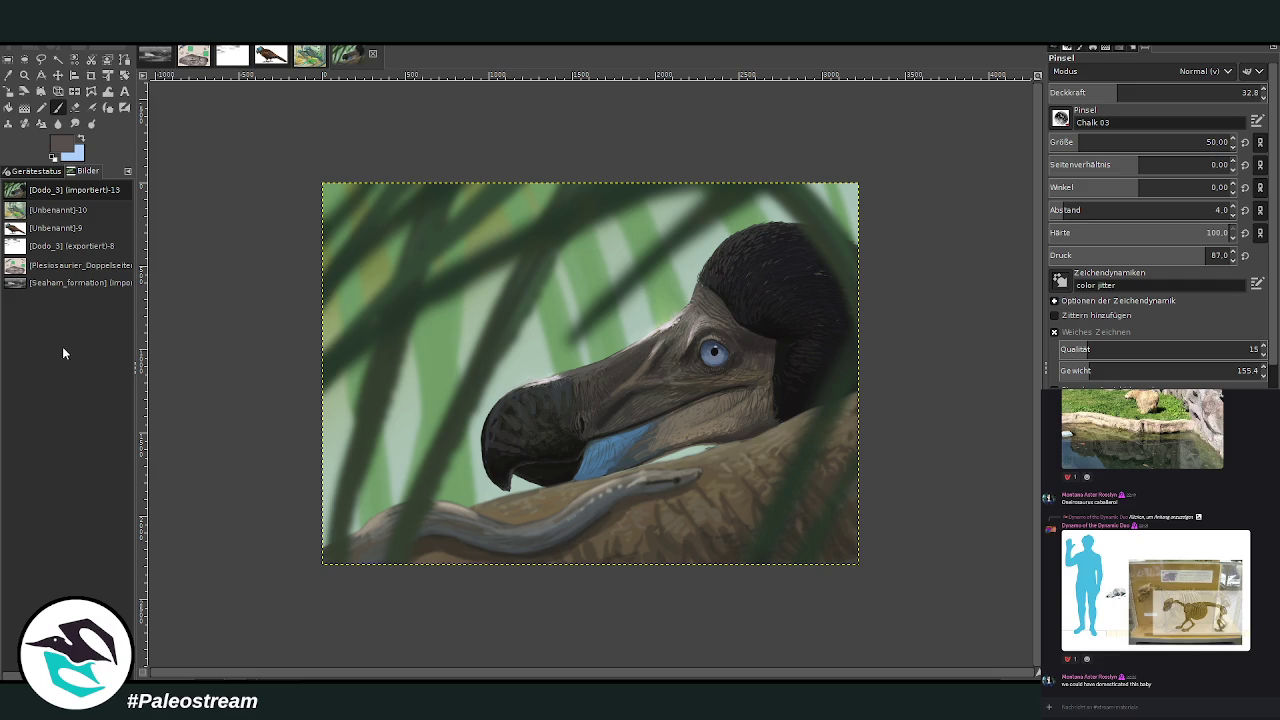
key(z)
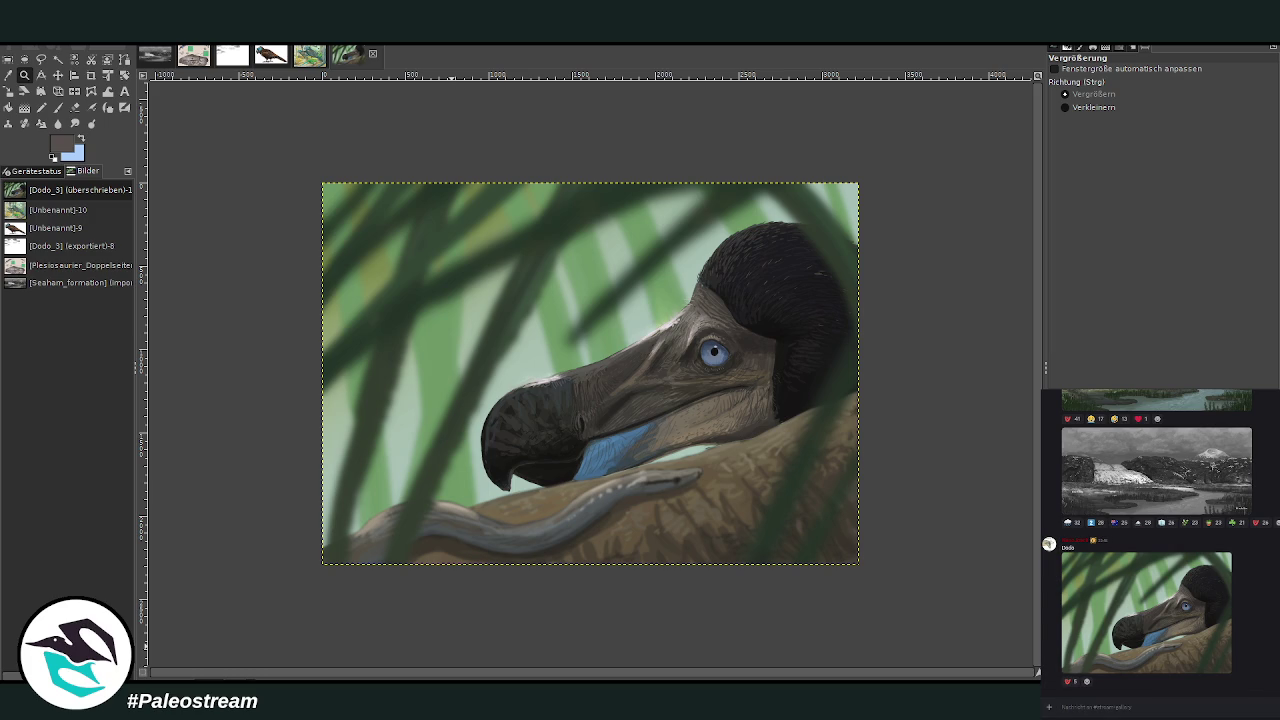
Post the dodo painting in Discord with the note 'Nashl ILC' and bring up the parrot illustration
key(ctrl+v)
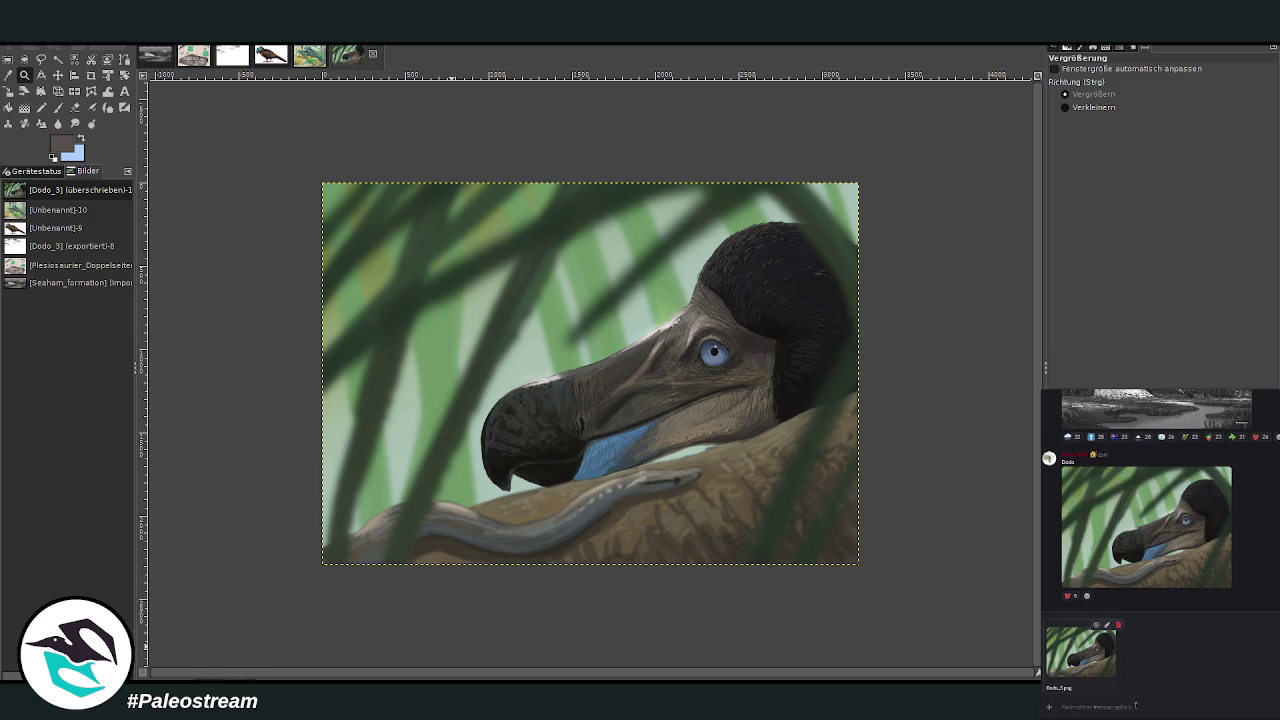
text(Nashl IL)
text(C)
key(Return)
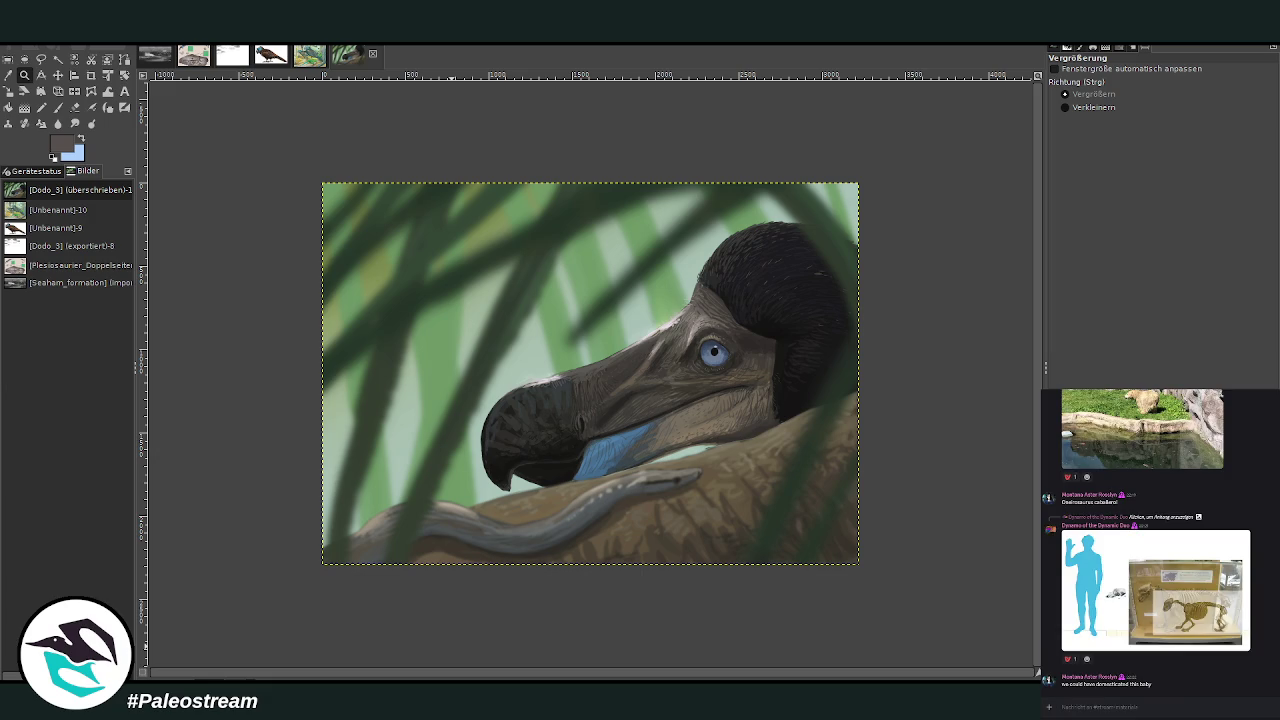
click(303, 55)
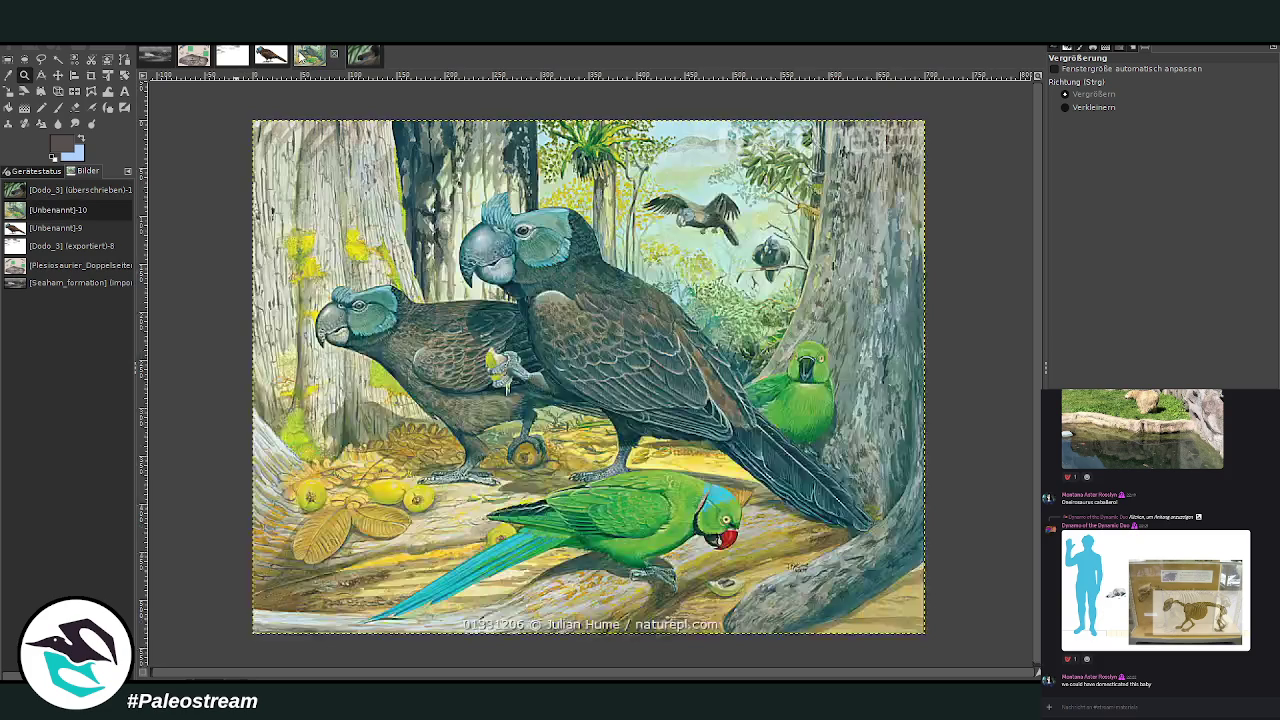
Switch to the white canvas holding the plesiosaur skull diagram figures
click(222, 57)
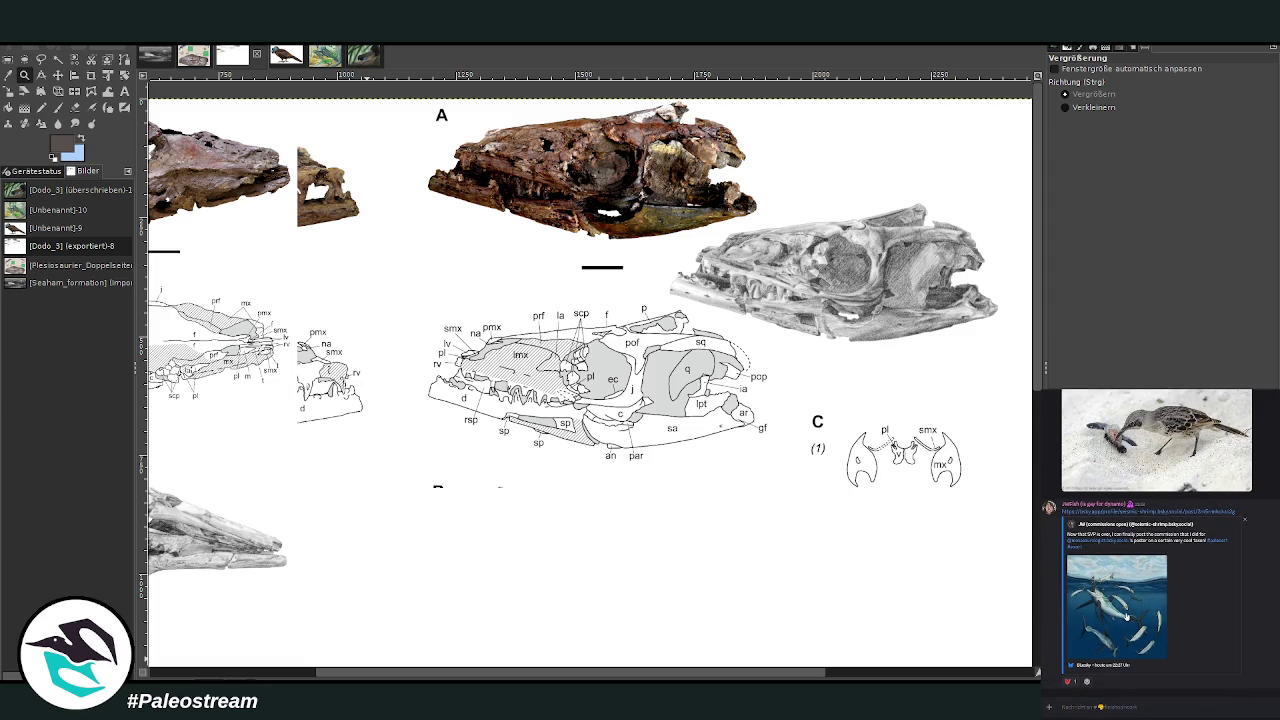
click(1126, 616)
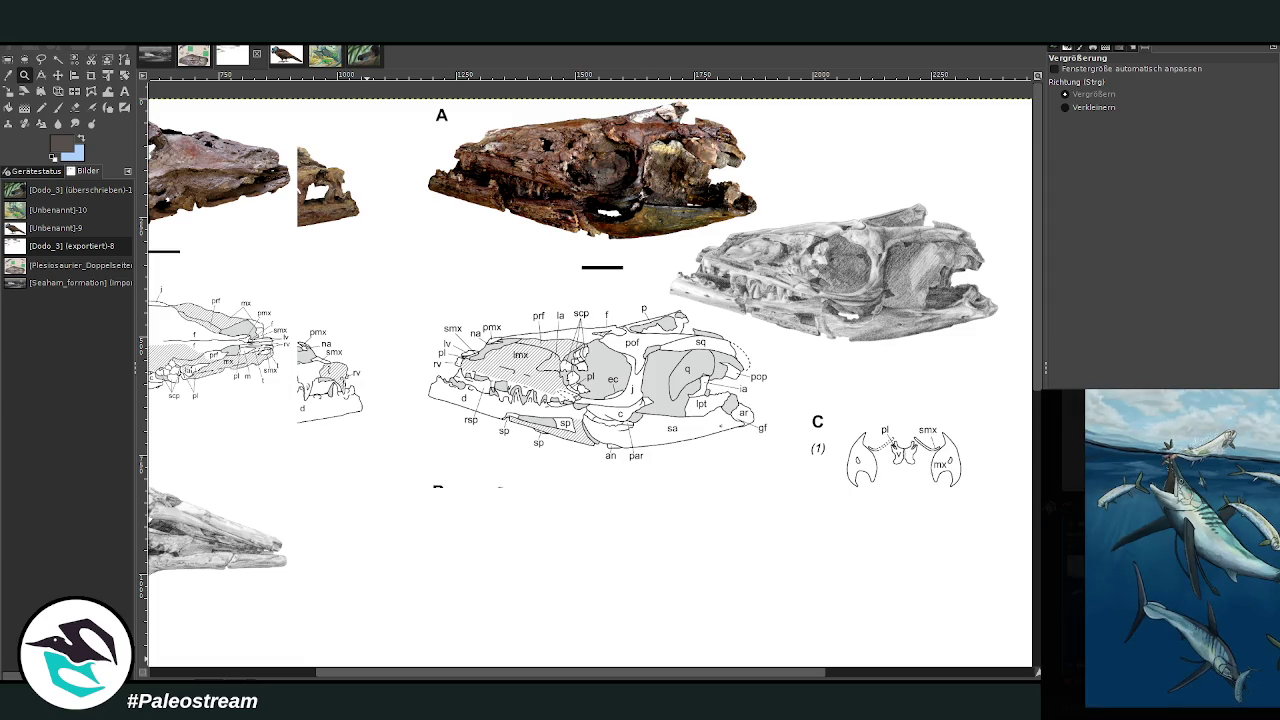
key(Escape)
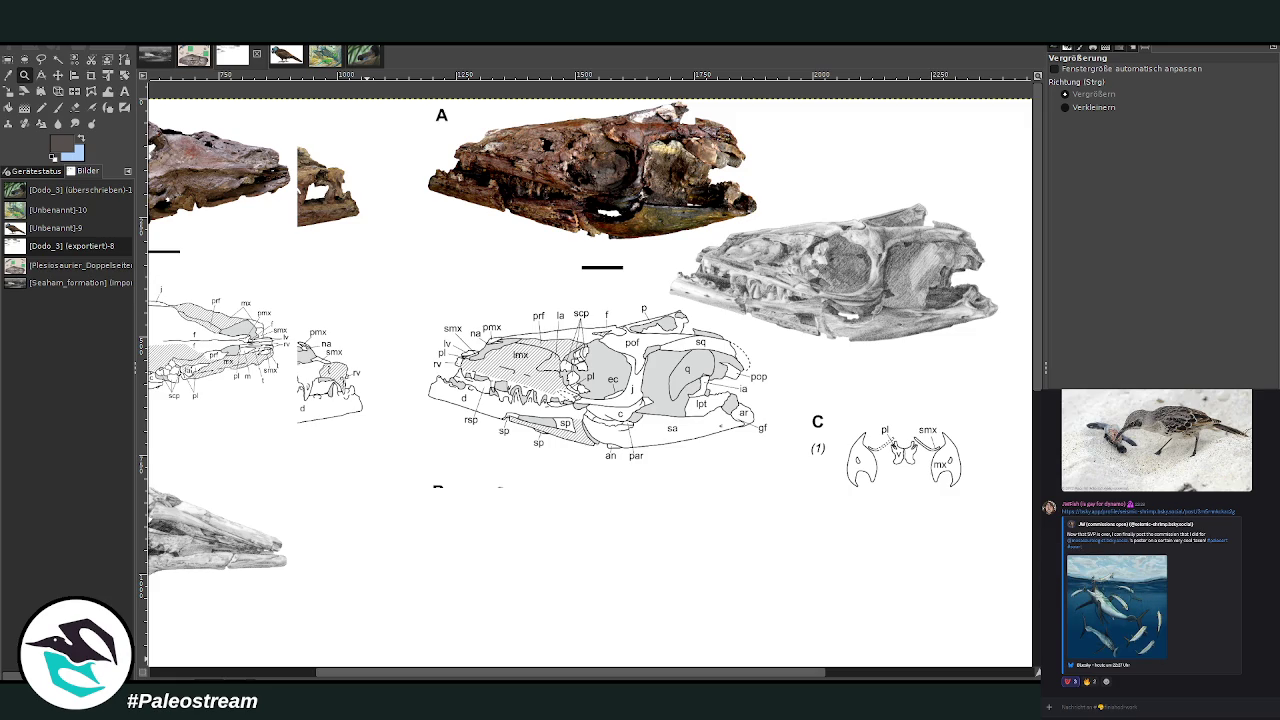
scroll(1253, 607, up, 3)
scroll(1253, 607, up, 5)
scroll(1253, 607, down, 3)
scroll(1253, 607, down, 3)
scroll(1245, 607, down, 2)
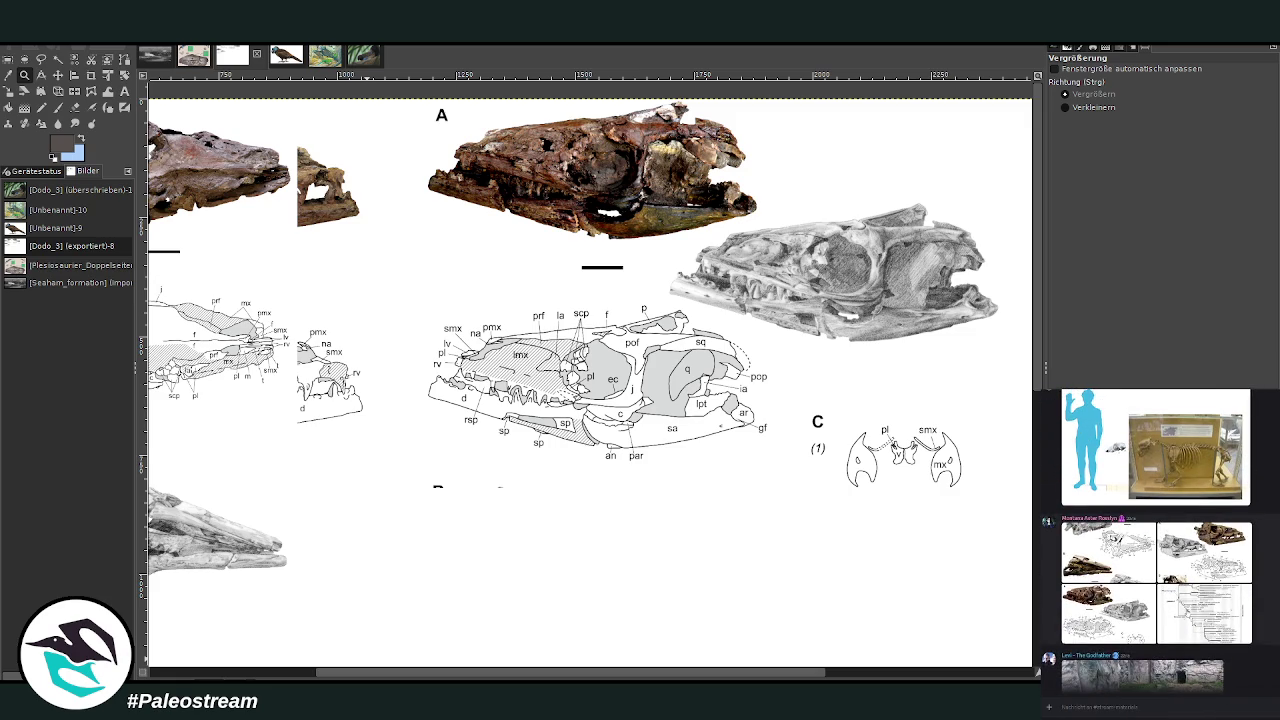
click(1234, 608)
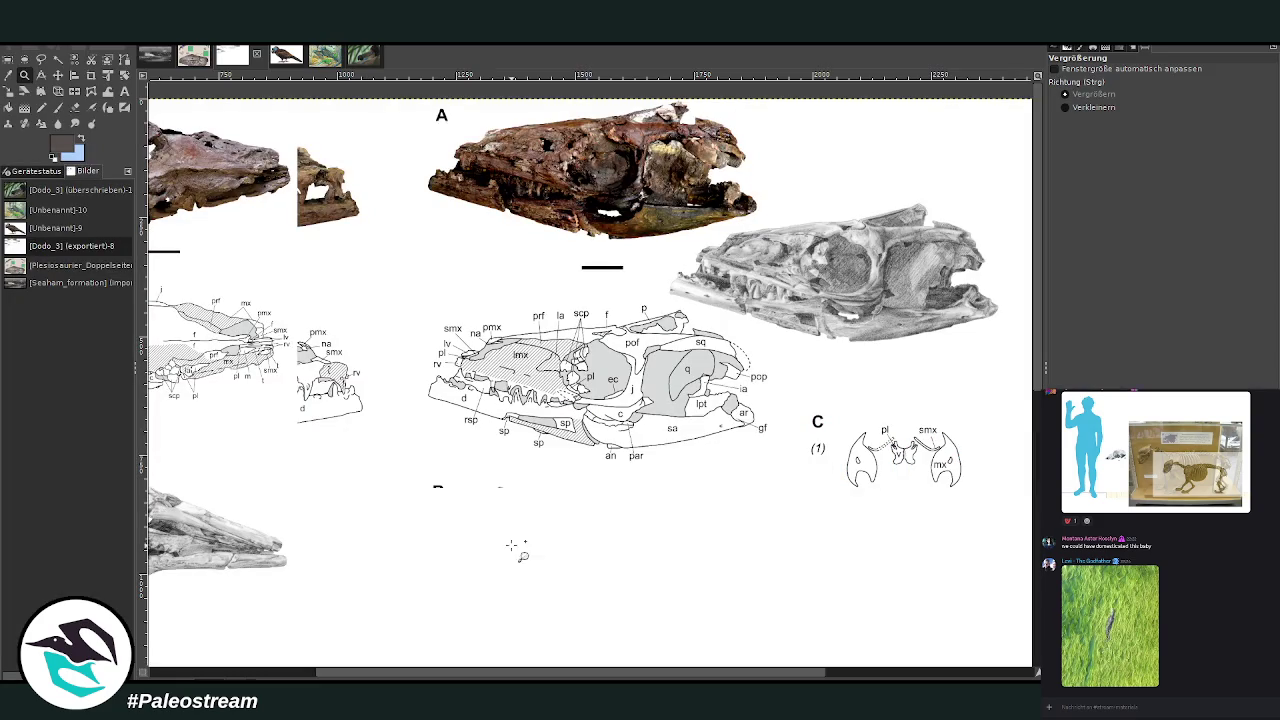
Zoom out, add a horizontal guide, and rotate the right-hand skull figure about 39°
click(1093, 107)
click(509, 317)
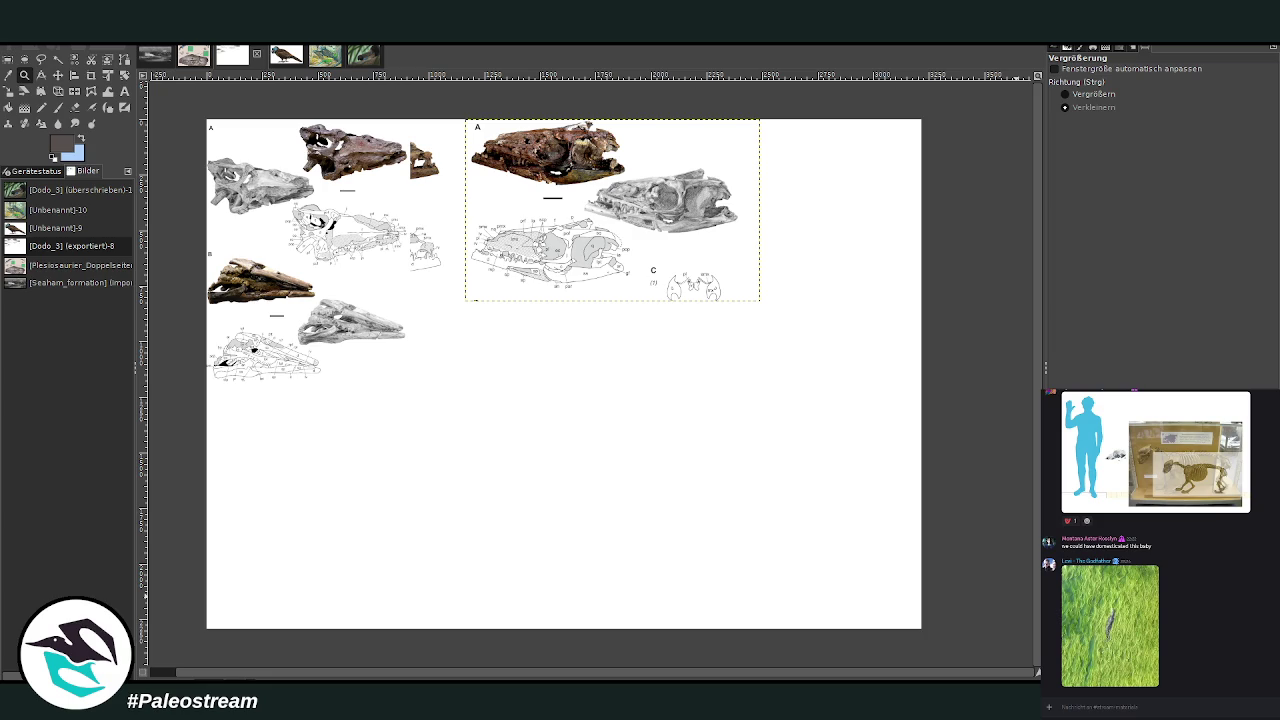
drag(245, 81, 350, 237)
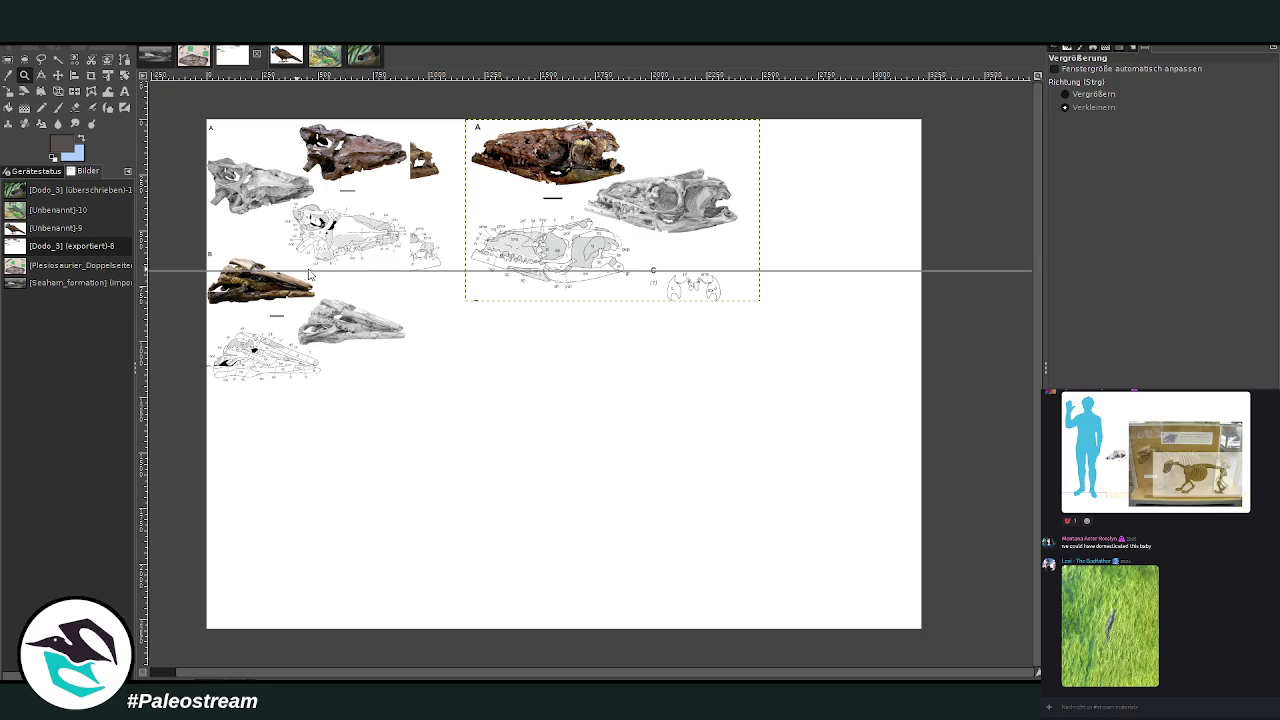
click(124, 75)
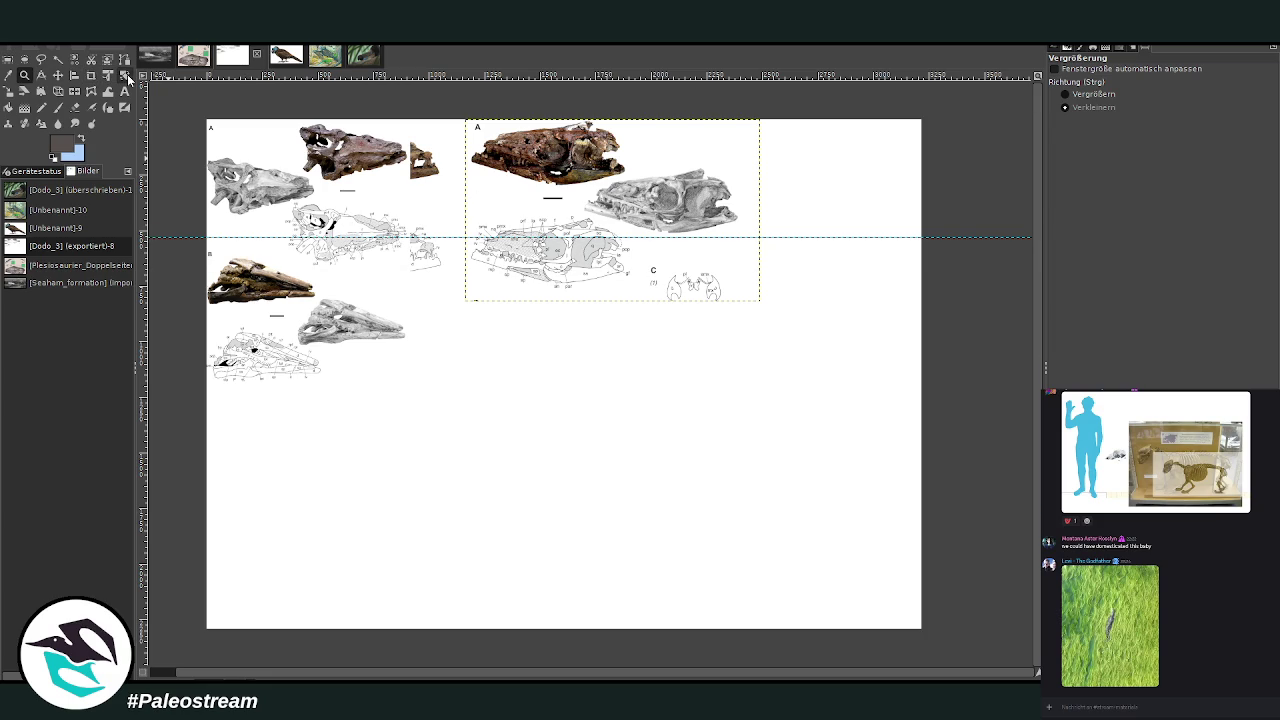
click(614, 316)
mouse_move(704, 312)
mouse_down()
mouse_move(583, 343)
mouse_move(631, 349)
mouse_up()
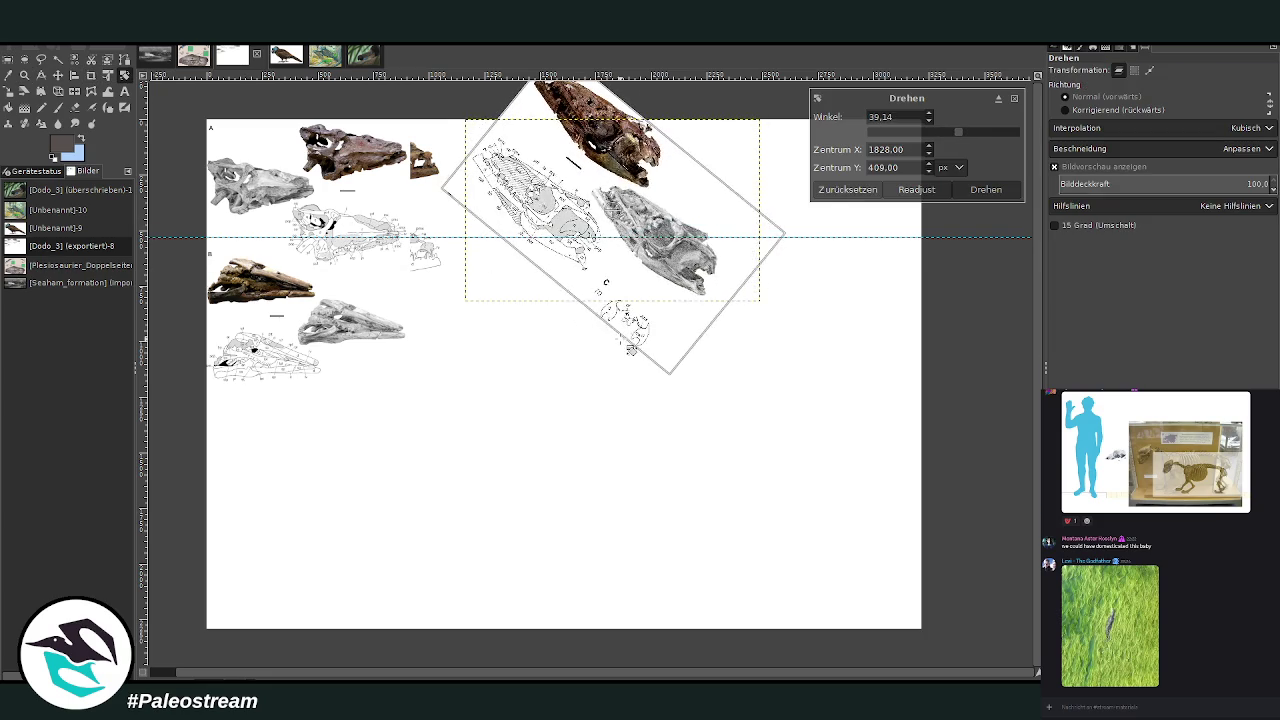
click(986, 189)
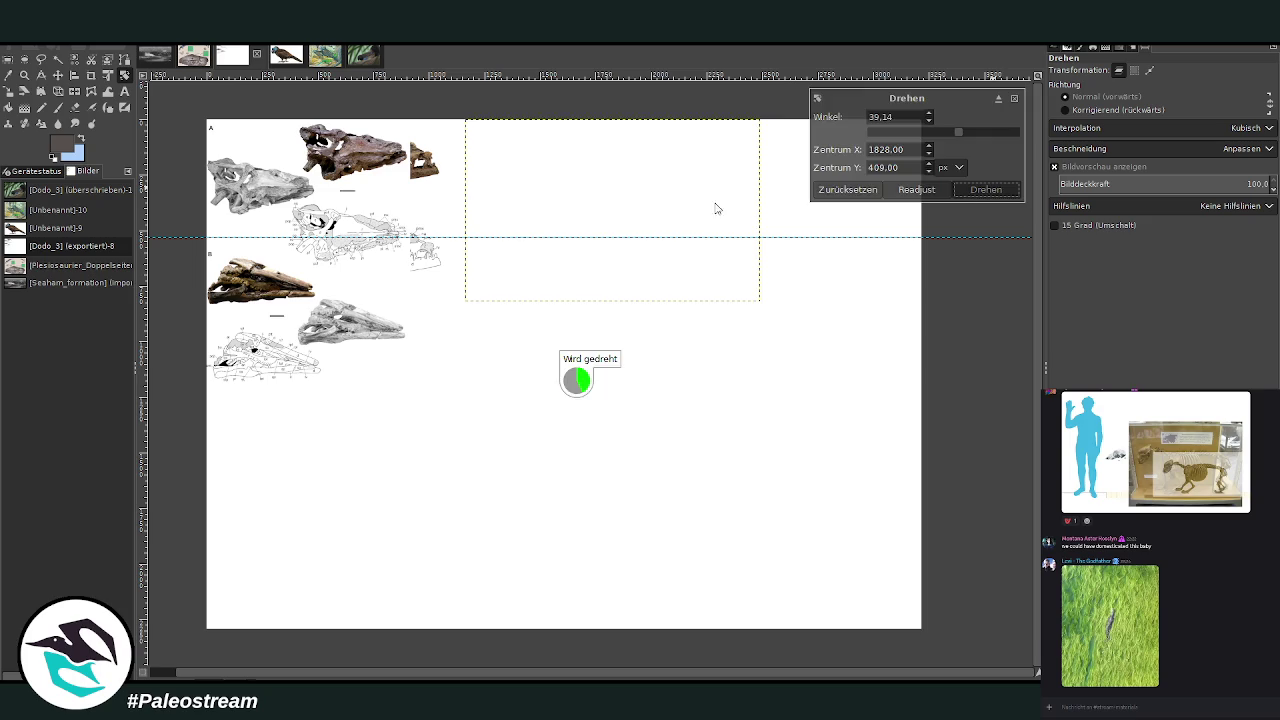
Shift the rotated figure down-left and move the top-left skull figure to the right edge
key(m)
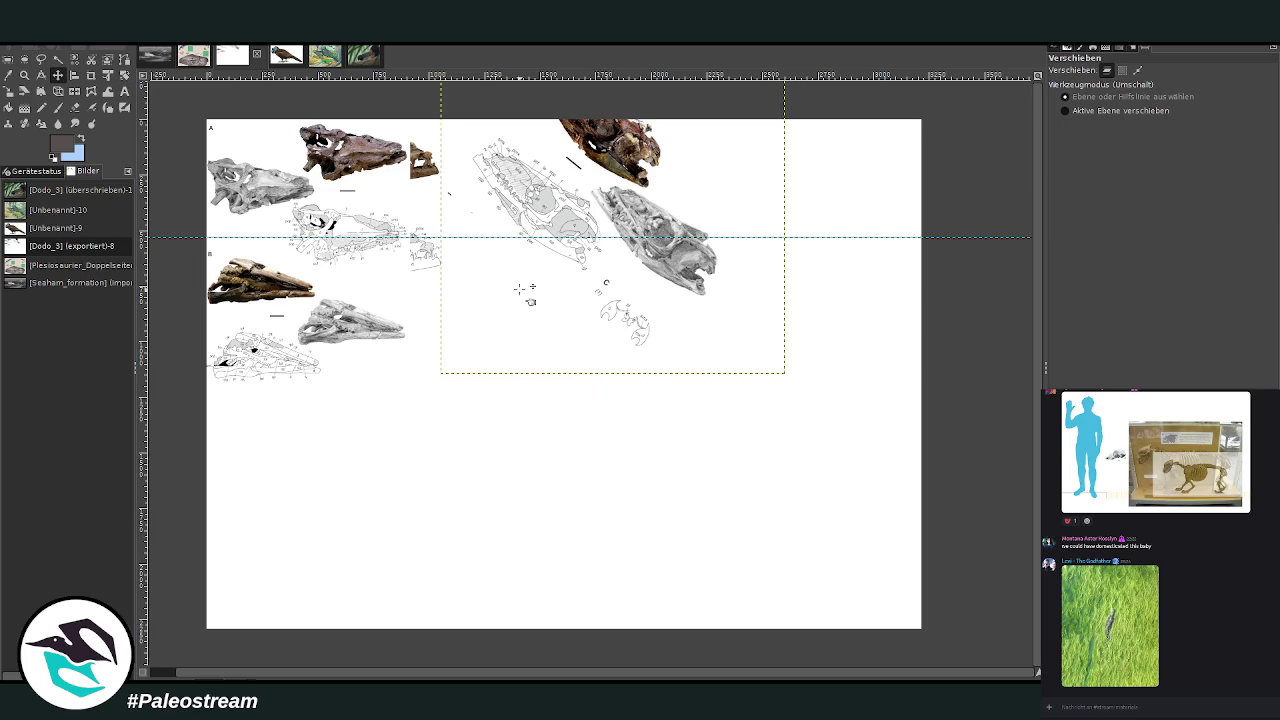
drag(606, 285, 585, 362)
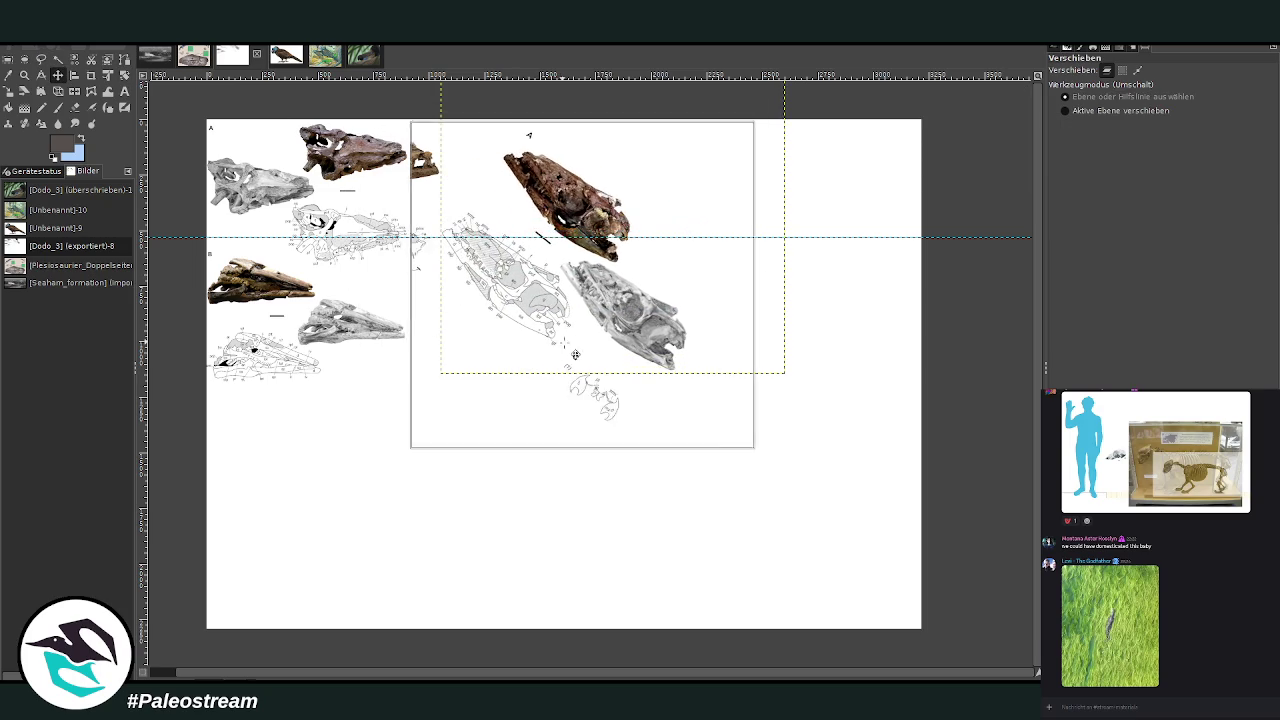
click(585, 360)
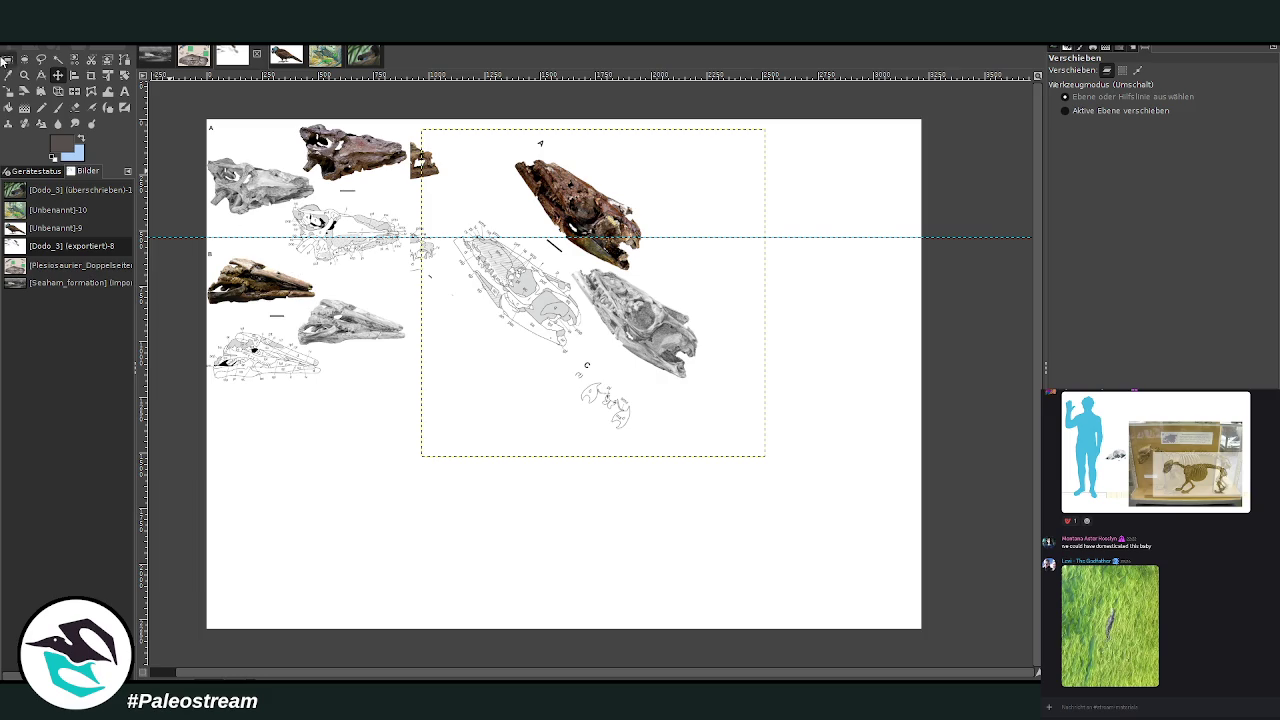
drag(284, 197, 855, 186)
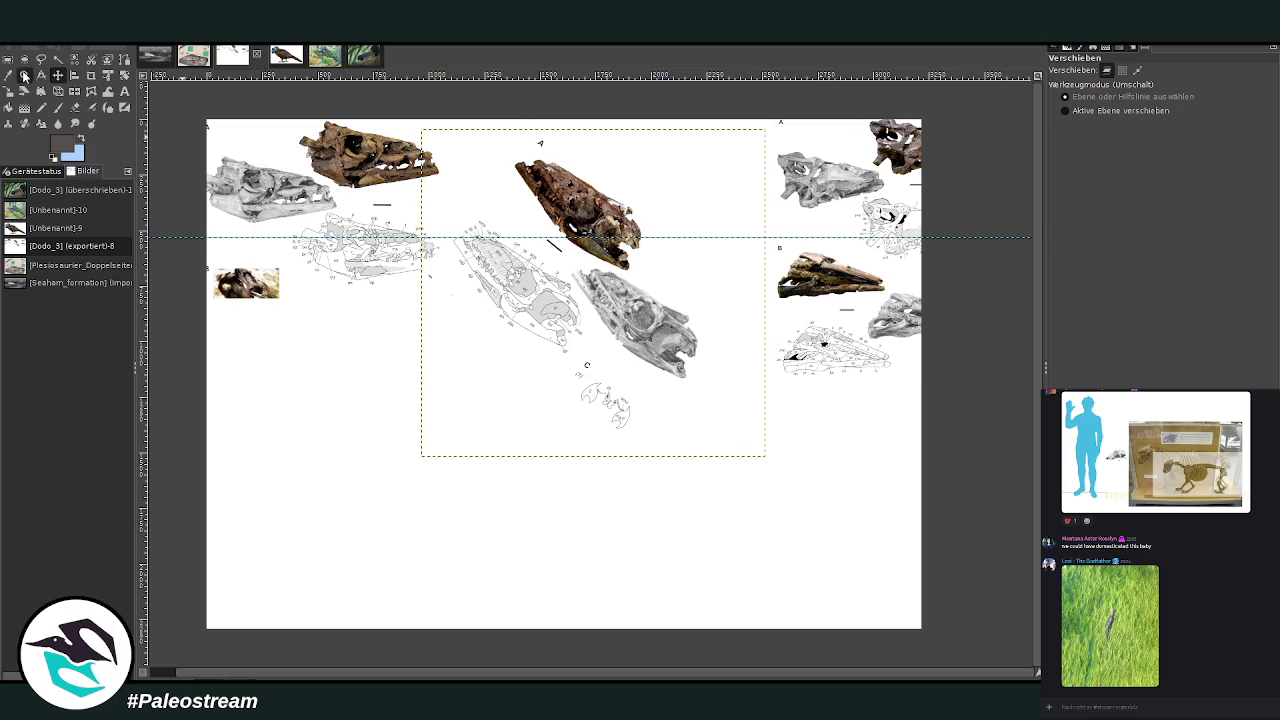
Zoom into the middle of the page
click(24, 75)
click(1066, 94)
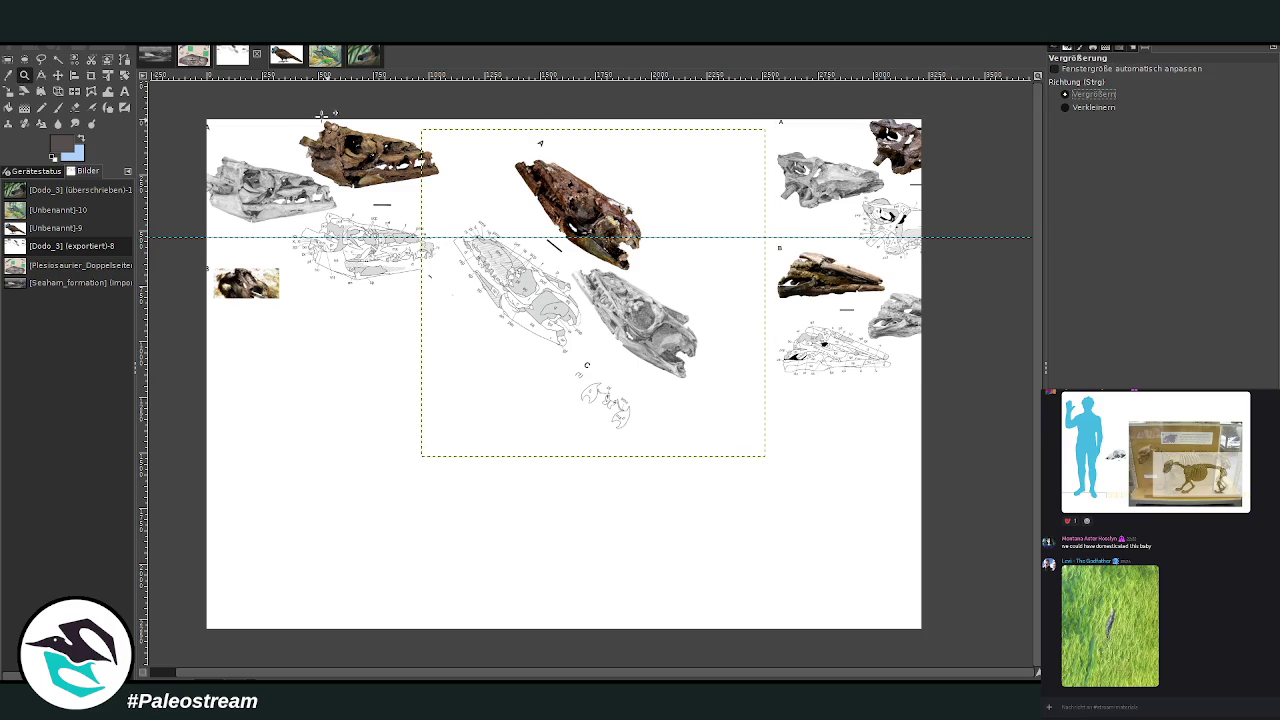
drag(208, 104, 890, 490)
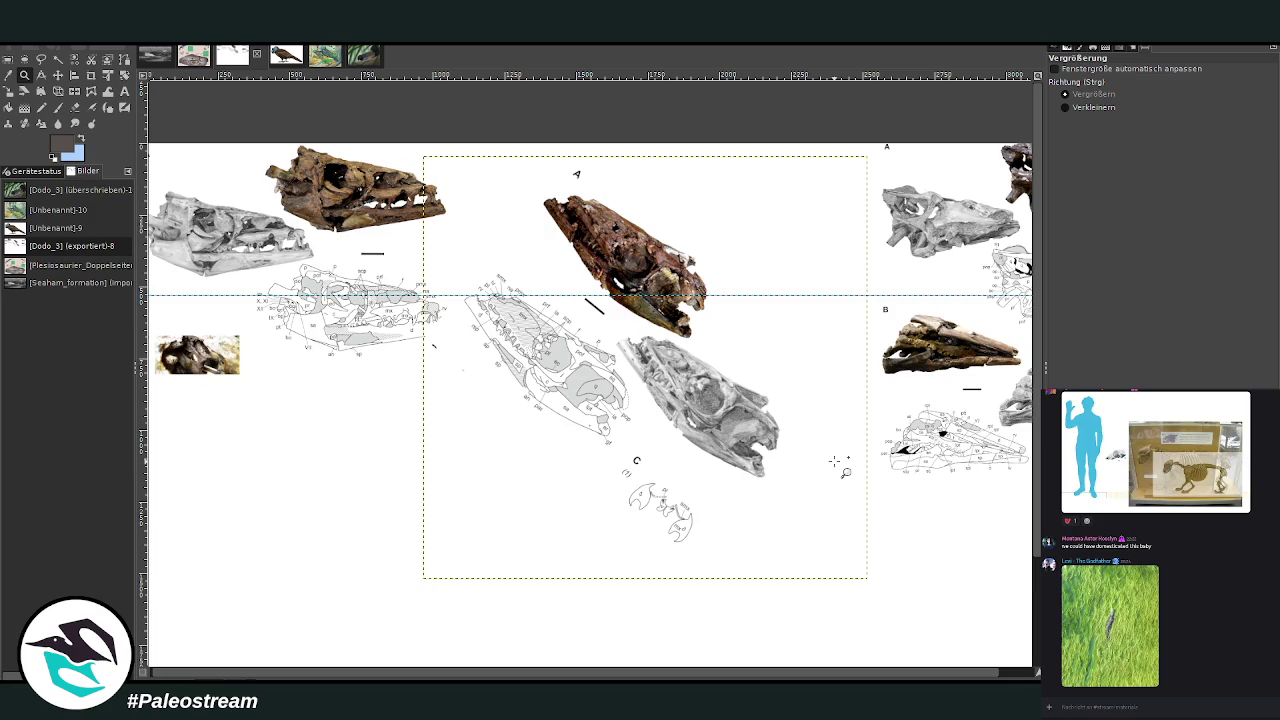
key(p)
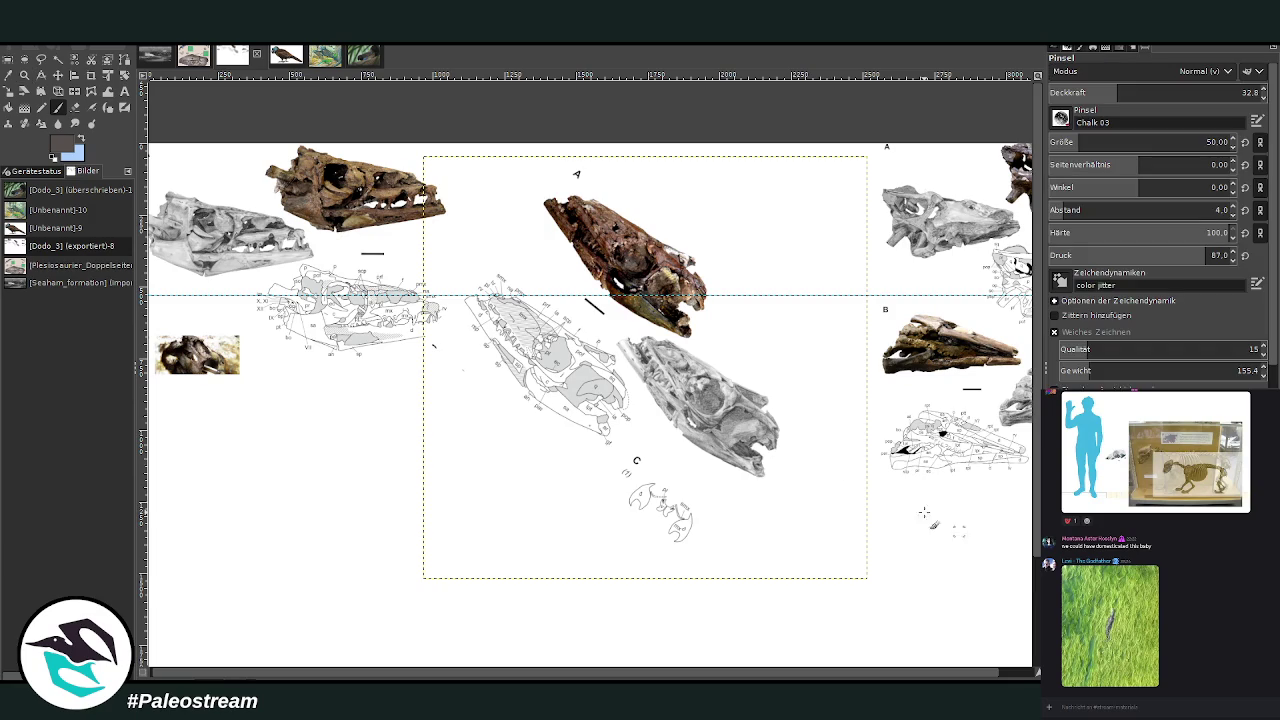
key(m)
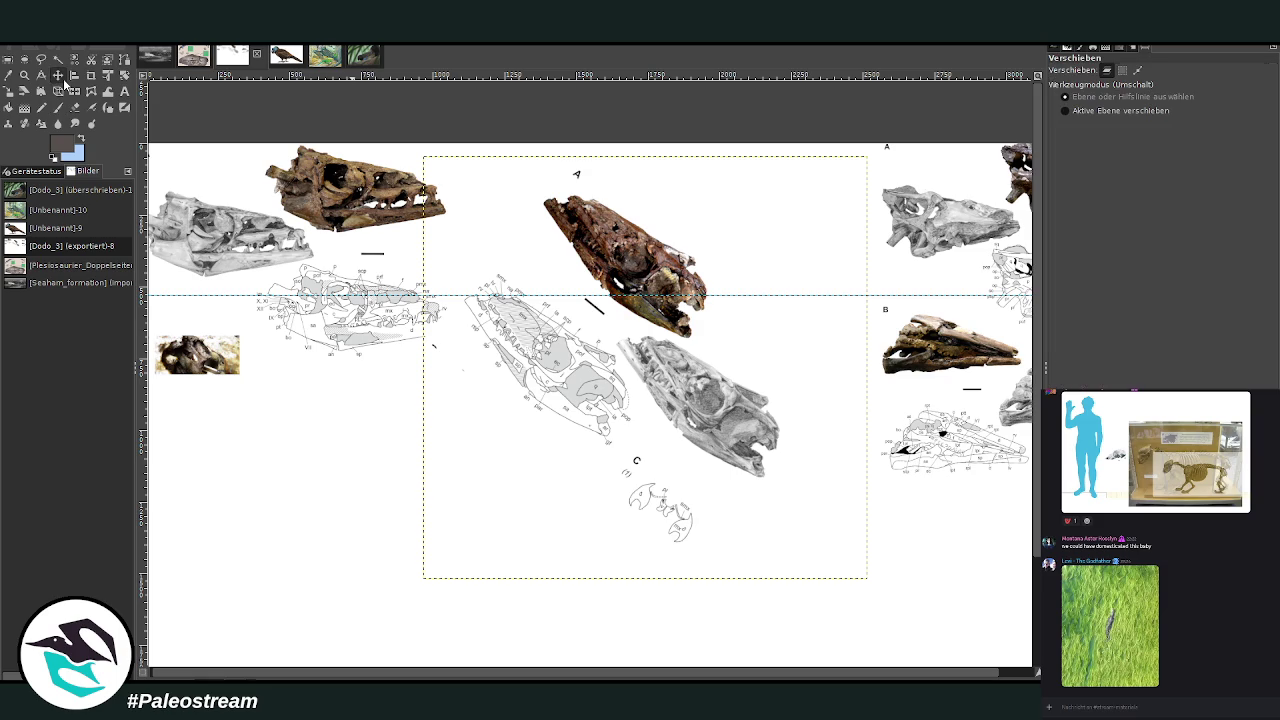
Push the skull figures toward the right edge, lower the A/B panel, and remove the guide
drag(726, 352, 947, 326)
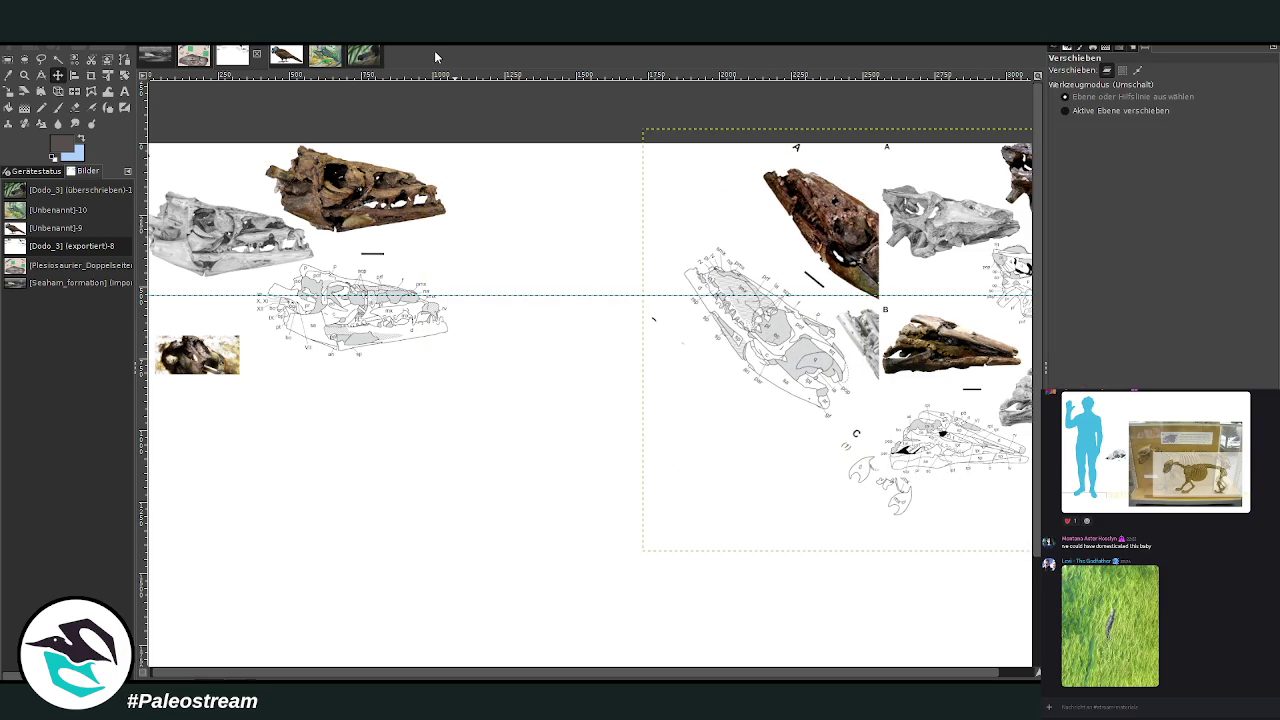
drag(1020, 257, 1026, 557)
drag(841, 366, 944, 352)
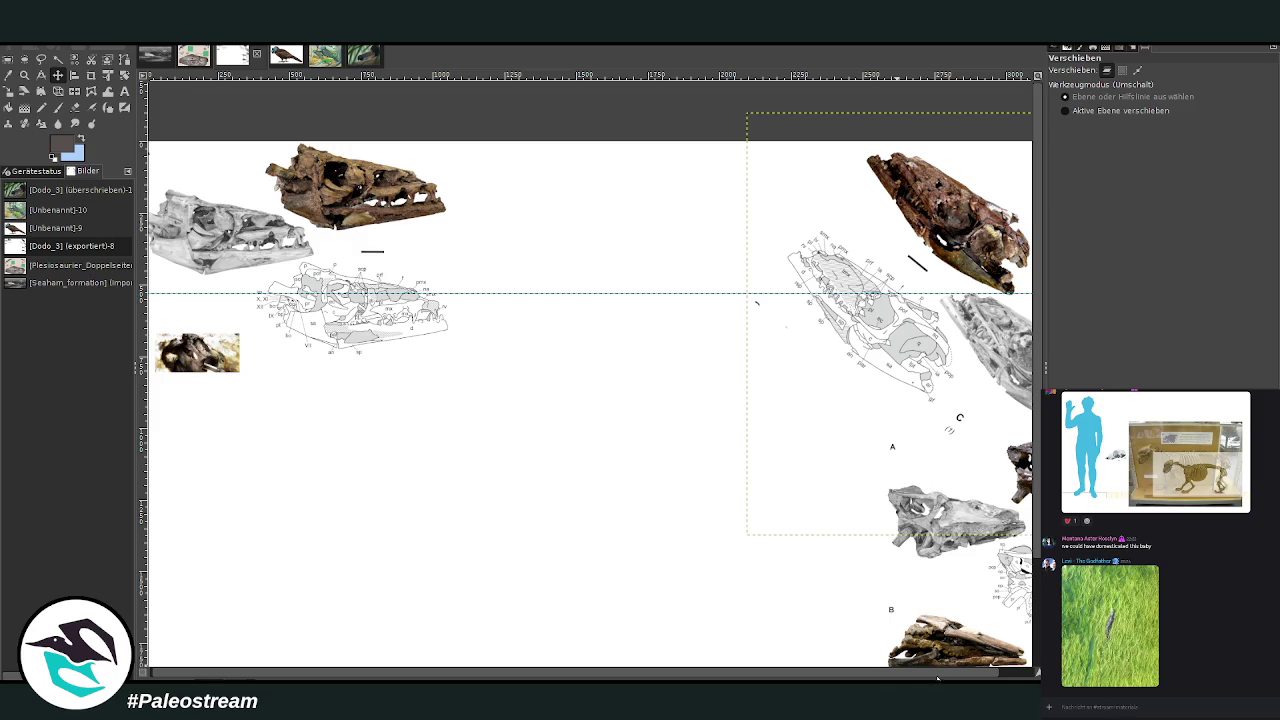
drag(460, 294, 450, 84)
click(1000, 662)
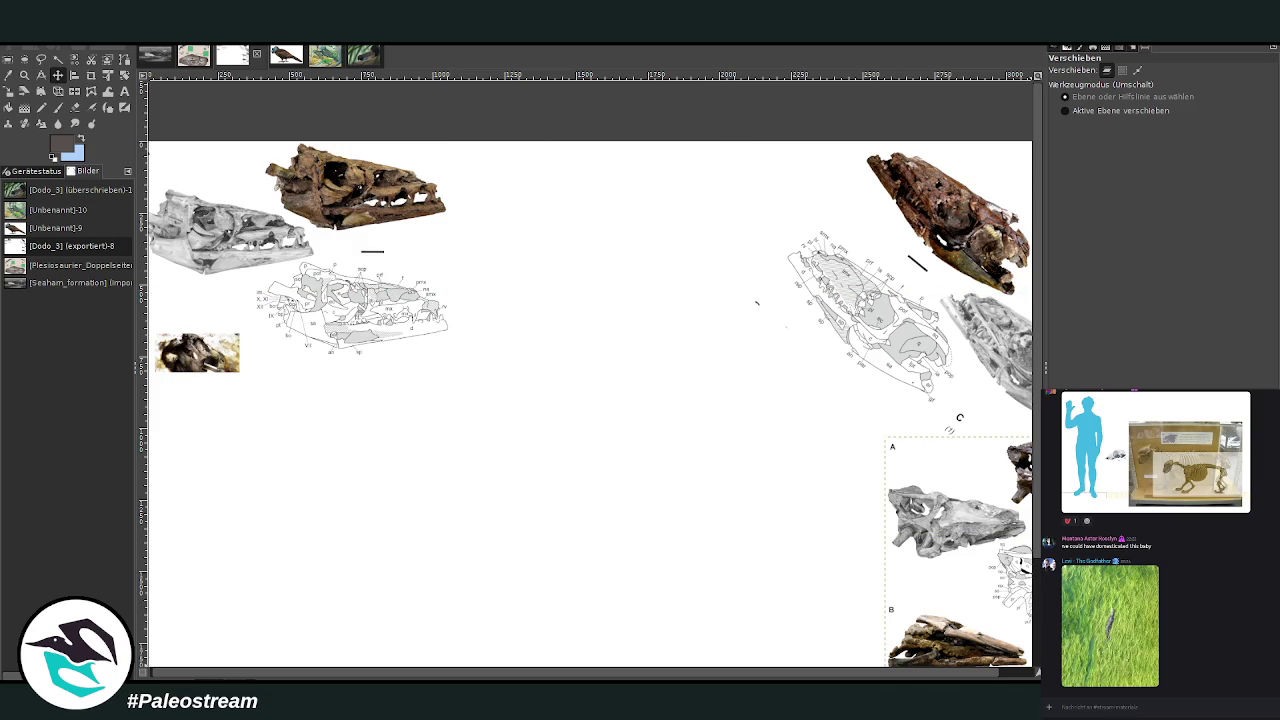
key(p)
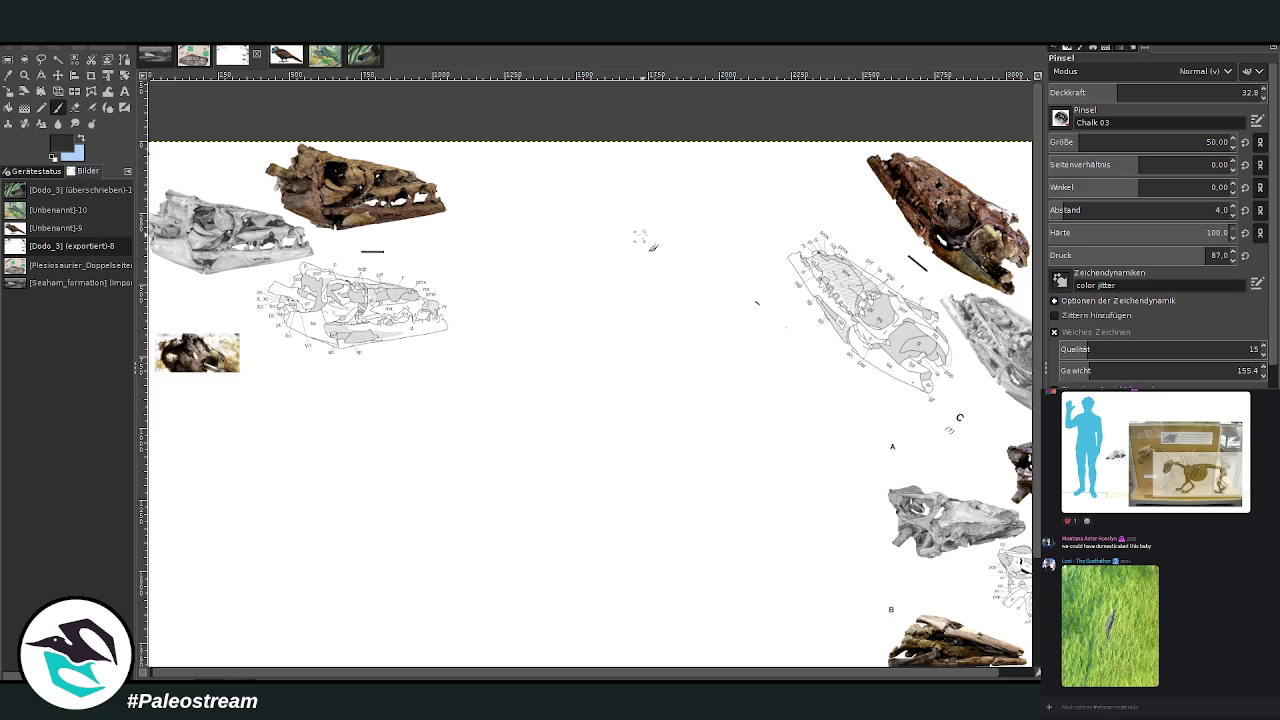
Lower the Chalk 03 brush opacity to 27.4 and sketch faint diagonal construction lines for the head
click(1115, 92)
drag(546, 248, 412, 250)
click(1100, 90)
drag(540, 262, 573, 335)
drag(558, 256, 592, 310)
scroll(687, 606, right, 2)
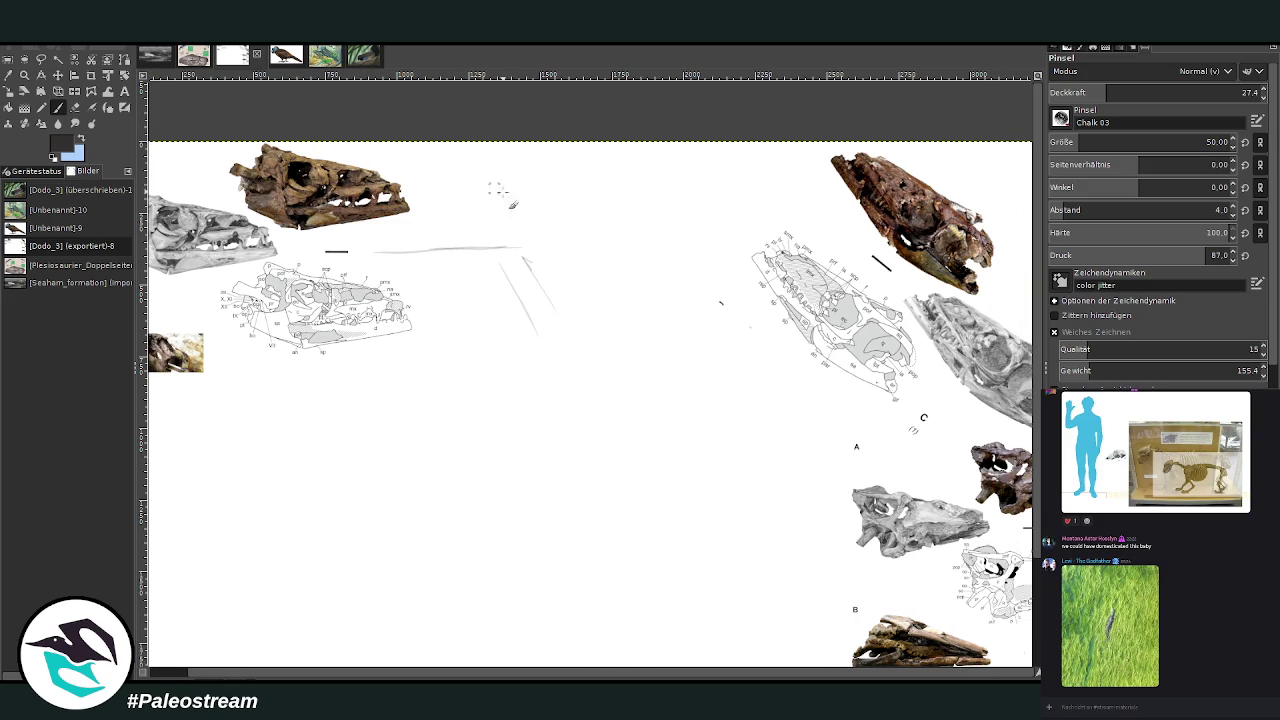
drag(528, 272, 596, 380)
drag(524, 260, 648, 443)
Sketch the eye socket circle and faint lines running up-left toward the skull top
mouse_move(566, 360)
mouse_down()
mouse_move(573, 424)
mouse_move(612, 376)
mouse_move(628, 432)
mouse_up()
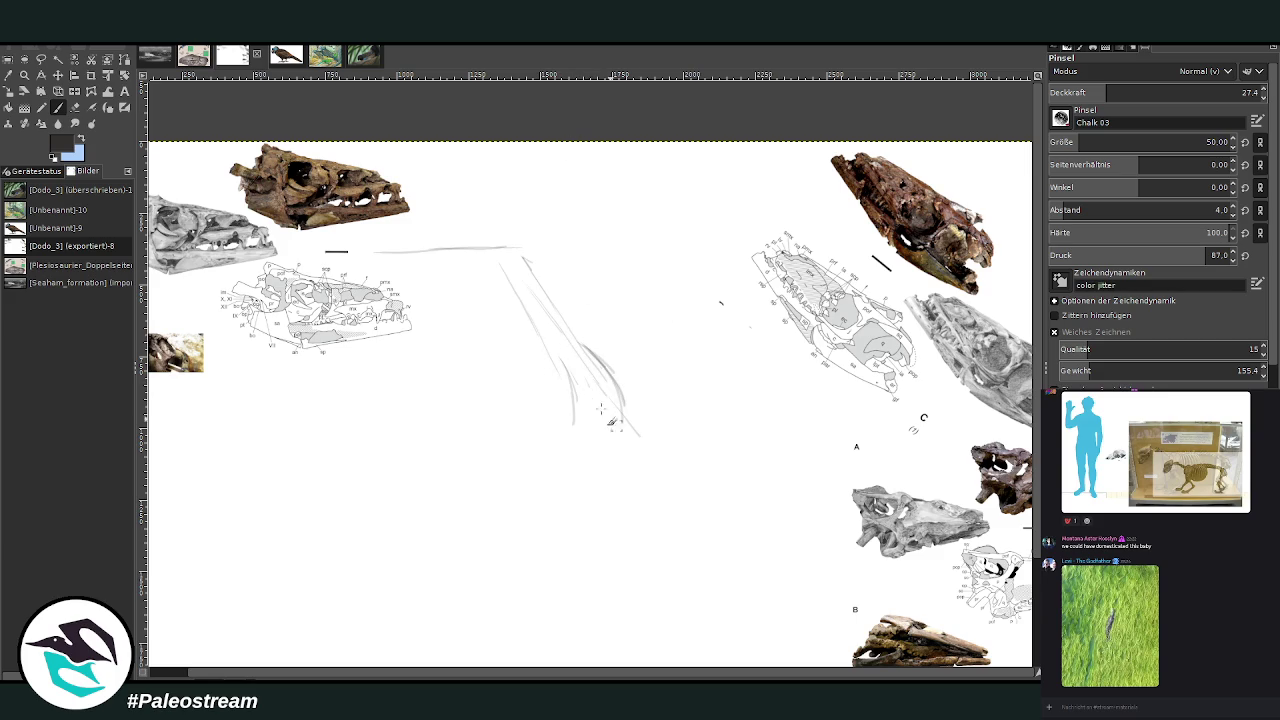
drag(526, 354, 562, 442)
mouse_move(530, 372)
mouse_down()
mouse_move(522, 420)
mouse_move(494, 396)
mouse_move(500, 432)
mouse_move(544, 426)
mouse_up()
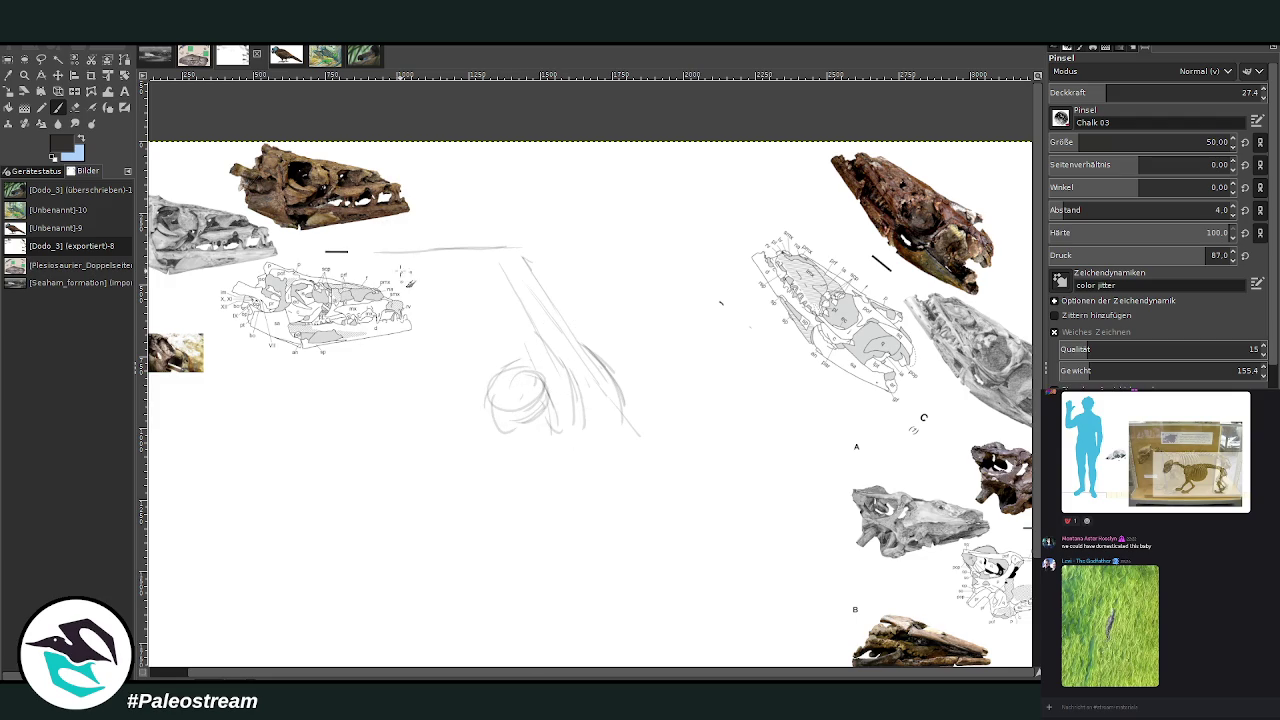
drag(496, 428, 360, 250)
drag(587, 347, 496, 250)
drag(561, 334, 453, 249)
drag(517, 290, 452, 237)
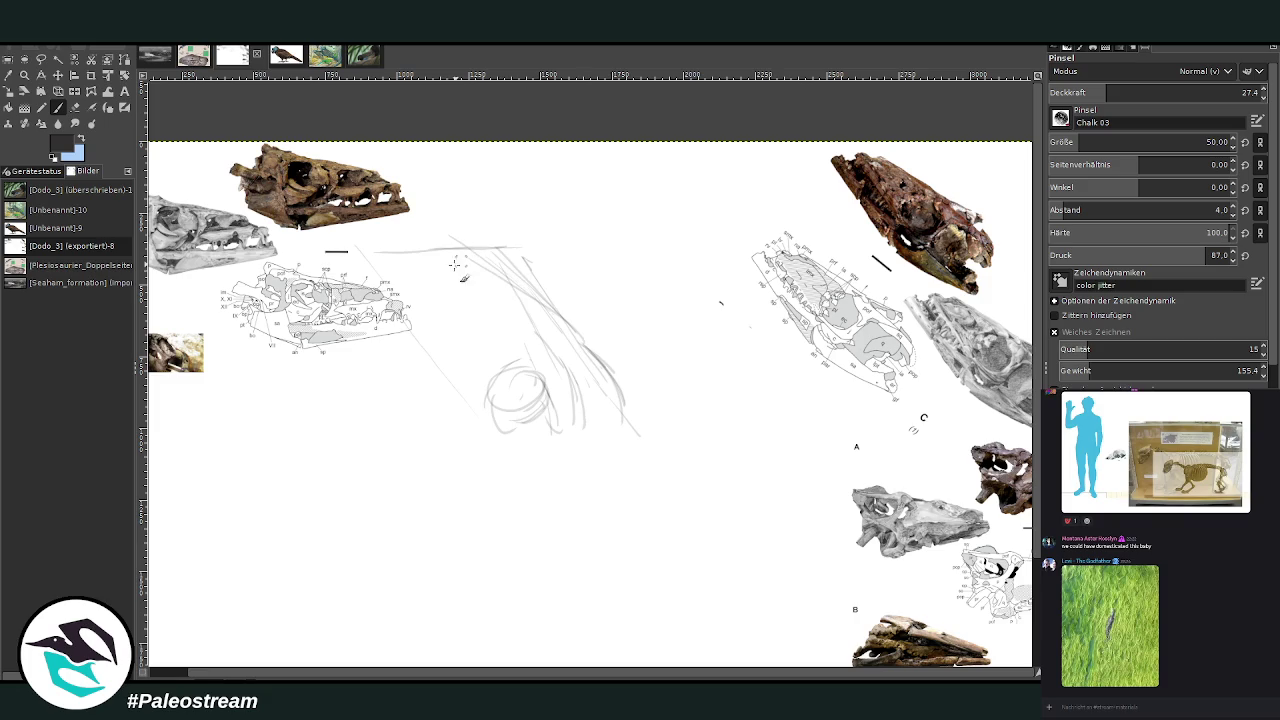
drag(514, 316, 422, 245)
Draw darker diagonal strokes for the snout and a long lower jaw line
click(74, 107)
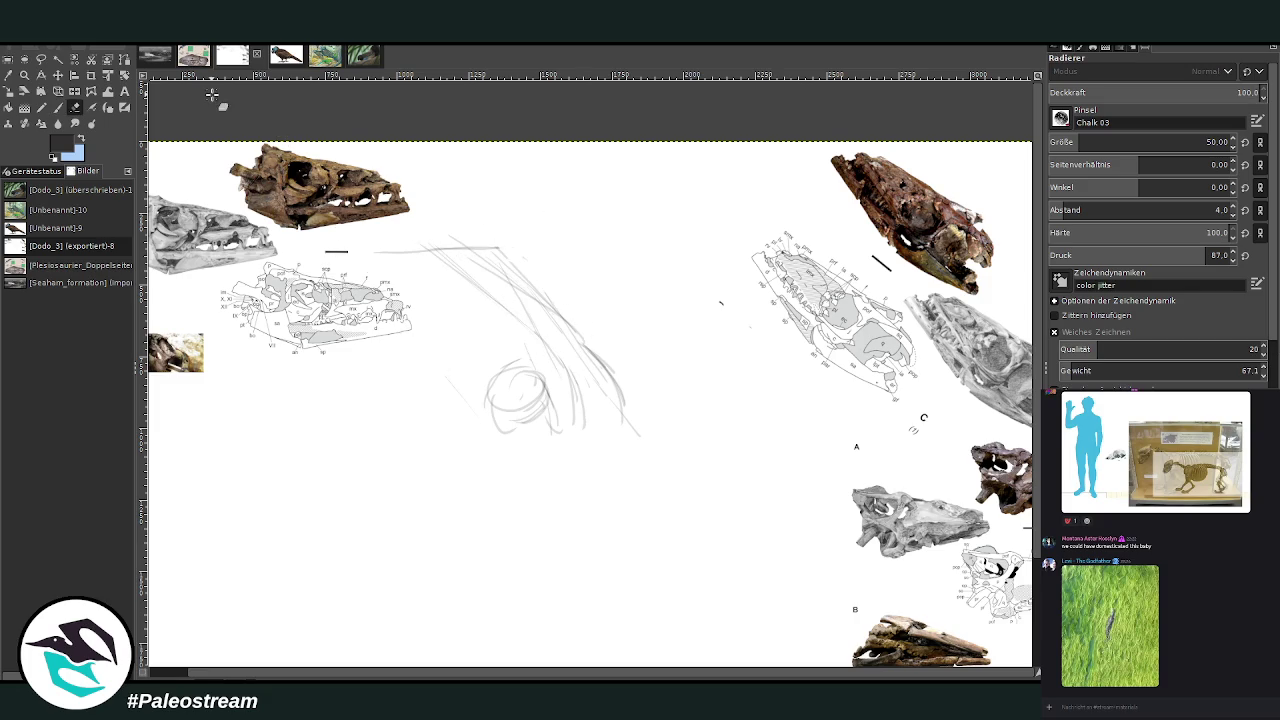
click(58, 108)
drag(572, 332, 710, 440)
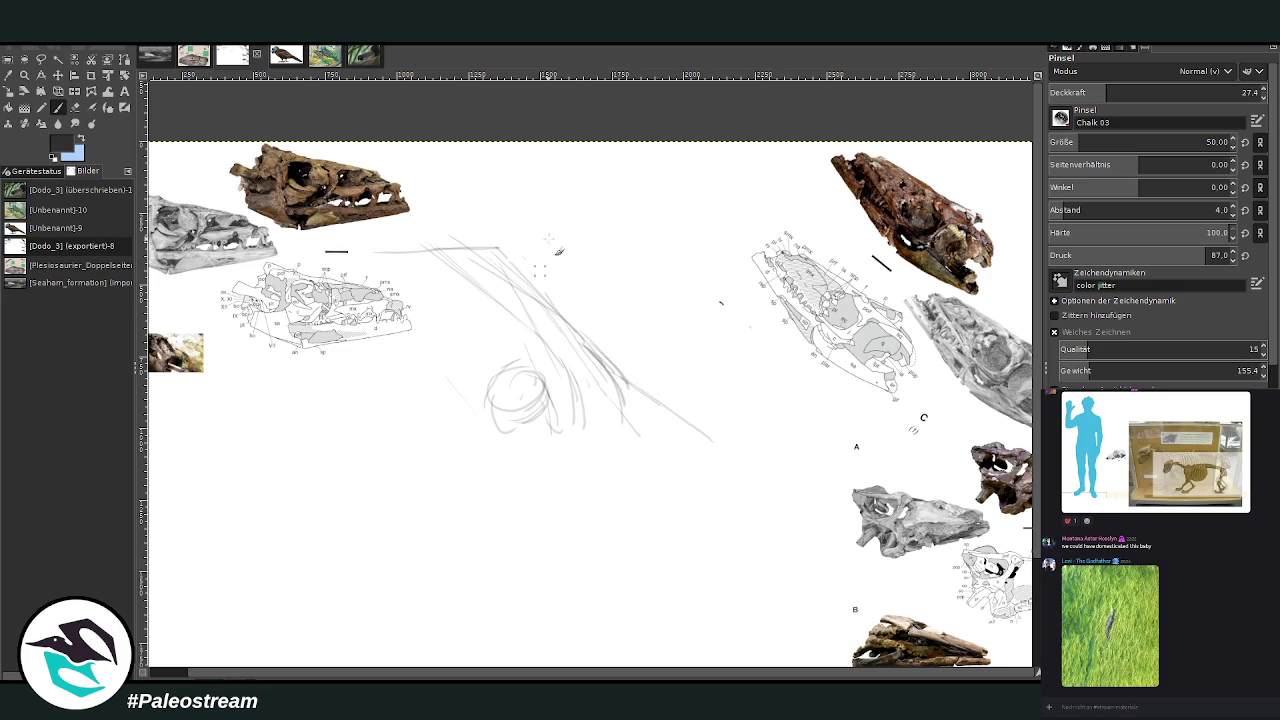
mouse_move(662, 402)
mouse_down()
mouse_move(718, 455)
mouse_move(726, 486)
mouse_up()
drag(644, 529, 599, 545)
drag(572, 428, 608, 477)
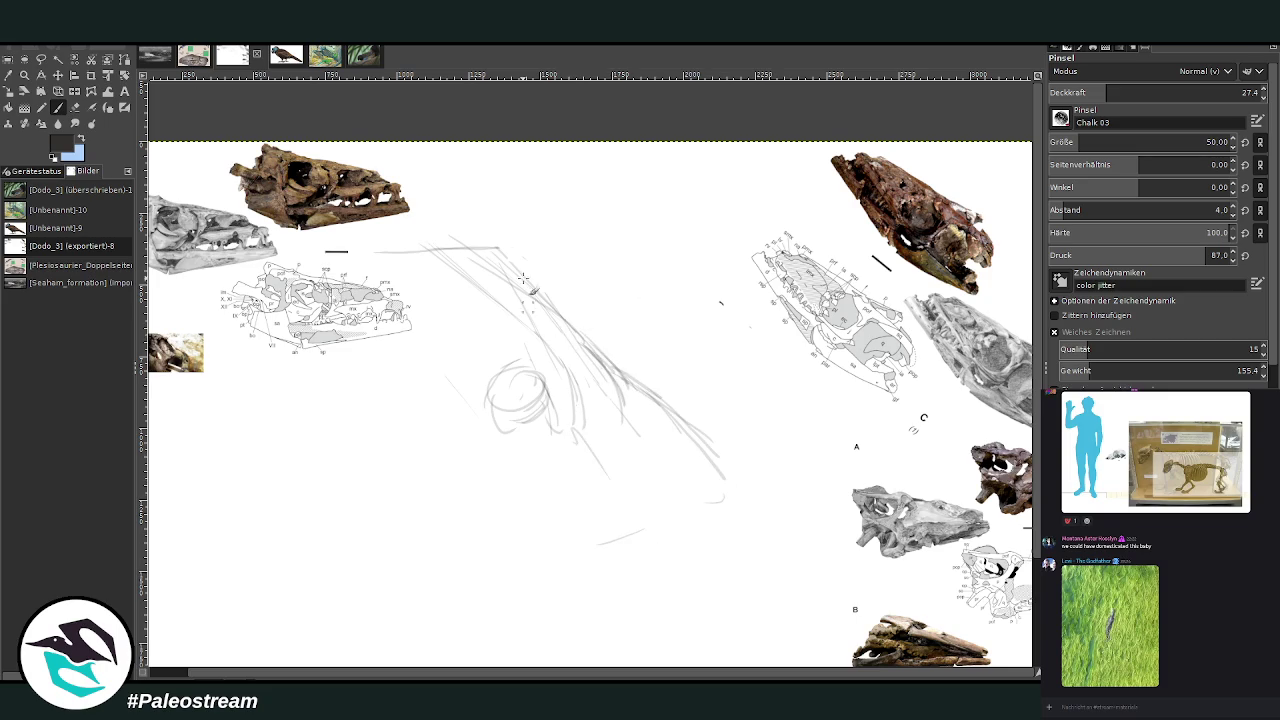
drag(577, 430, 650, 558)
Rough in the jaw tip shape and reinforce the skull outline and eye strokes
drag(734, 496, 676, 545)
drag(686, 486, 672, 564)
drag(696, 500, 744, 470)
drag(742, 492, 566, 316)
mouse_move(562, 418)
mouse_down()
mouse_move(520, 360)
mouse_move(566, 430)
mouse_move(604, 442)
mouse_up()
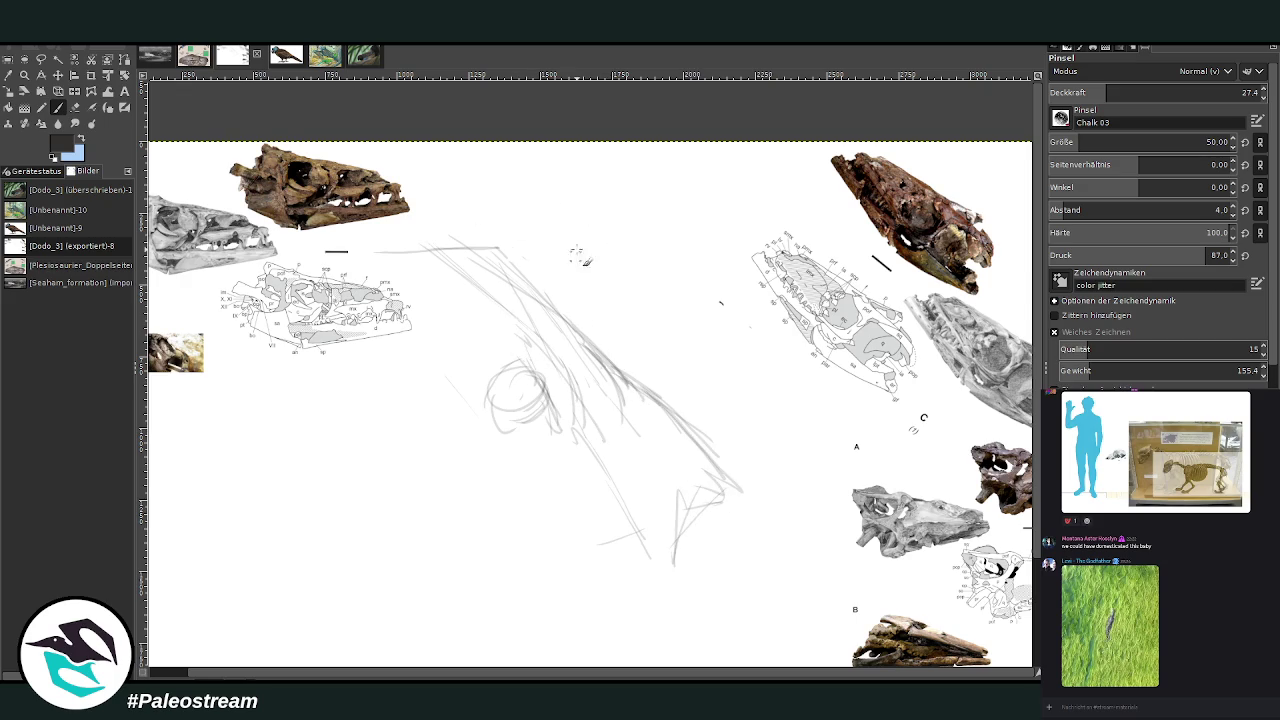
drag(584, 318, 646, 392)
mouse_move(545, 303)
mouse_down()
mouse_move(510, 272)
mouse_move(520, 300)
mouse_up()
mouse_move(465, 252)
mouse_down()
mouse_move(545, 372)
mouse_move(520, 392)
mouse_move(540, 400)
mouse_move(524, 415)
mouse_move(530, 388)
mouse_move(530, 416)
mouse_move(520, 372)
mouse_move(505, 390)
mouse_move(520, 425)
mouse_move(520, 378)
mouse_move(499, 358)
mouse_move(545, 405)
mouse_move(512, 370)
mouse_move(507, 426)
mouse_move(522, 352)
mouse_move(492, 330)
mouse_move(588, 396)
mouse_move(576, 436)
mouse_up()
Raise brush opacity to about 56.5 and add darker strokes left of the eye and at the jaw tip
click(1167, 88)
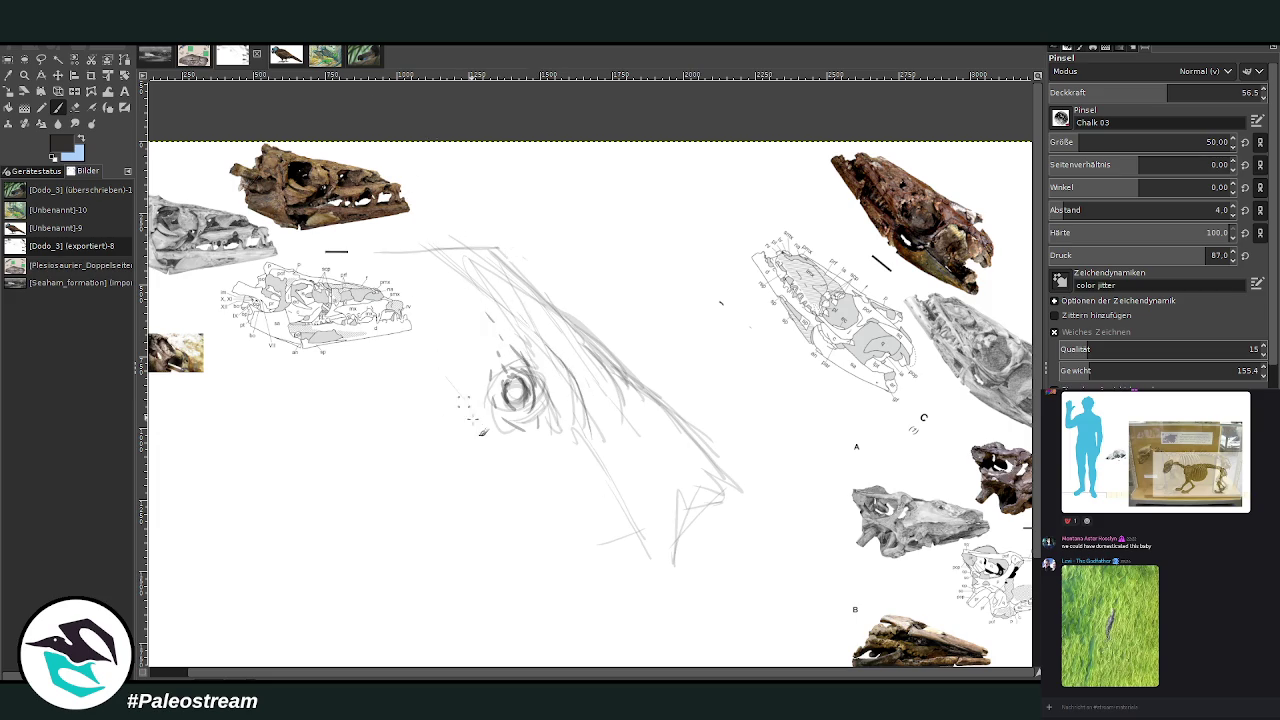
drag(482, 432, 376, 268)
mouse_move(436, 364)
mouse_down()
mouse_move(366, 246)
mouse_move(405, 310)
mouse_up()
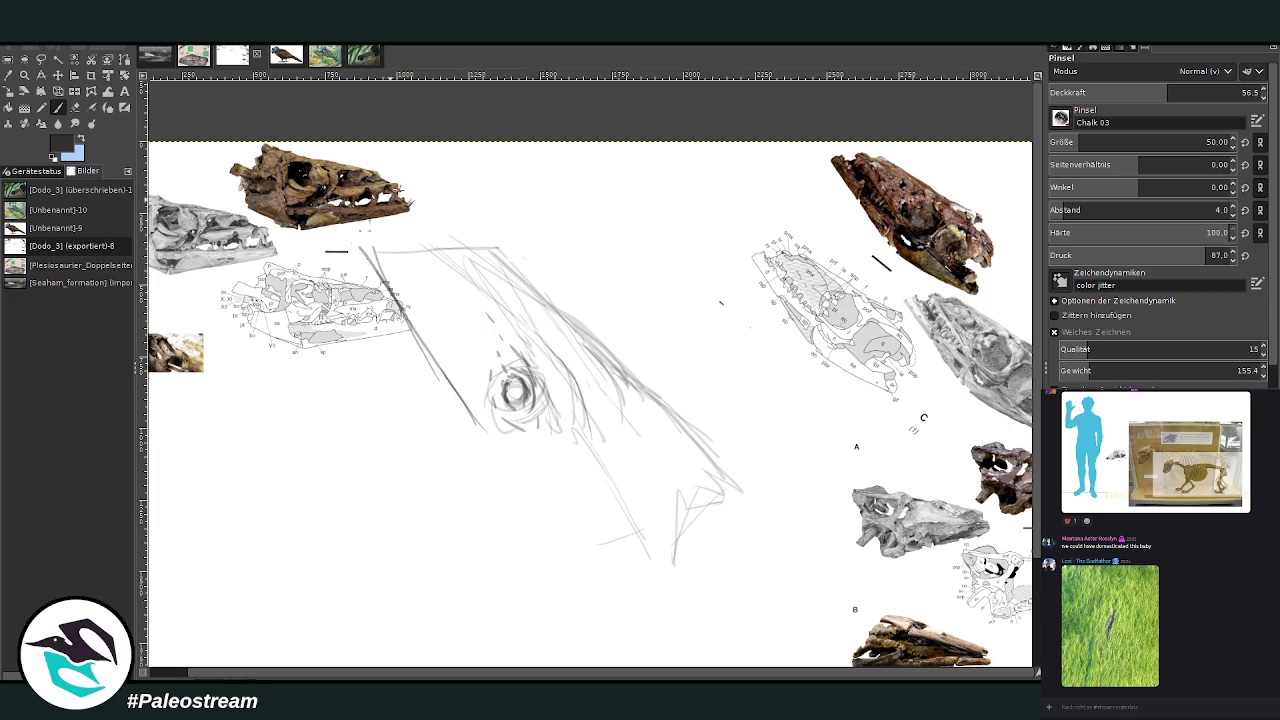
drag(496, 462, 442, 362)
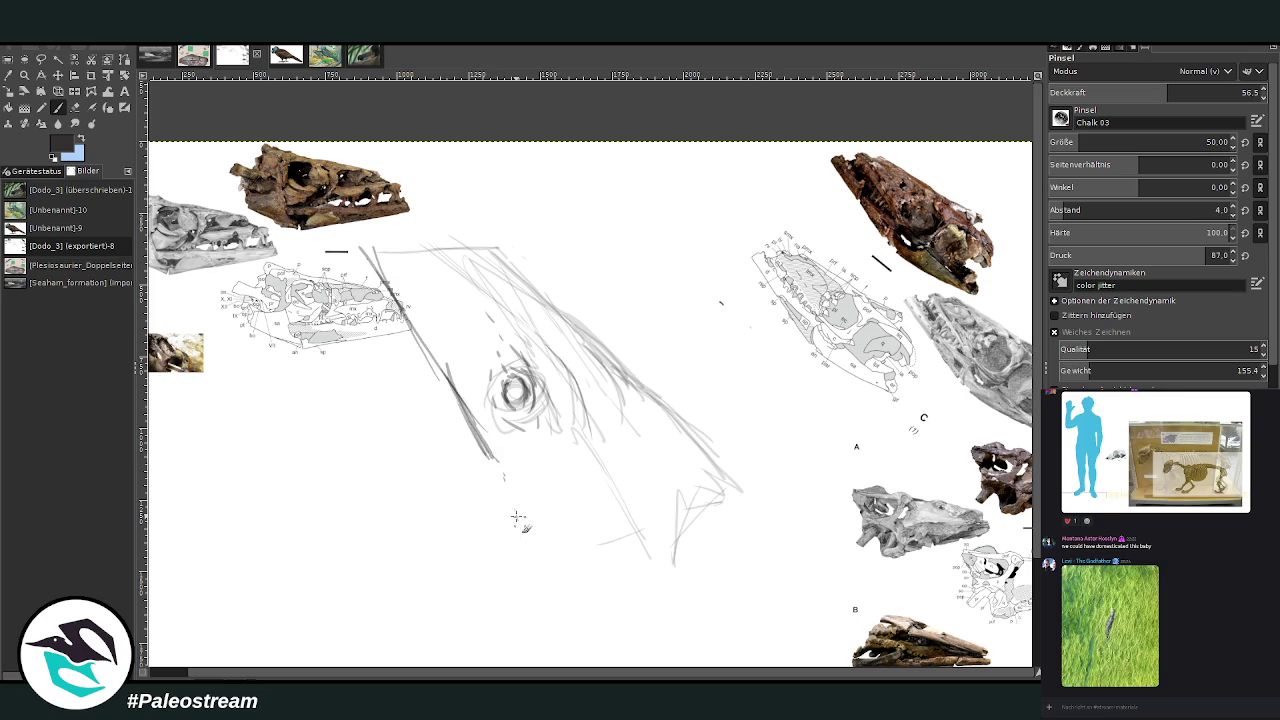
drag(665, 563, 625, 488)
drag(740, 496, 700, 511)
Draw the head's upper outline and long strokes down its left jaw side
mouse_move(486, 243)
mouse_down()
mouse_move(346, 244)
mouse_move(372, 366)
mouse_up()
mouse_move(360, 241)
mouse_down()
mouse_move(310, 240)
mouse_move(432, 508)
mouse_up()
drag(380, 400, 500, 585)
drag(392, 428, 498, 604)
drag(406, 462, 520, 630)
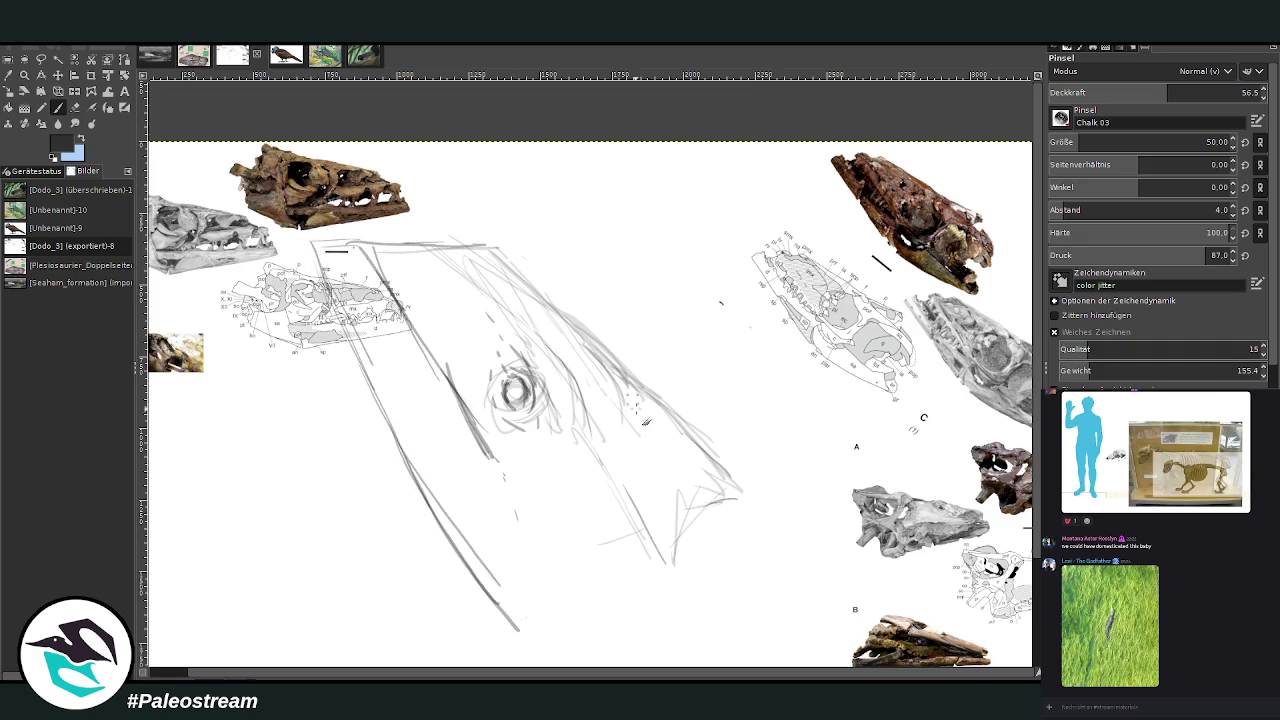
drag(625, 488, 662, 572)
scroll(1037, 432, down, 3)
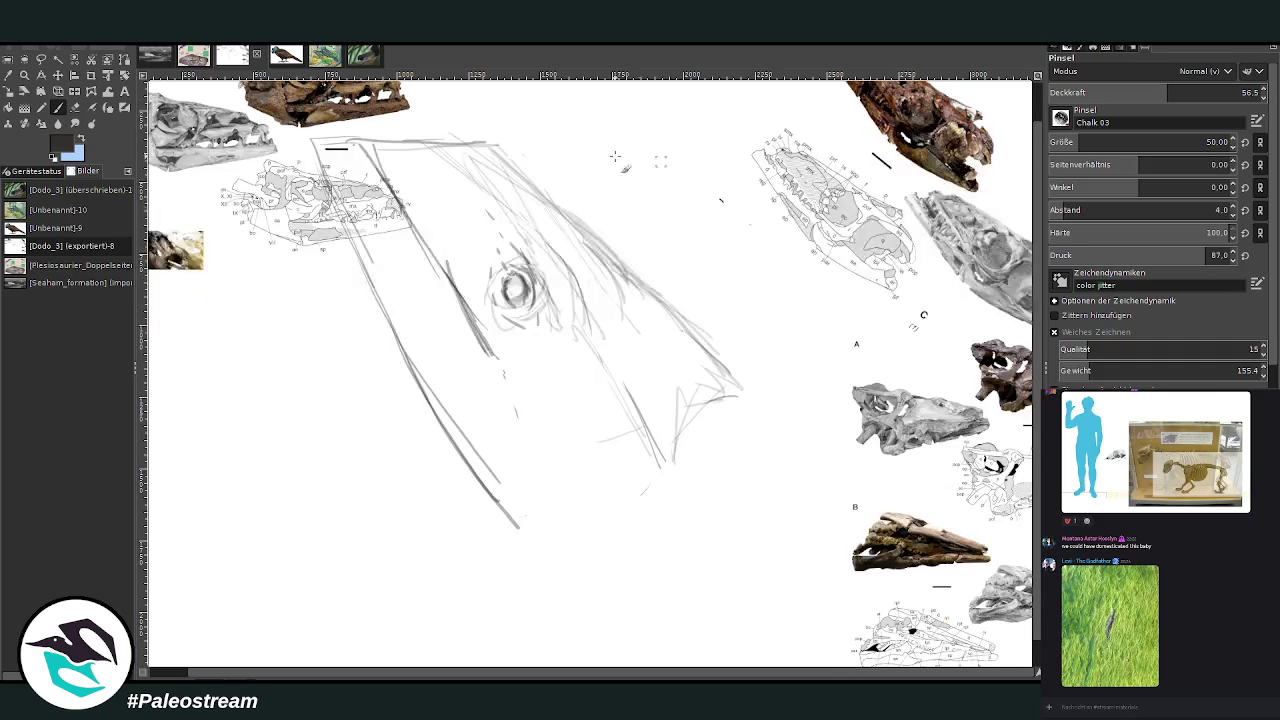
Sketch the upper snout lines and strengthen the upper-left jaw outline
mouse_move(604, 360)
mouse_down()
mouse_move(668, 482)
mouse_move(582, 550)
mouse_move(500, 505)
mouse_up()
mouse_move(548, 549)
mouse_down()
mouse_move(460, 462)
mouse_move(380, 312)
mouse_up()
drag(422, 372, 314, 140)
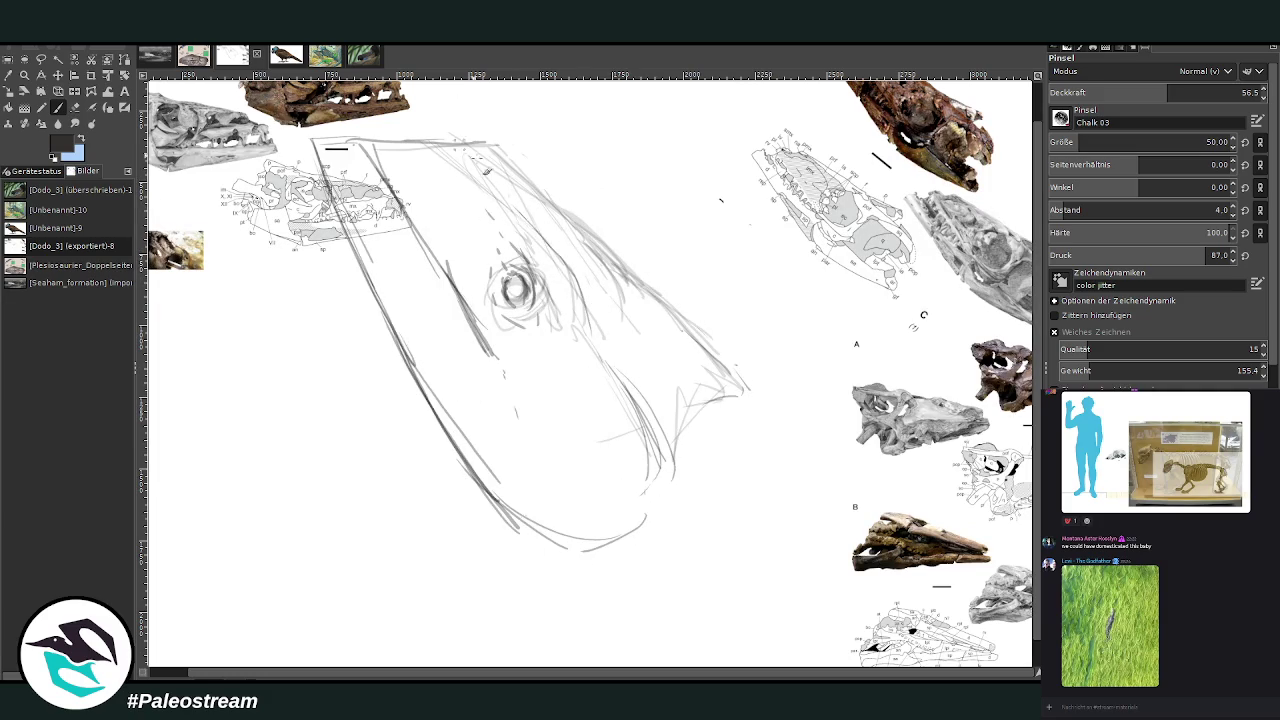
mouse_move(544, 204)
mouse_down()
mouse_move(442, 97)
mouse_move(456, 112)
mouse_up()
drag(346, 192, 304, 120)
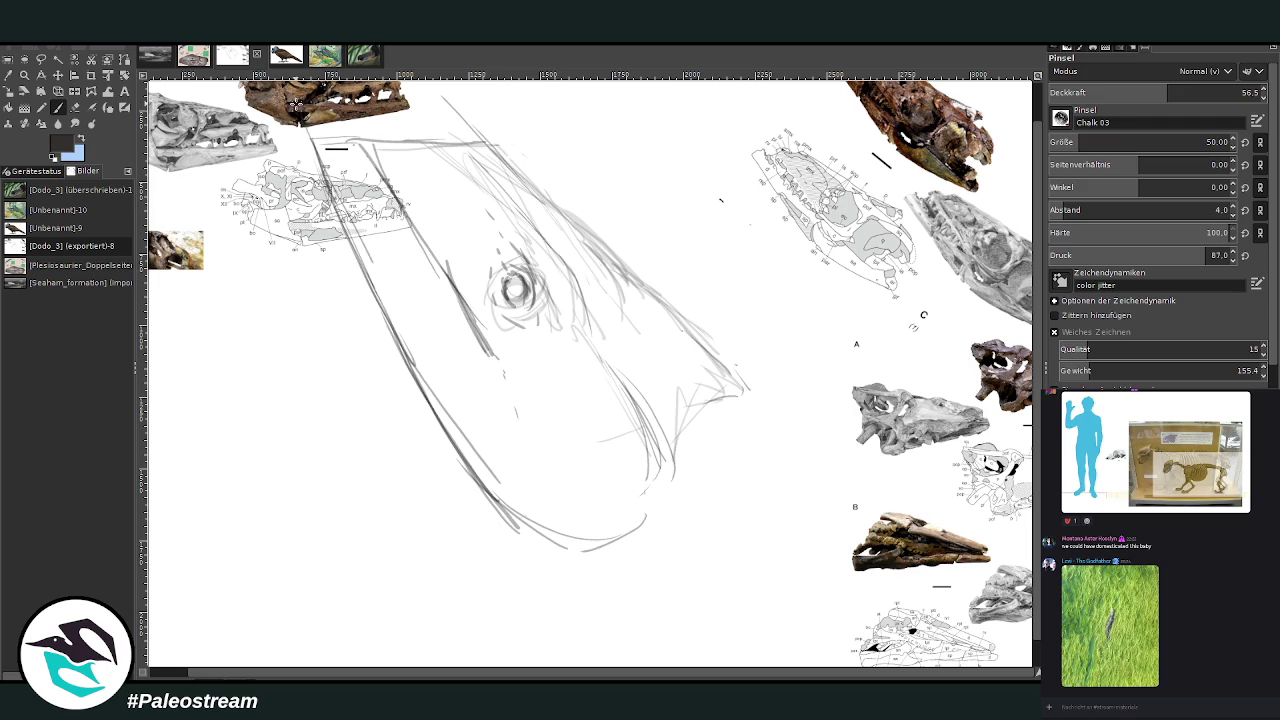
mouse_move(542, 202)
mouse_down()
mouse_move(440, 100)
mouse_move(462, 124)
mouse_up()
drag(332, 186, 294, 104)
drag(460, 298, 370, 156)
drag(418, 226, 350, 116)
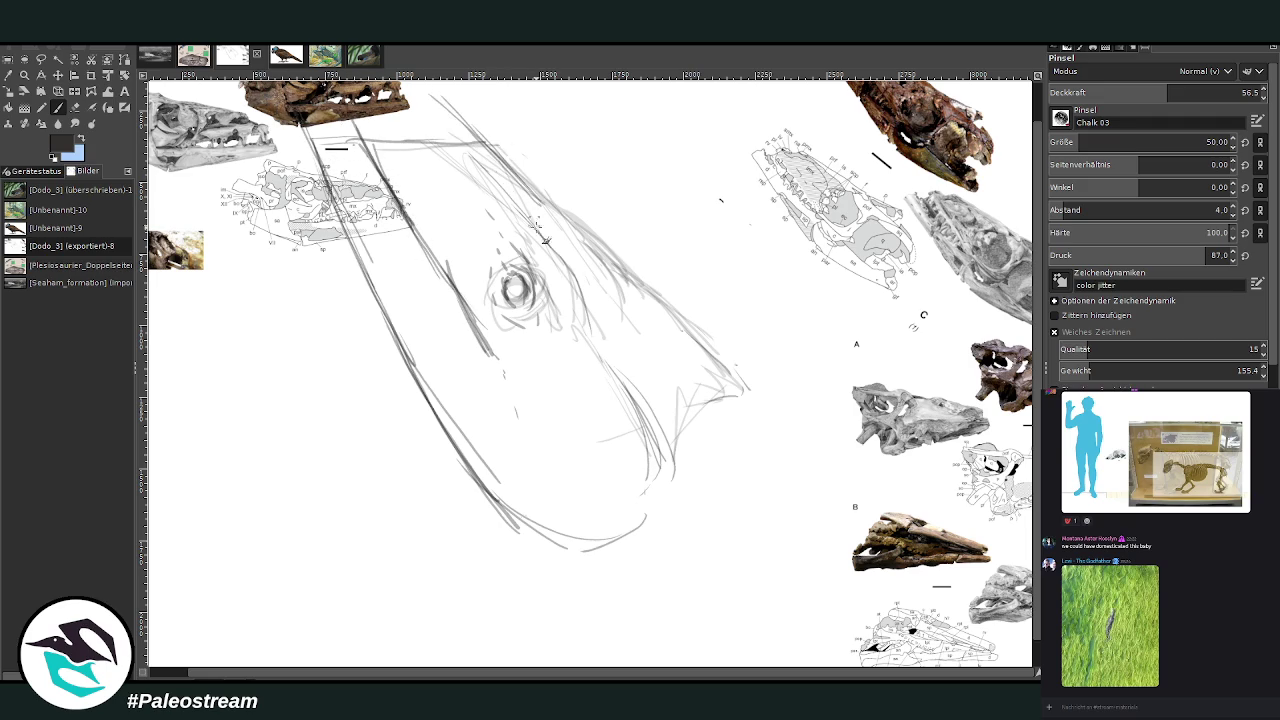
Shade and hatch the eye, then sketch curving lower-jaw lines beneath it
mouse_move(548, 283)
mouse_down()
mouse_move(531, 264)
mouse_move(546, 318)
mouse_up()
mouse_move(530, 304)
mouse_down()
mouse_move(500, 325)
mouse_move(540, 340)
mouse_up()
drag(478, 282, 530, 335)
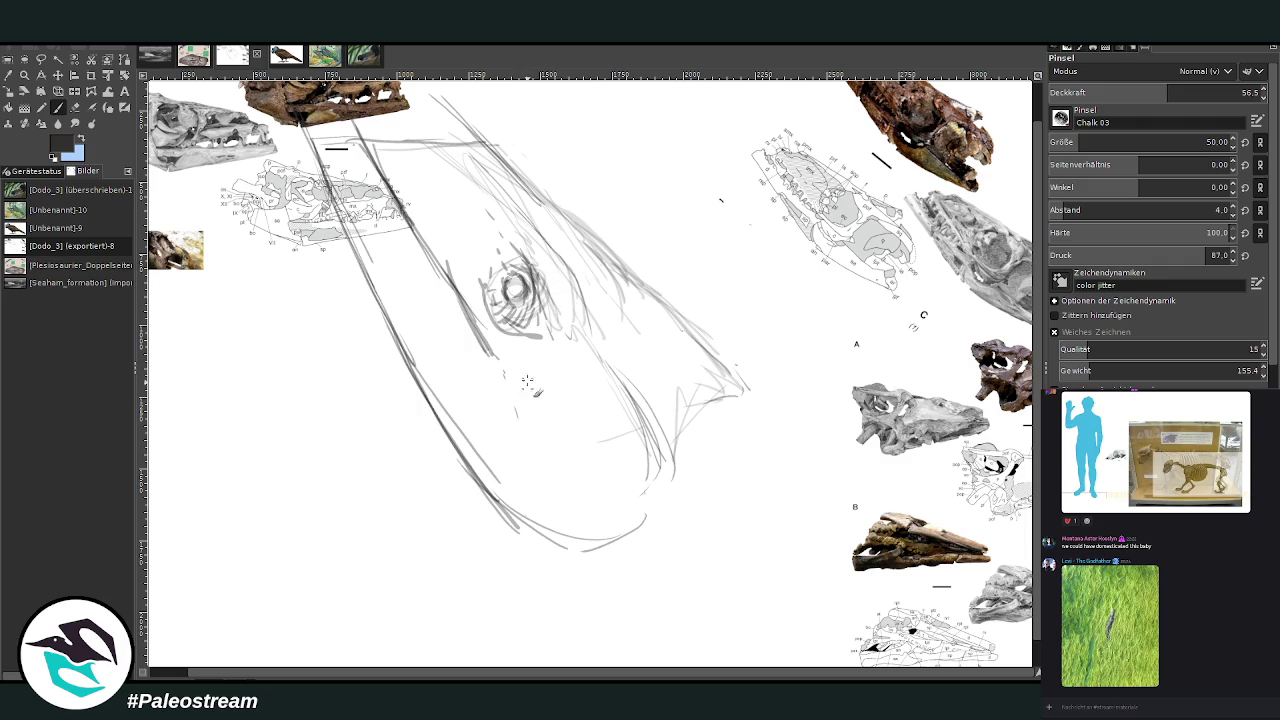
mouse_move(628, 446)
mouse_down()
mouse_move(576, 506)
mouse_move(592, 535)
mouse_up()
drag(580, 408, 558, 414)
drag(536, 401, 560, 474)
mouse_move(501, 350)
mouse_down()
mouse_move(555, 476)
mouse_move(548, 468)
mouse_up()
drag(574, 408, 604, 434)
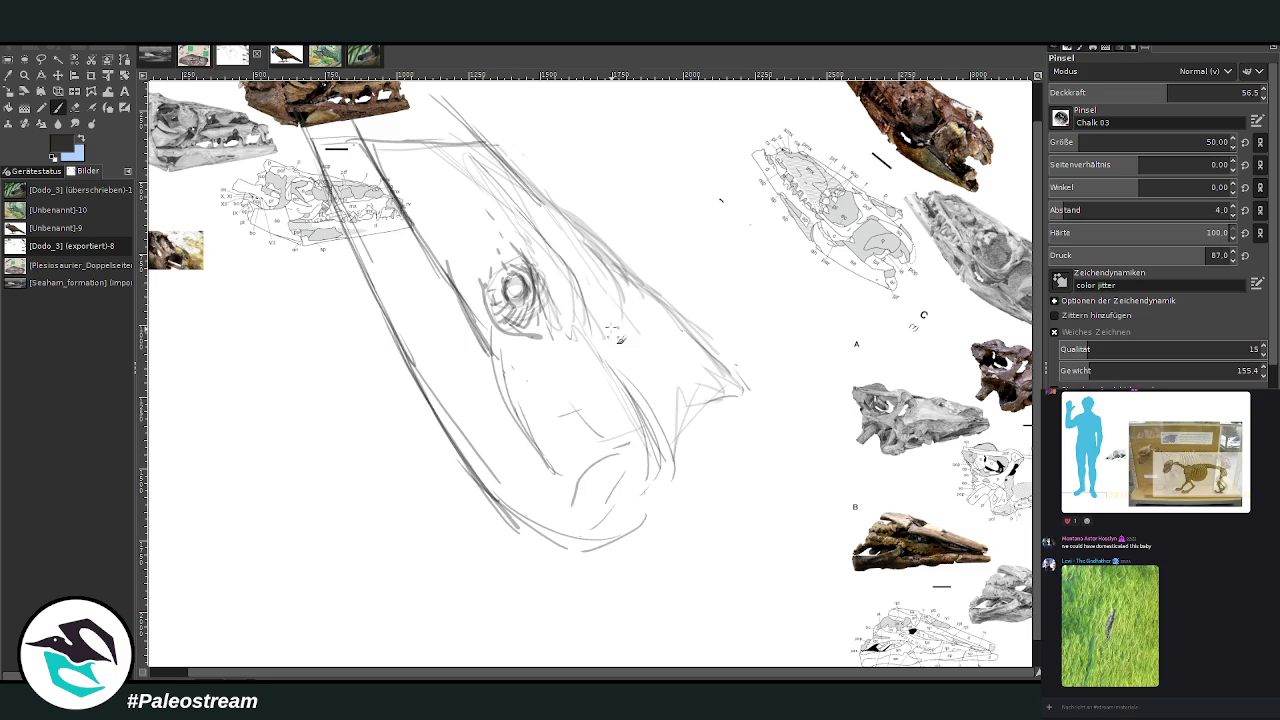
Sketch the right side of the lower jaw and its hooked tip
drag(648, 334, 682, 455)
drag(640, 292, 745, 390)
drag(682, 322, 728, 428)
mouse_move(670, 370)
mouse_down()
mouse_move(706, 468)
mouse_move(740, 400)
mouse_move(715, 420)
mouse_move(700, 472)
mouse_up()
drag(725, 370, 820, 495)
Draw the long lower-left jaw line and extend lines down-right from the jaw tip
drag(456, 444, 488, 510)
drag(430, 402, 524, 580)
drag(448, 424, 520, 604)
drag(724, 362, 826, 500)
drag(724, 386, 880, 580)
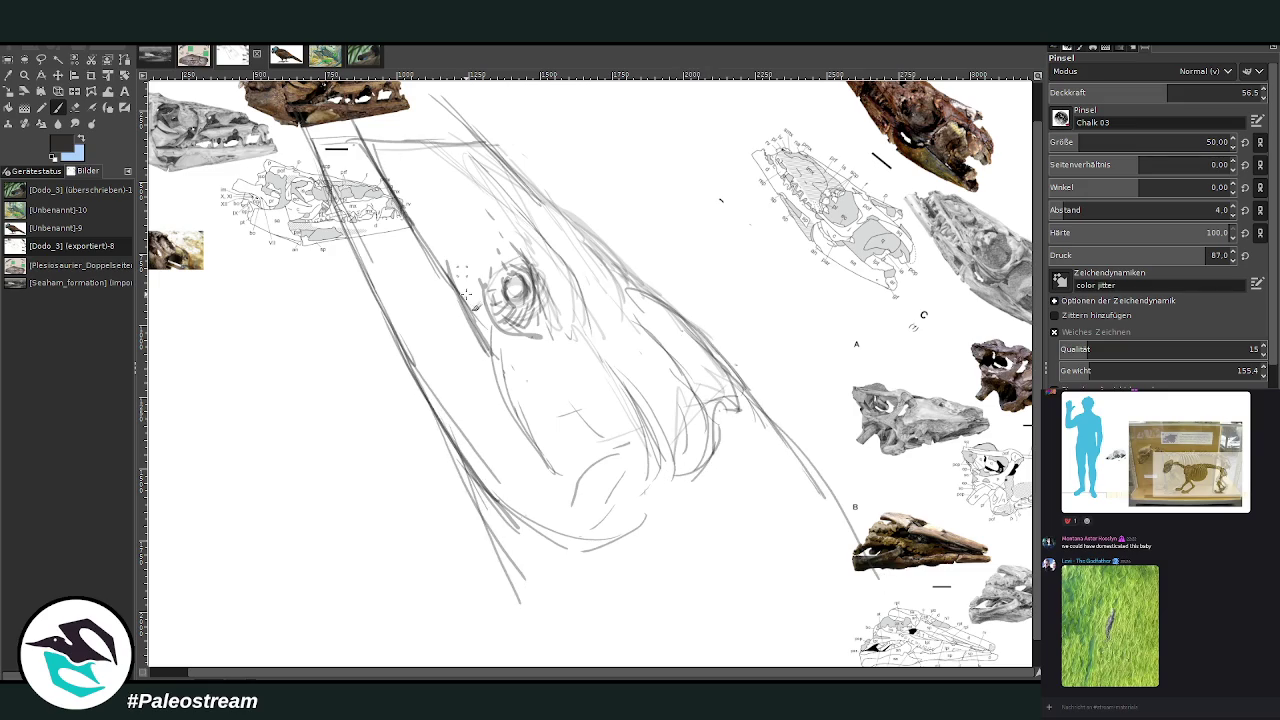
drag(441, 420, 516, 598)
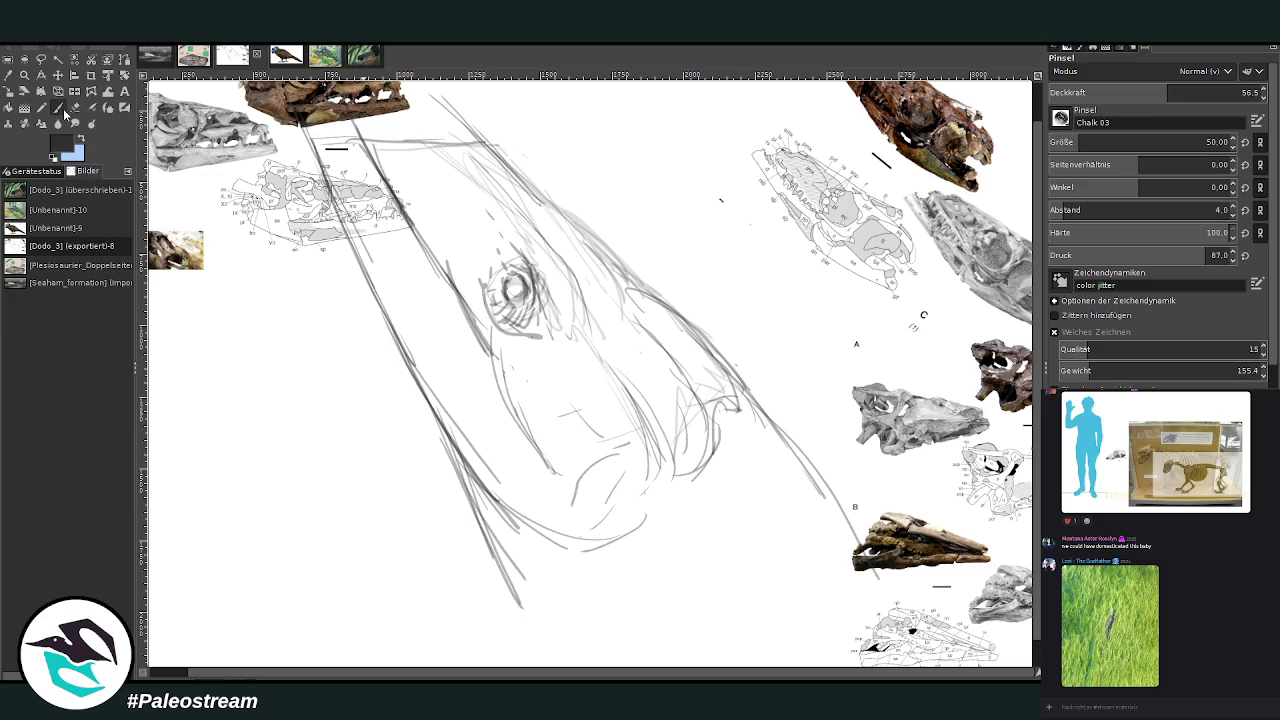
Ring the pupil darker, raising brush opacity to 76.7 for strokes around the eye
drag(516, 280, 512, 294)
drag(1167, 92, 1210, 92)
mouse_move(522, 278)
mouse_down()
mouse_move(508, 298)
mouse_move(530, 310)
mouse_move(516, 298)
mouse_move(514, 314)
mouse_move(520, 292)
mouse_move(540, 302)
mouse_move(498, 290)
mouse_move(478, 232)
mouse_move(508, 246)
mouse_move(480, 202)
mouse_up()
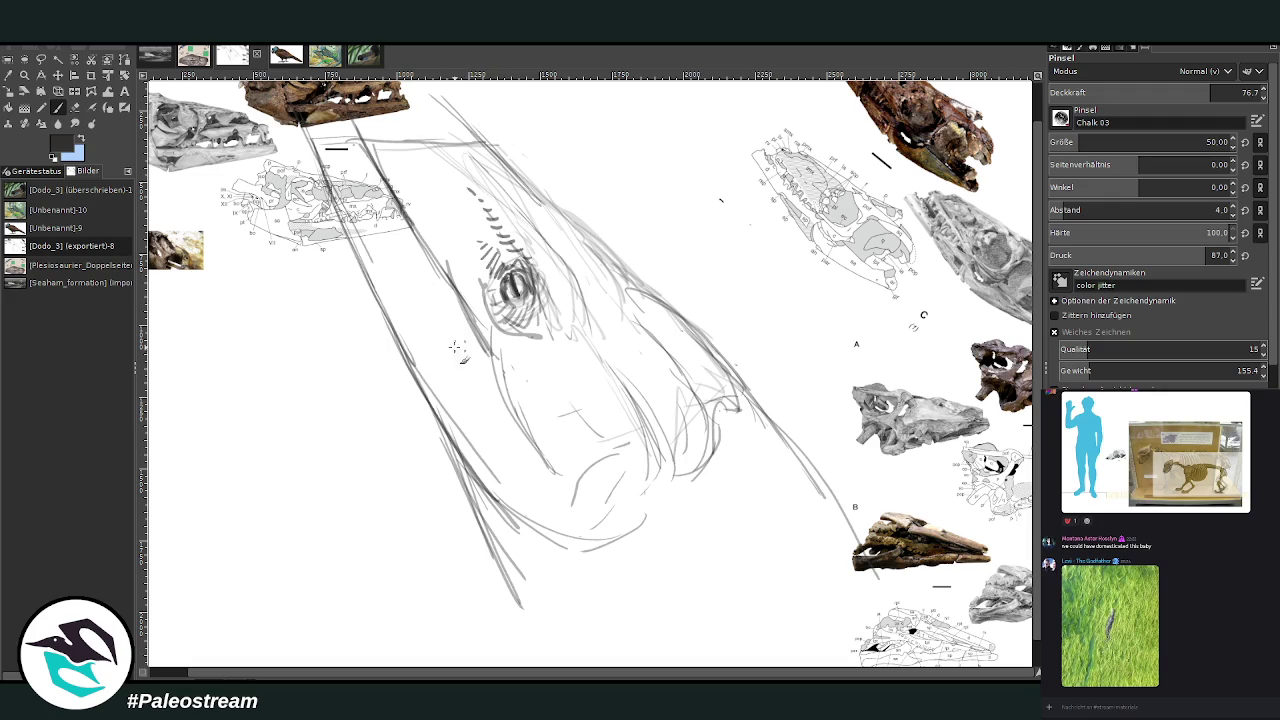
Darken the eye's left side and dash tooth marks along the upper jaw, then zoom out
mouse_move(476, 302)
mouse_down()
mouse_move(496, 326)
mouse_move(440, 186)
mouse_up()
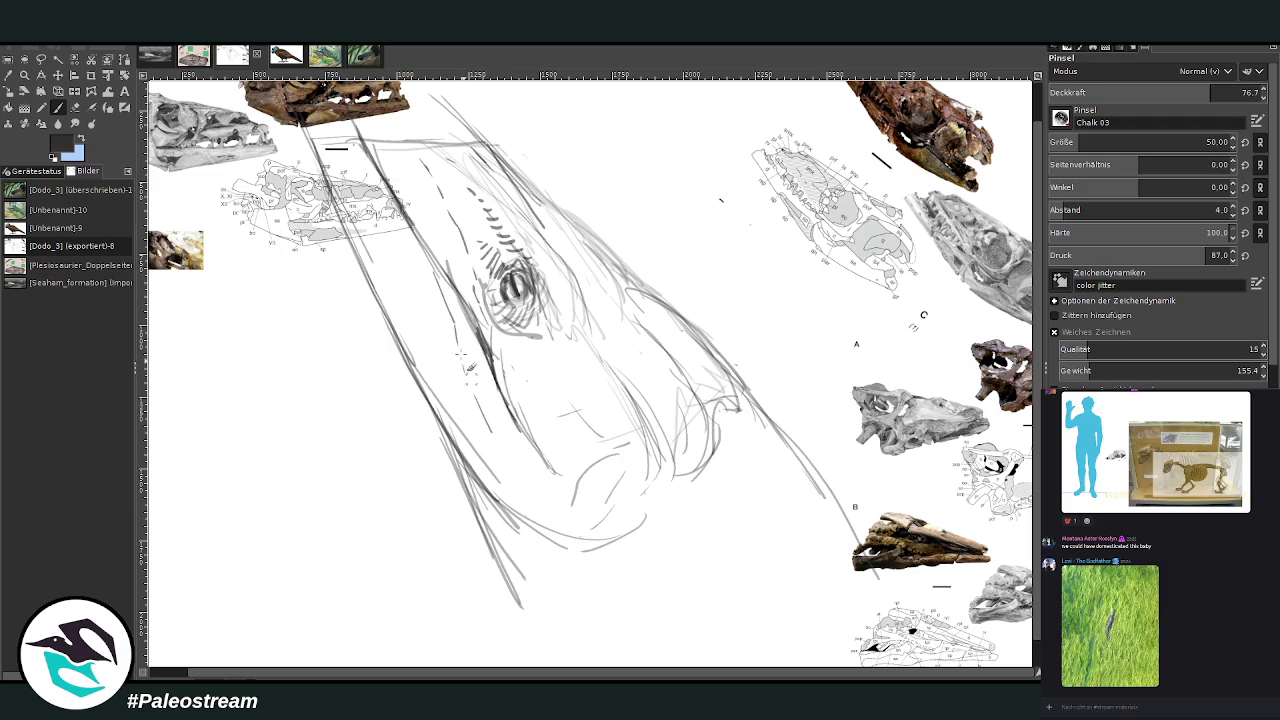
mouse_move(444, 247)
mouse_down()
mouse_move(381, 163)
mouse_move(406, 170)
mouse_move(398, 188)
mouse_move(443, 235)
mouse_up()
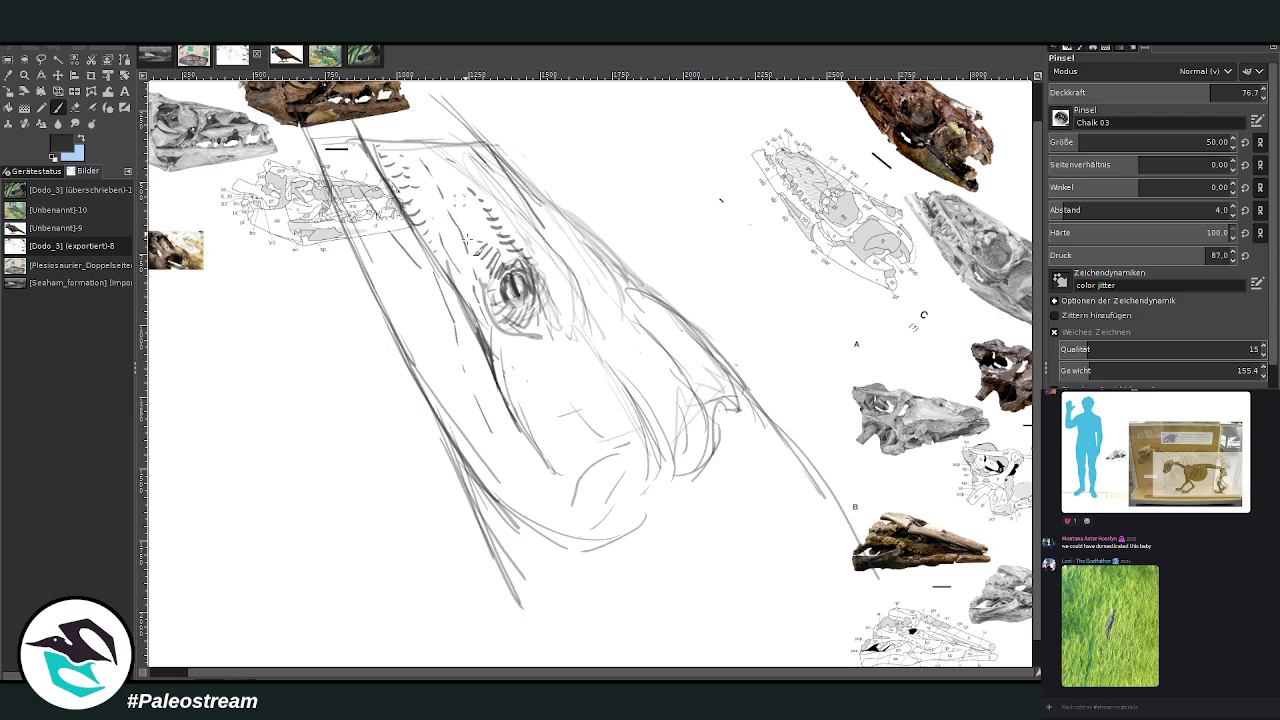
key(minus)
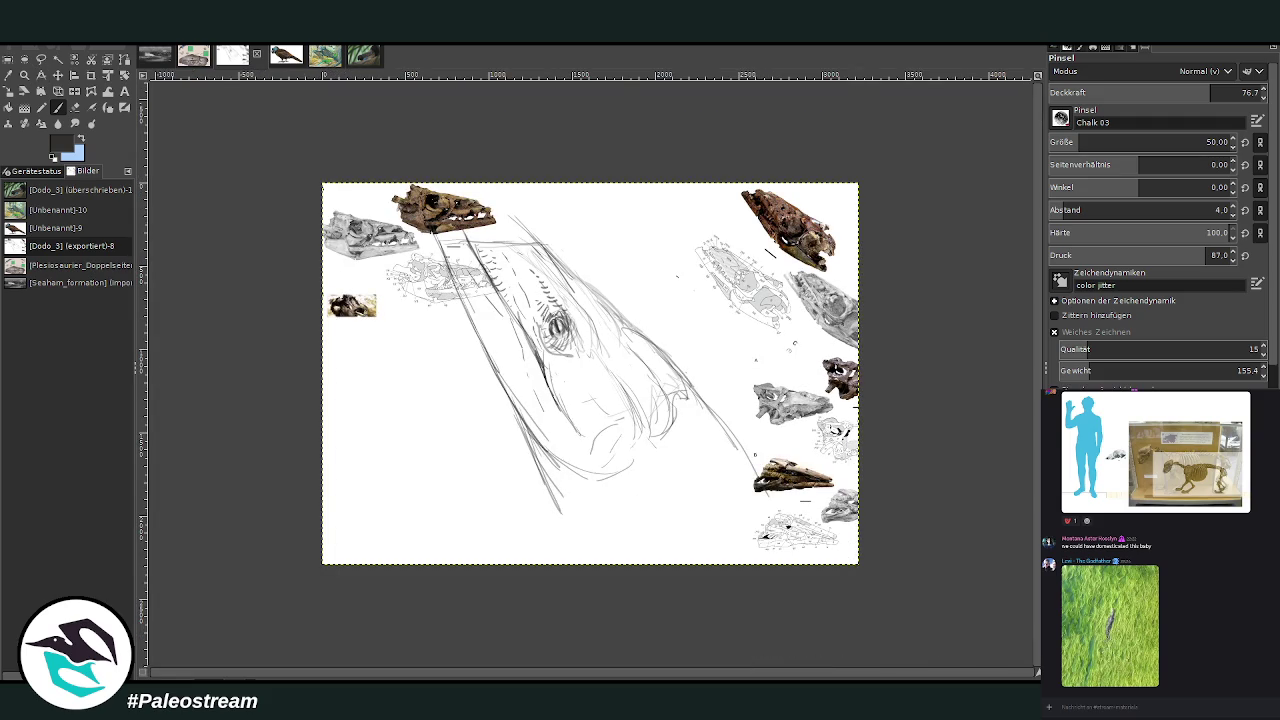
Hide the skull reference images and rectangle-select the area around the sketch
key(ctrl+z)
key(ctrl+z)
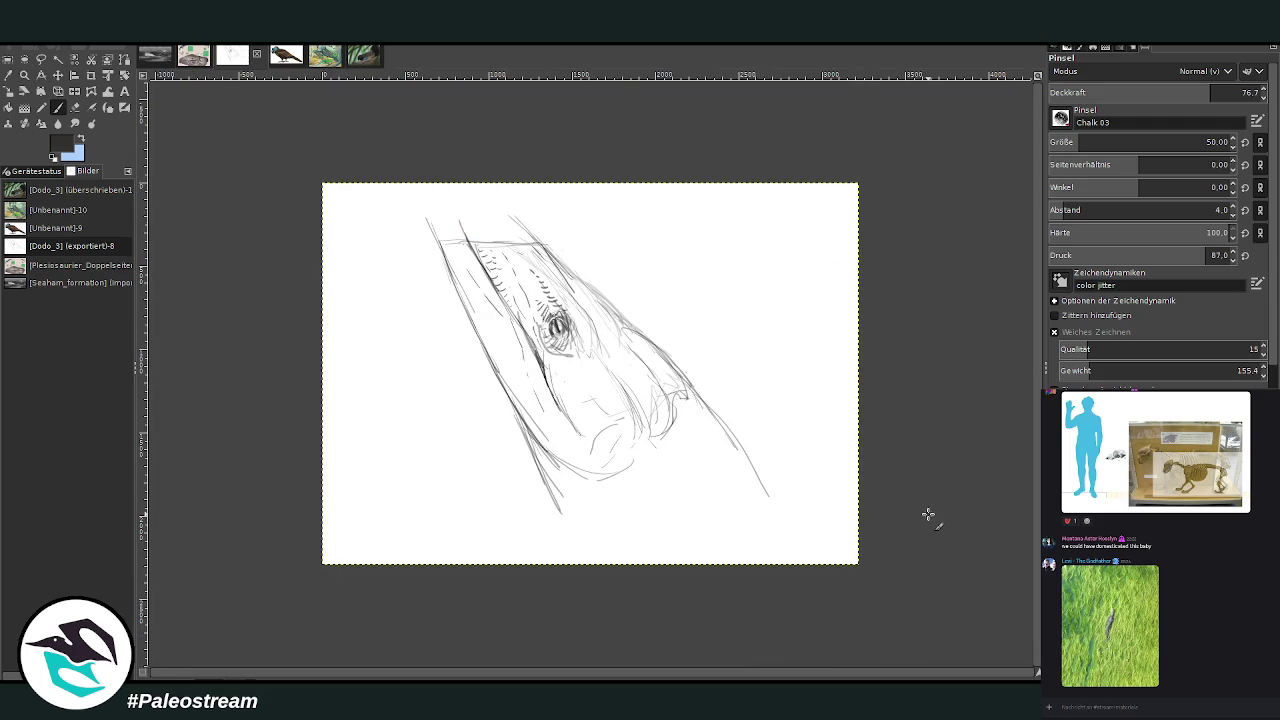
click(10, 90)
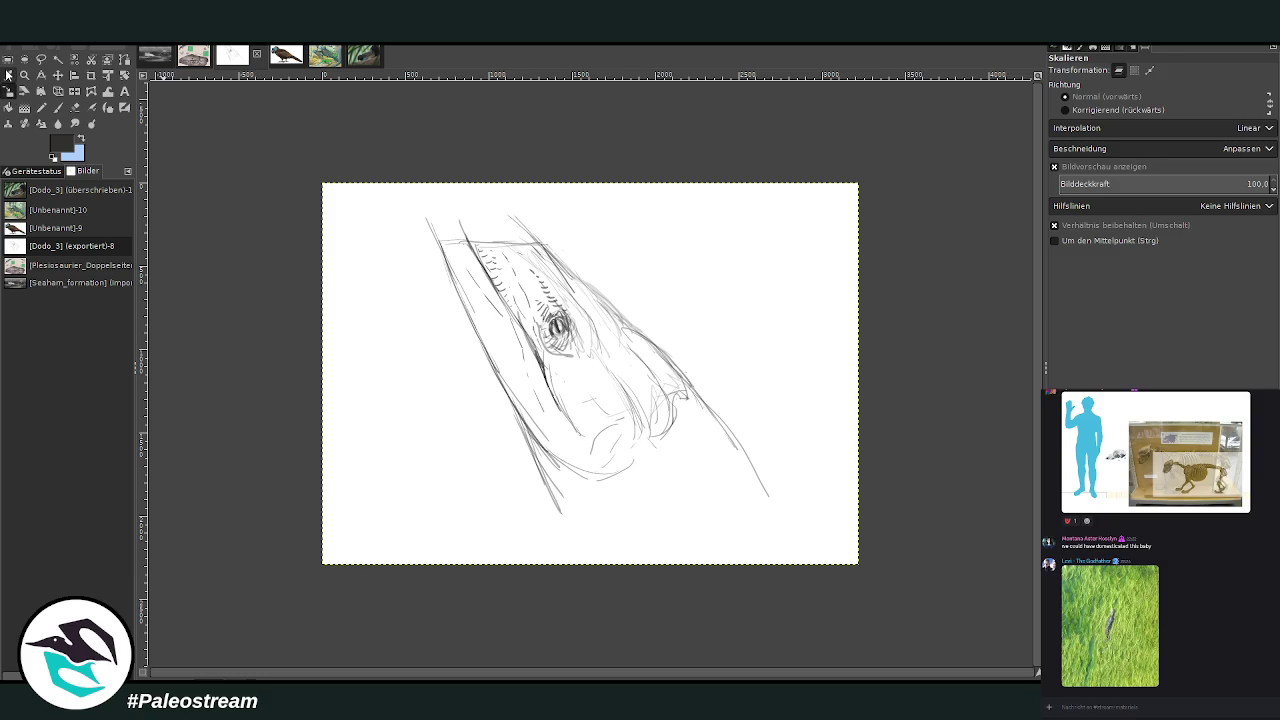
click(8, 58)
drag(408, 194, 788, 523)
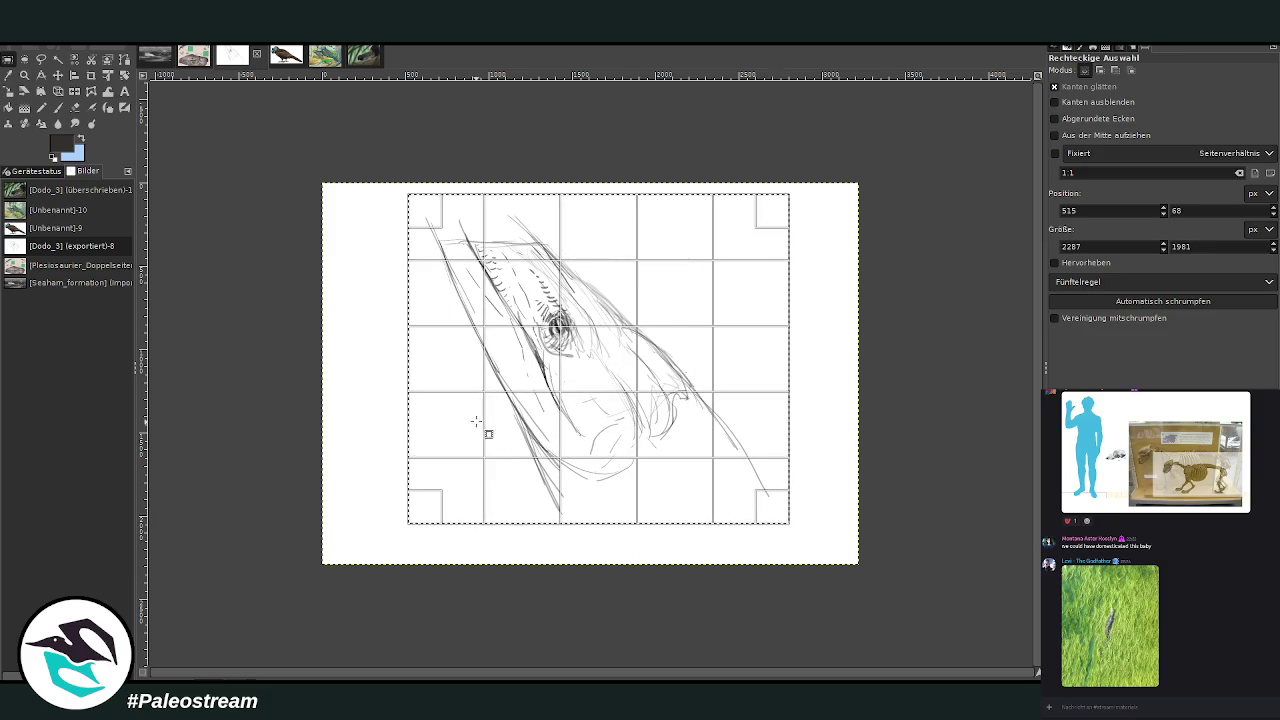
Scale the selected sketch to 1881×1629 px and shift it up and left
click(8, 90)
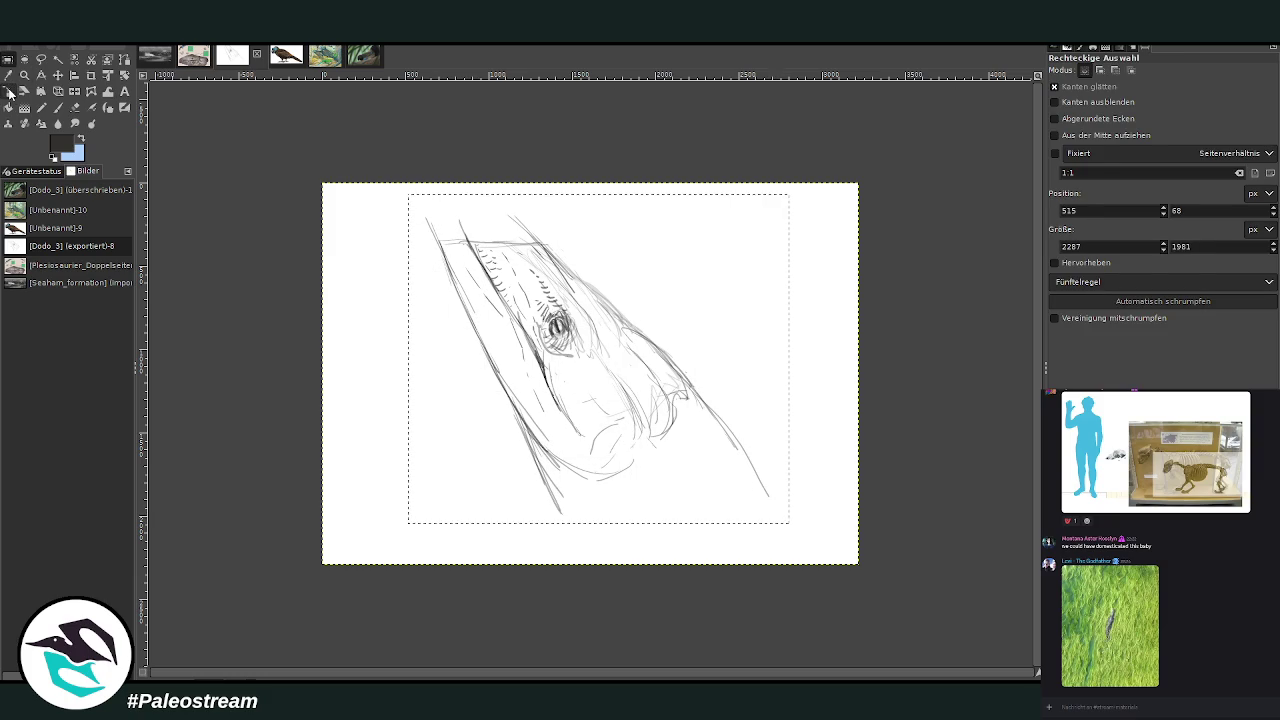
click(437, 323)
drag(600, 276, 590, 276)
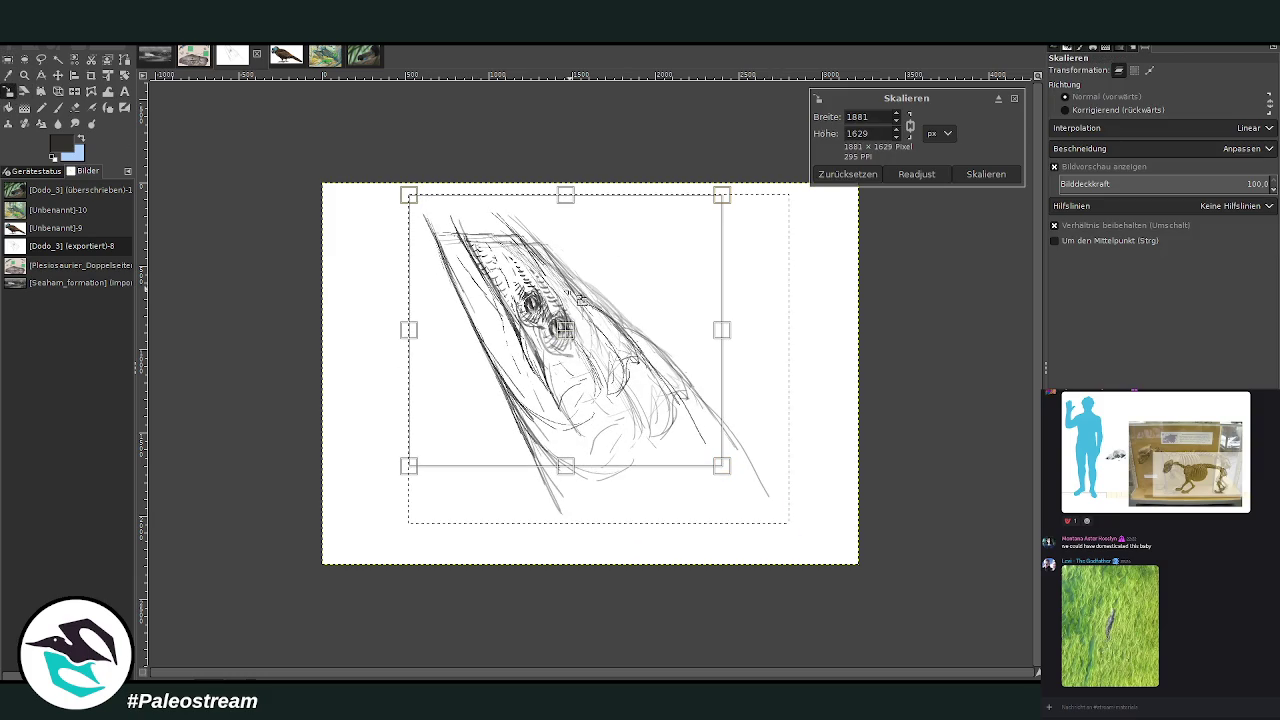
mouse_move(560, 324)
mouse_down()
mouse_move(508, 275)
mouse_move(518, 292)
mouse_up()
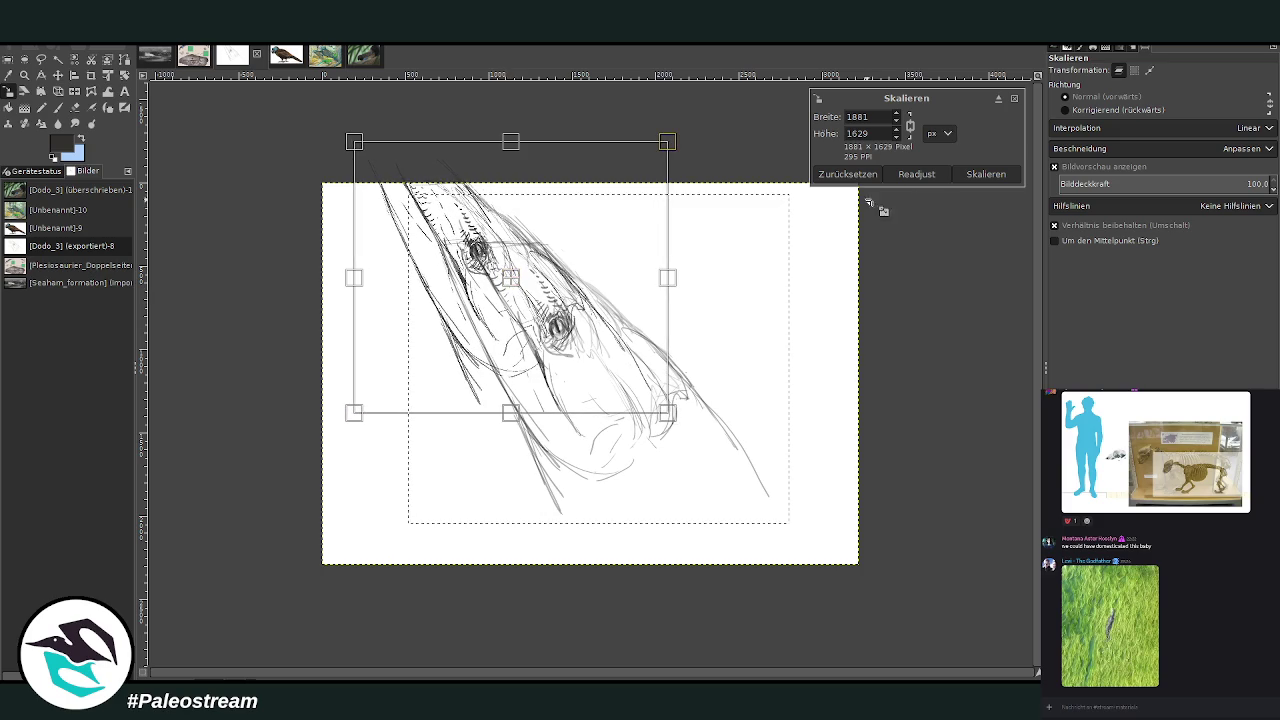
click(955, 180)
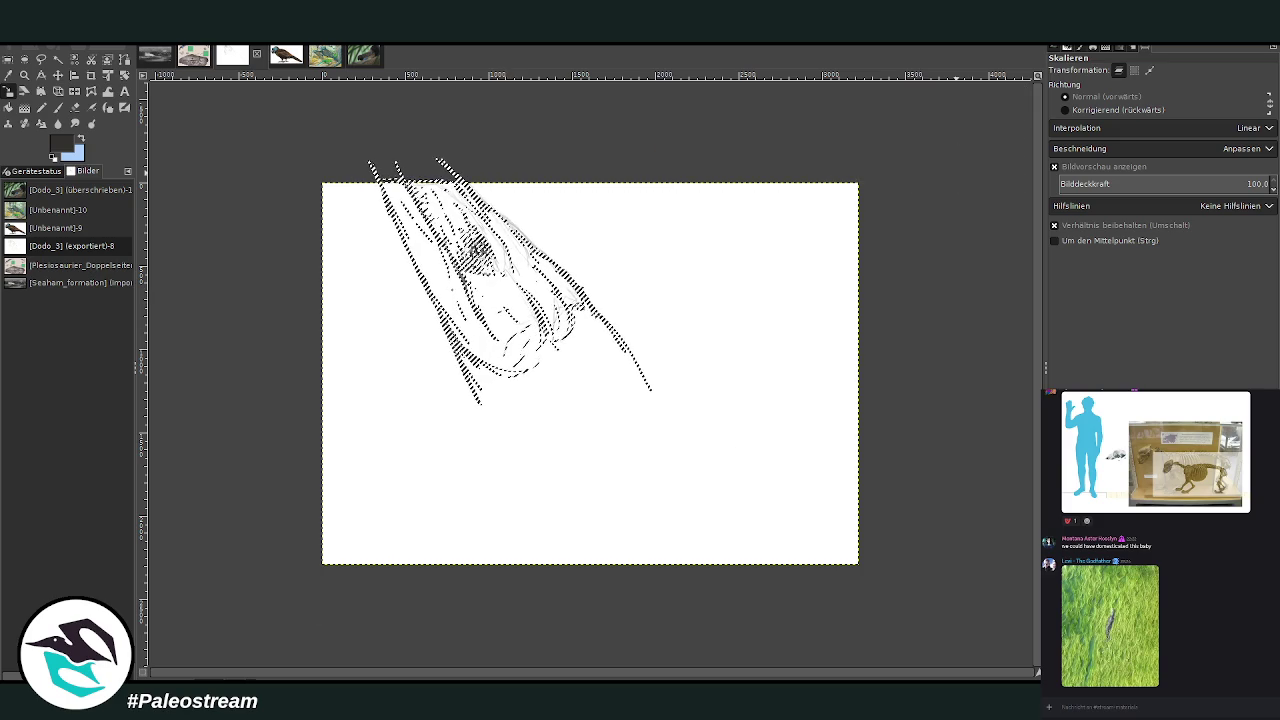
key(z)
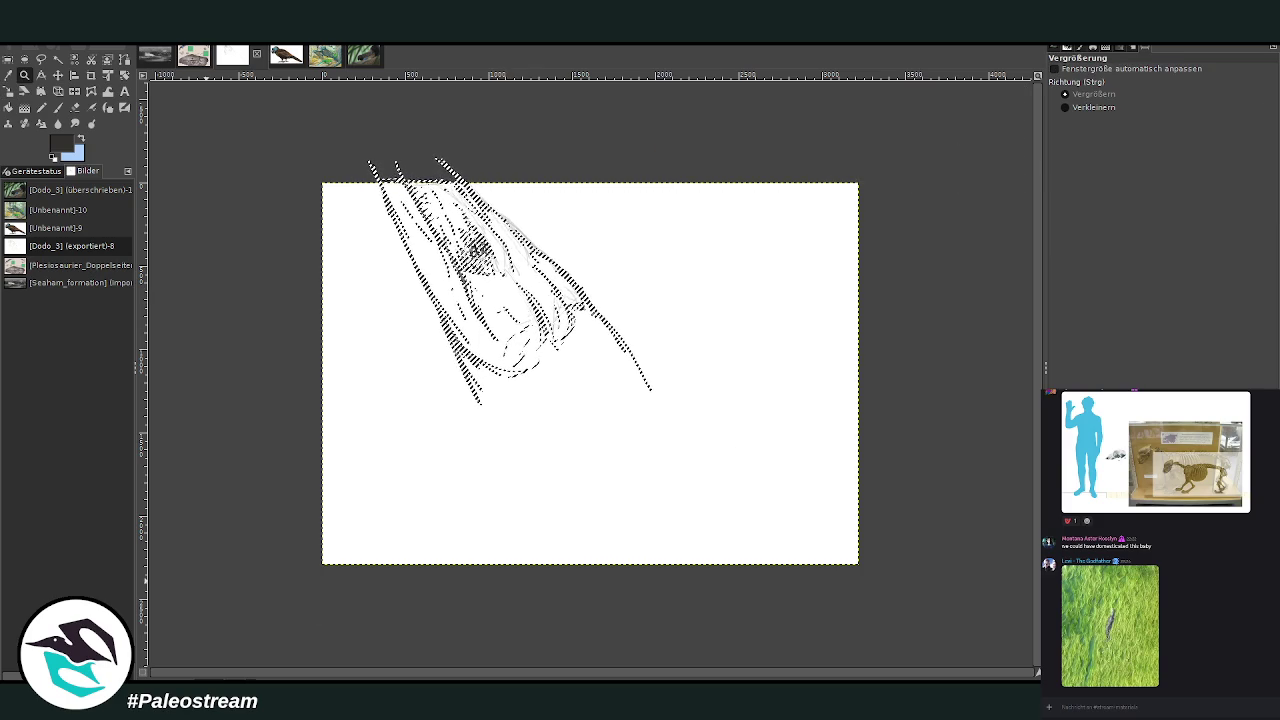
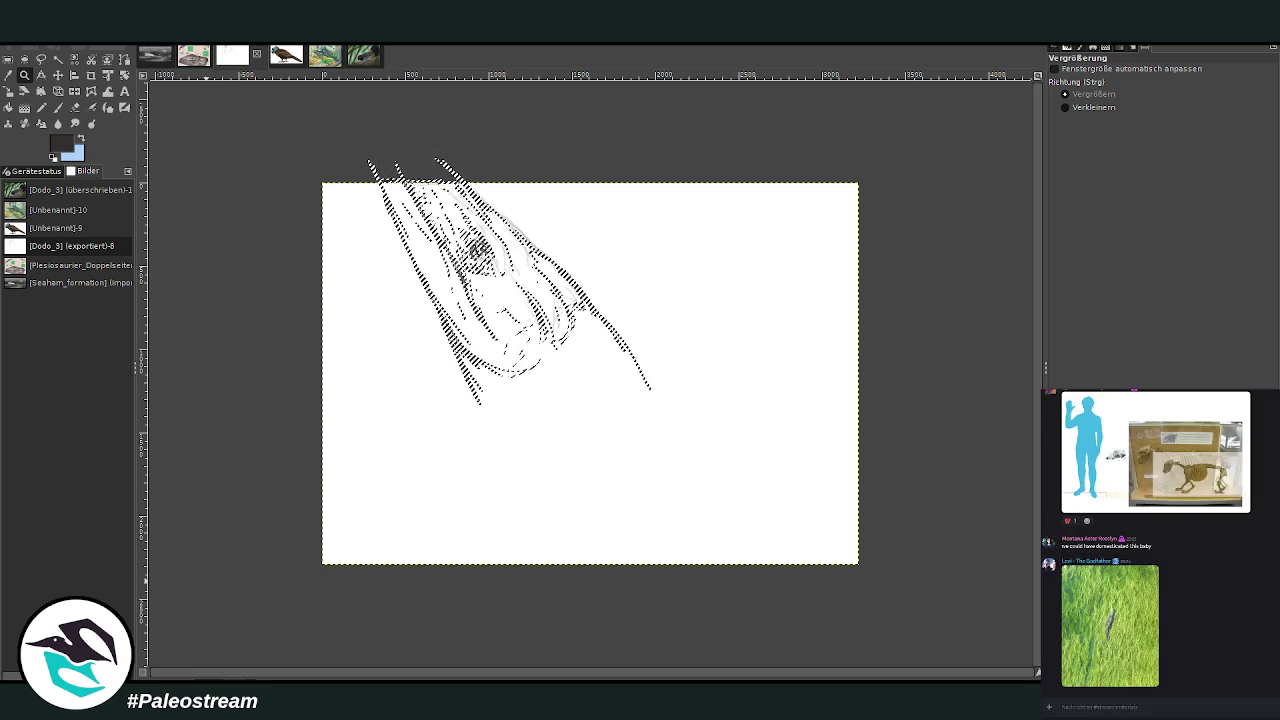
Send the reference image in chat, drop the sketch selection and return to the chalk brush
drag(1213, 578, 1213, 578)
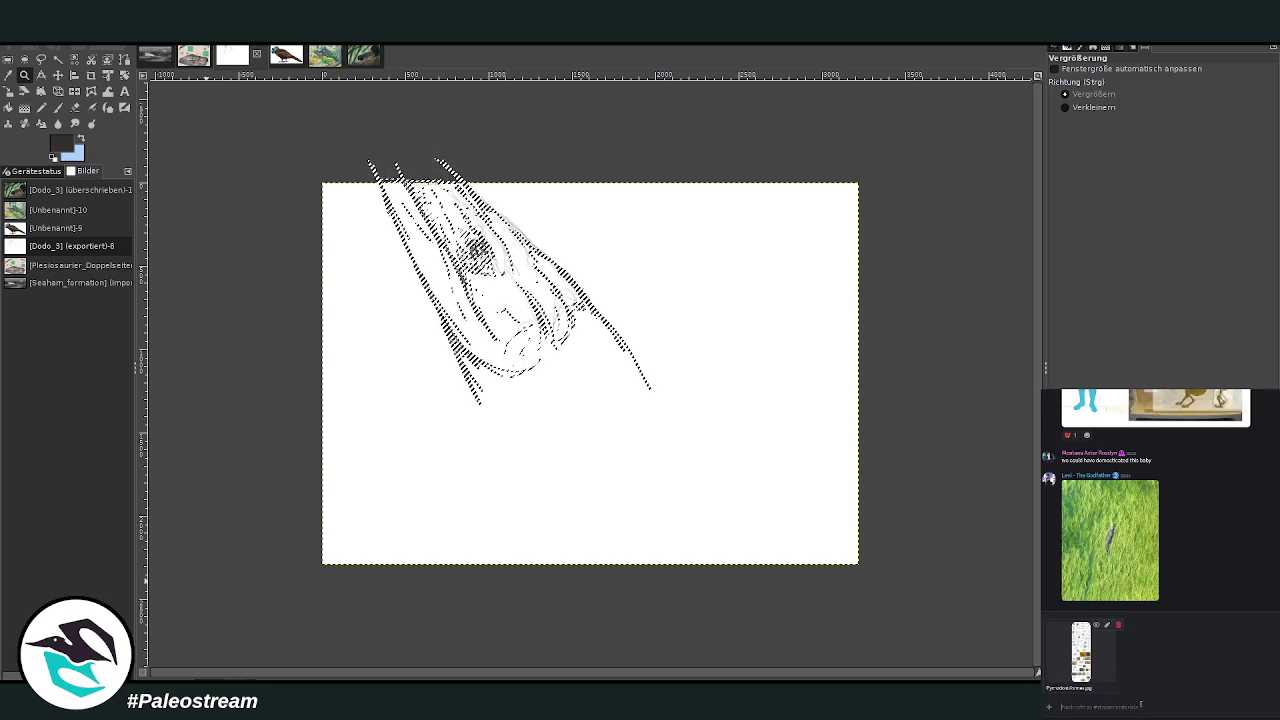
key(Return)
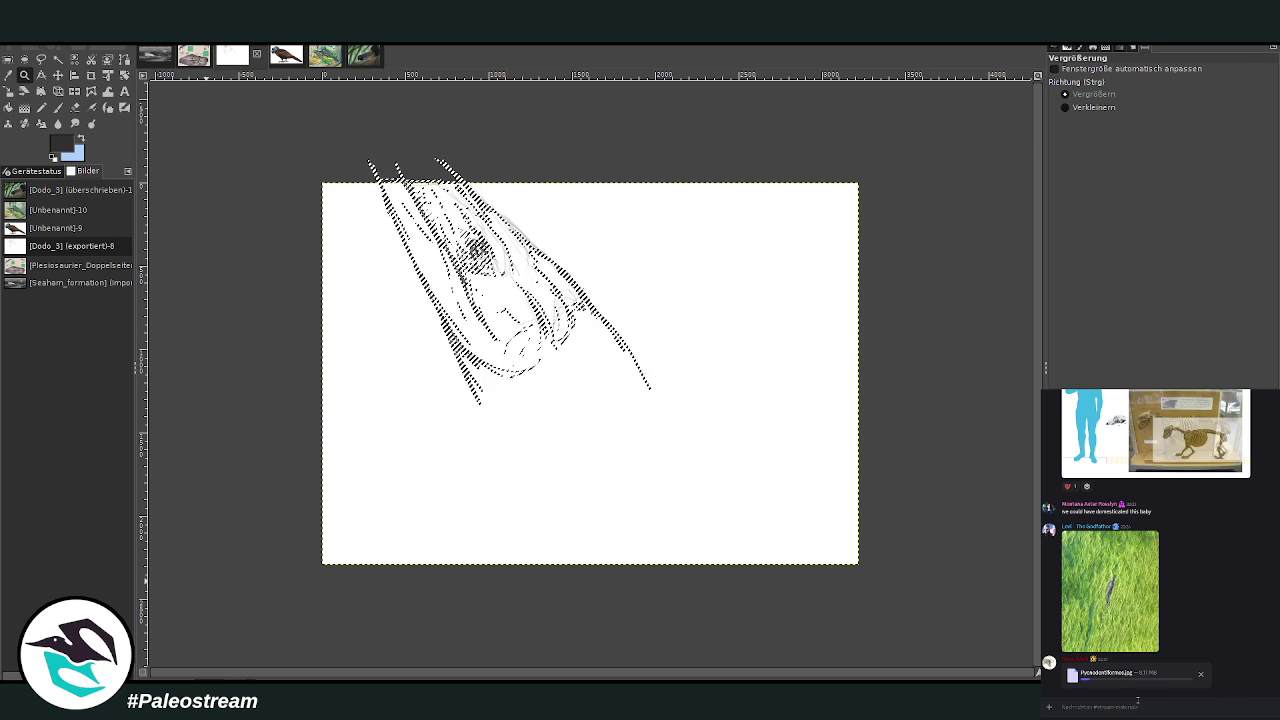
click(8, 90)
key(ctrl+shift+a)
click(58, 107)
Extend the neck lines downward, add curved lower-jaw lines and the throat's long right edge
mouse_move(580, 312)
mouse_down()
mouse_move(628, 420)
mouse_move(672, 414)
mouse_up()
mouse_move(627, 348)
mouse_down()
mouse_move(676, 460)
mouse_move(603, 416)
mouse_up()
drag(536, 362, 488, 377)
mouse_move(576, 360)
mouse_down()
mouse_move(490, 379)
mouse_move(478, 408)
mouse_move(560, 378)
mouse_move(612, 420)
mouse_up()
mouse_move(514, 400)
mouse_down()
mouse_move(602, 418)
mouse_move(614, 437)
mouse_move(593, 397)
mouse_move(625, 392)
mouse_move(570, 372)
mouse_move(604, 362)
mouse_move(566, 410)
mouse_move(628, 416)
mouse_move(486, 406)
mouse_move(468, 440)
mouse_up()
drag(604, 312, 682, 500)
drag(652, 380, 672, 560)
Sweep chalk strokes across the throat down-left toward the canvas bottom
drag(492, 406, 436, 456)
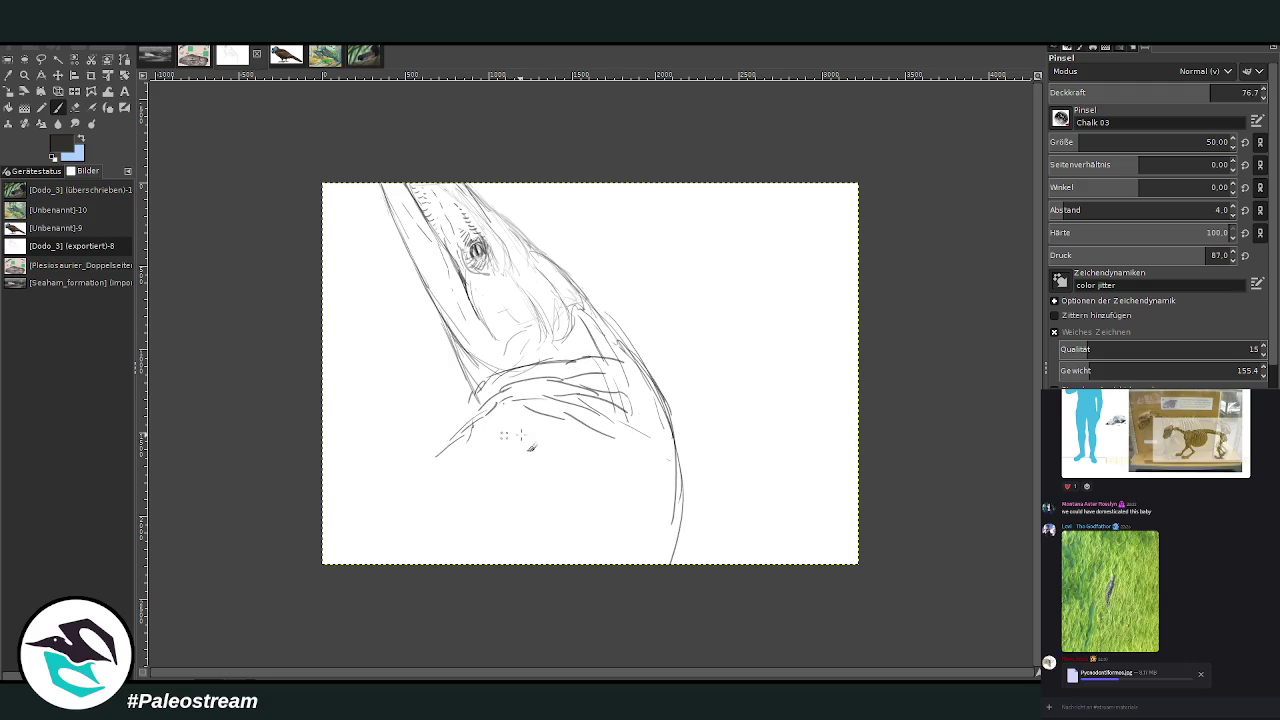
drag(562, 428, 478, 414)
mouse_move(552, 450)
mouse_down()
mouse_move(510, 420)
mouse_move(432, 458)
mouse_move(474, 470)
mouse_up()
mouse_move(450, 440)
mouse_down()
mouse_move(413, 438)
mouse_move(560, 464)
mouse_up()
drag(496, 434, 620, 498)
mouse_move(602, 454)
mouse_down()
mouse_move(666, 560)
mouse_move(648, 482)
mouse_move(660, 472)
mouse_up()
Strengthen the curved lower neck and right outlines, and hatch the left tips
drag(634, 350, 658, 466)
mouse_move(614, 524)
mouse_down()
mouse_move(660, 400)
mouse_move(682, 478)
mouse_up()
mouse_move(584, 452)
mouse_down()
mouse_move(612, 430)
mouse_move(604, 372)
mouse_up()
drag(664, 470, 672, 536)
drag(684, 478, 668, 560)
drag(450, 482, 428, 428)
mouse_move(426, 438)
mouse_down()
mouse_move(408, 456)
mouse_move(358, 384)
mouse_move(322, 366)
mouse_up()
Sketch a hooked limb at the left edge and long curves for the lower body
mouse_move(326, 462)
mouse_down()
mouse_move(372, 488)
mouse_move(340, 500)
mouse_move(386, 476)
mouse_move(322, 504)
mouse_up()
mouse_move(424, 448)
mouse_down()
mouse_move(500, 410)
mouse_move(404, 444)
mouse_up()
mouse_move(634, 450)
mouse_down()
mouse_move(586, 560)
mouse_move(552, 554)
mouse_up()
drag(586, 460, 420, 534)
mouse_move(538, 556)
mouse_down()
mouse_move(672, 446)
mouse_move(630, 560)
mouse_up()
mouse_move(604, 318)
mouse_down()
mouse_move(628, 360)
mouse_move(576, 302)
mouse_move(630, 350)
mouse_up()
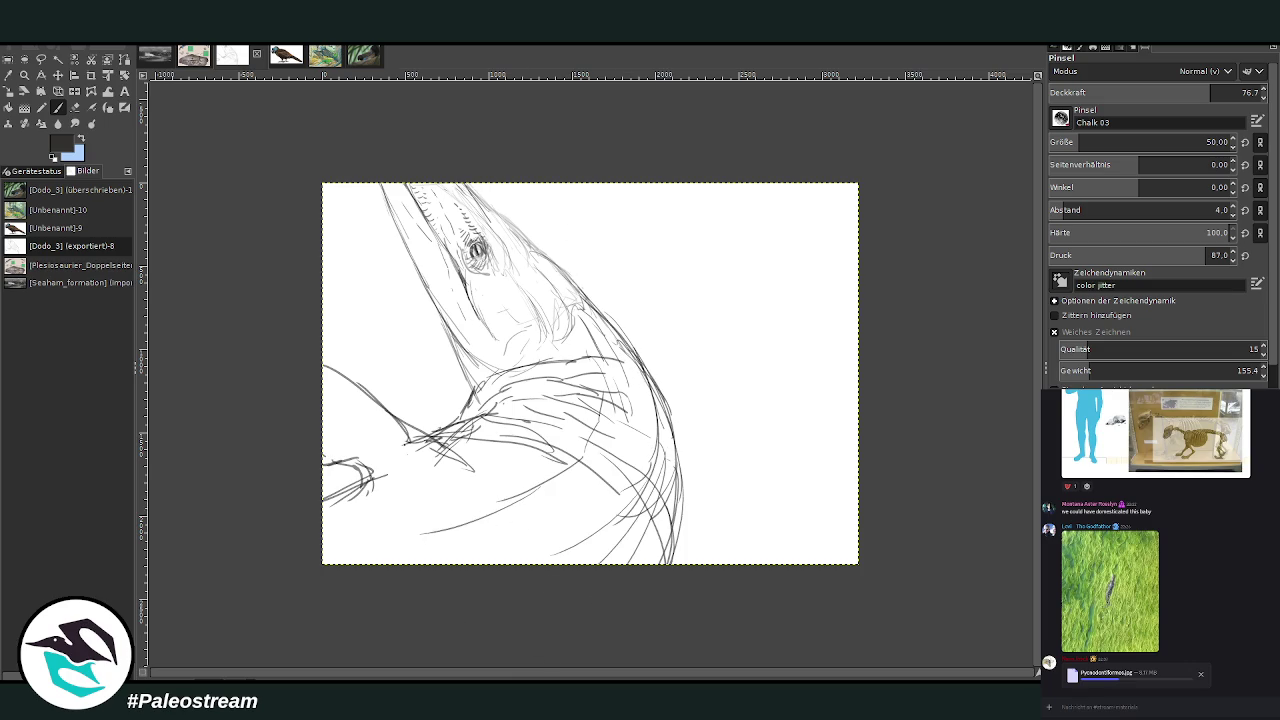
key(shift+s)
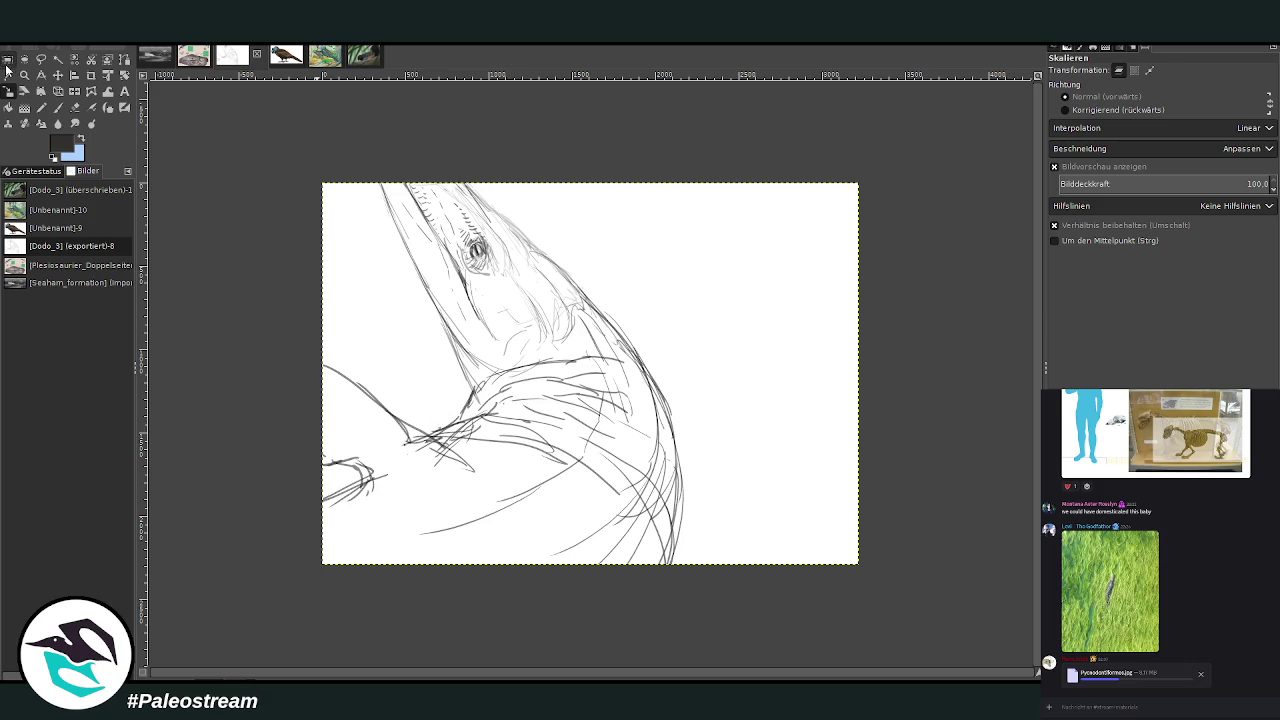
Scale the selected sketch down to 1855×1863 pixels and shift it slightly left
click(8, 60)
drag(283, 149, 708, 580)
key(shift+s)
click(412, 414)
drag(438, 460, 378, 428)
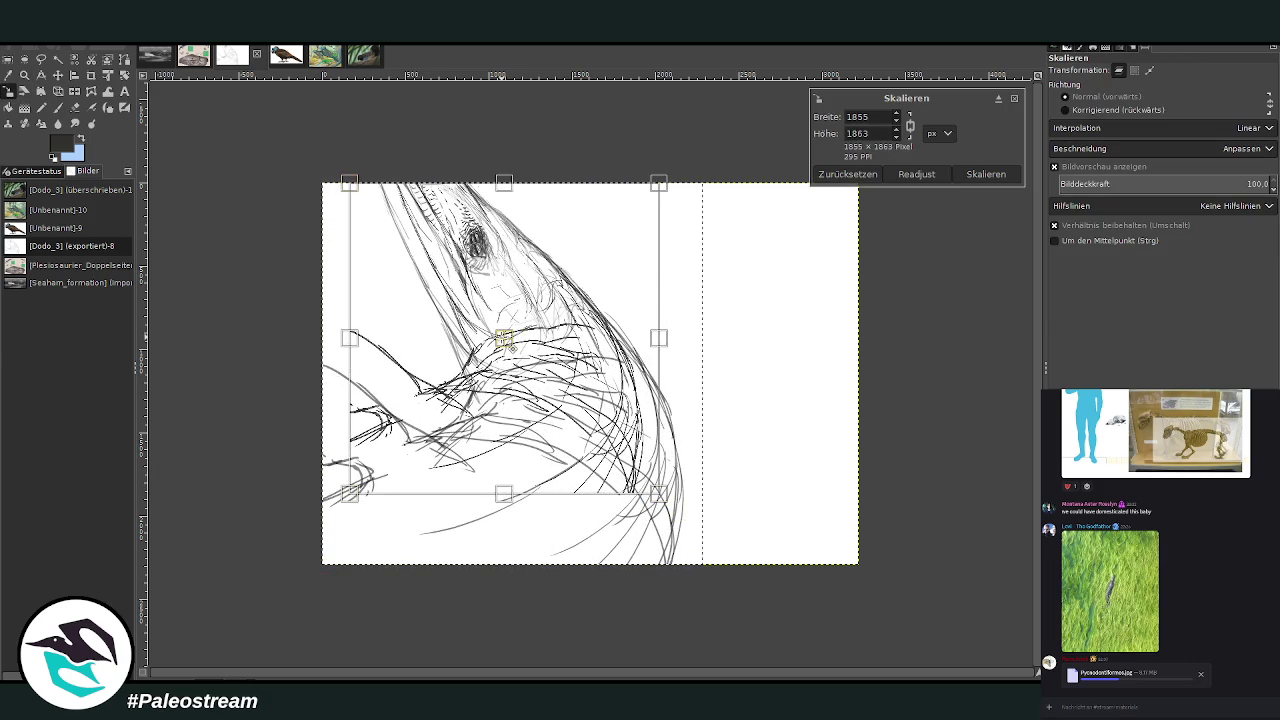
drag(505, 340, 478, 338)
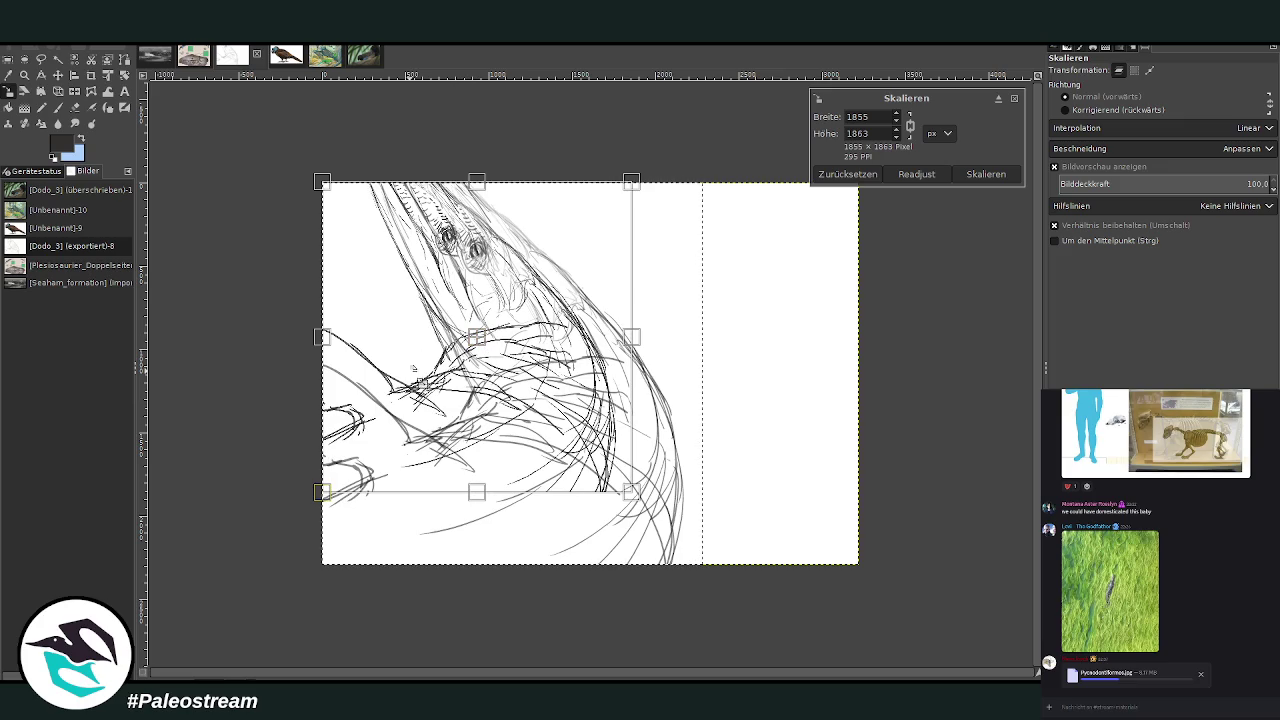
key(Return)
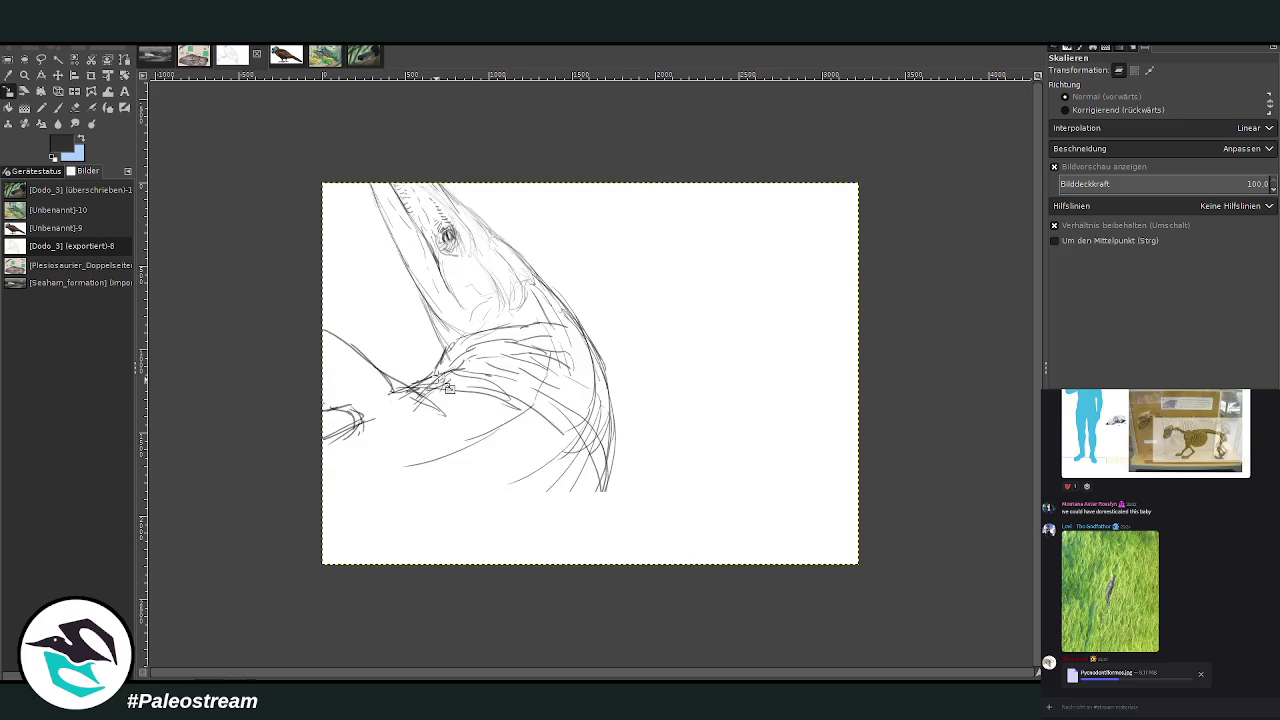
Darken the lower-right neck curve and mark the left edge with the chalk brush
click(58, 107)
mouse_move(614, 432)
mouse_down()
mouse_move(509, 583)
mouse_move(610, 443)
mouse_move(555, 562)
mouse_up()
drag(322, 450, 364, 427)
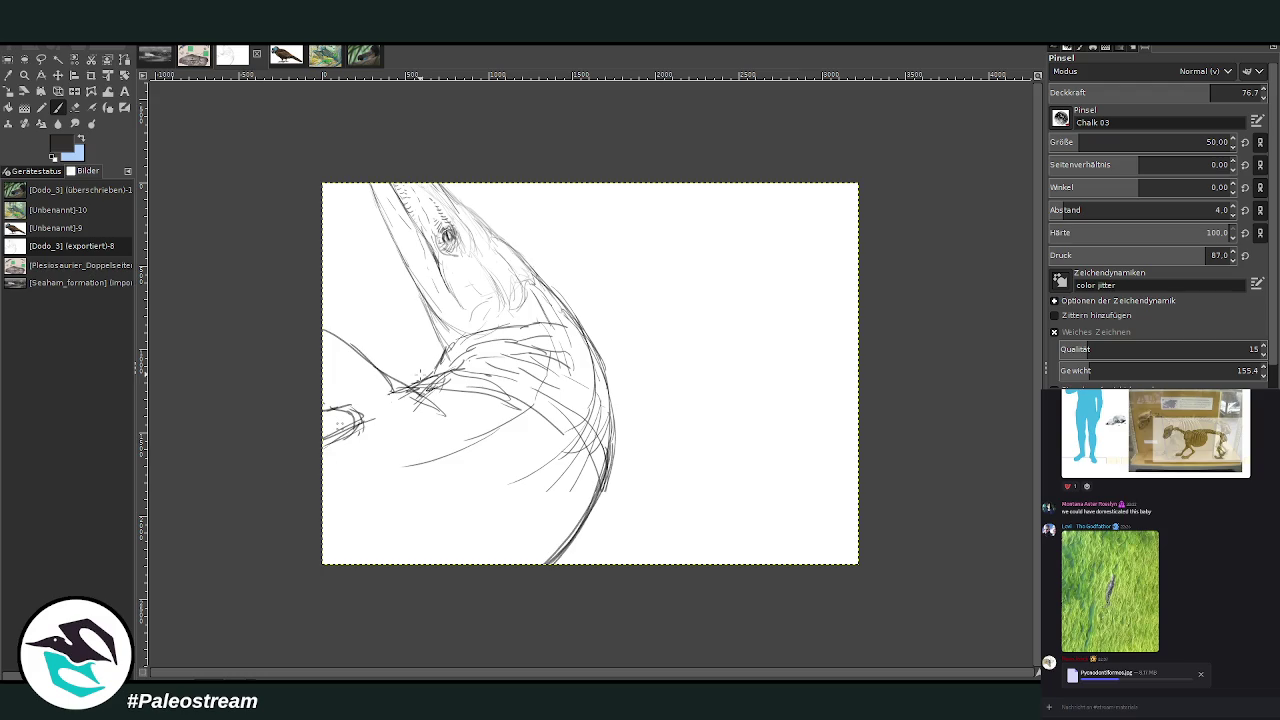
Darken the lower-right neck curve and fan curved strokes across the lower neck
drag(600, 376, 430, 578)
drag(574, 468, 434, 582)
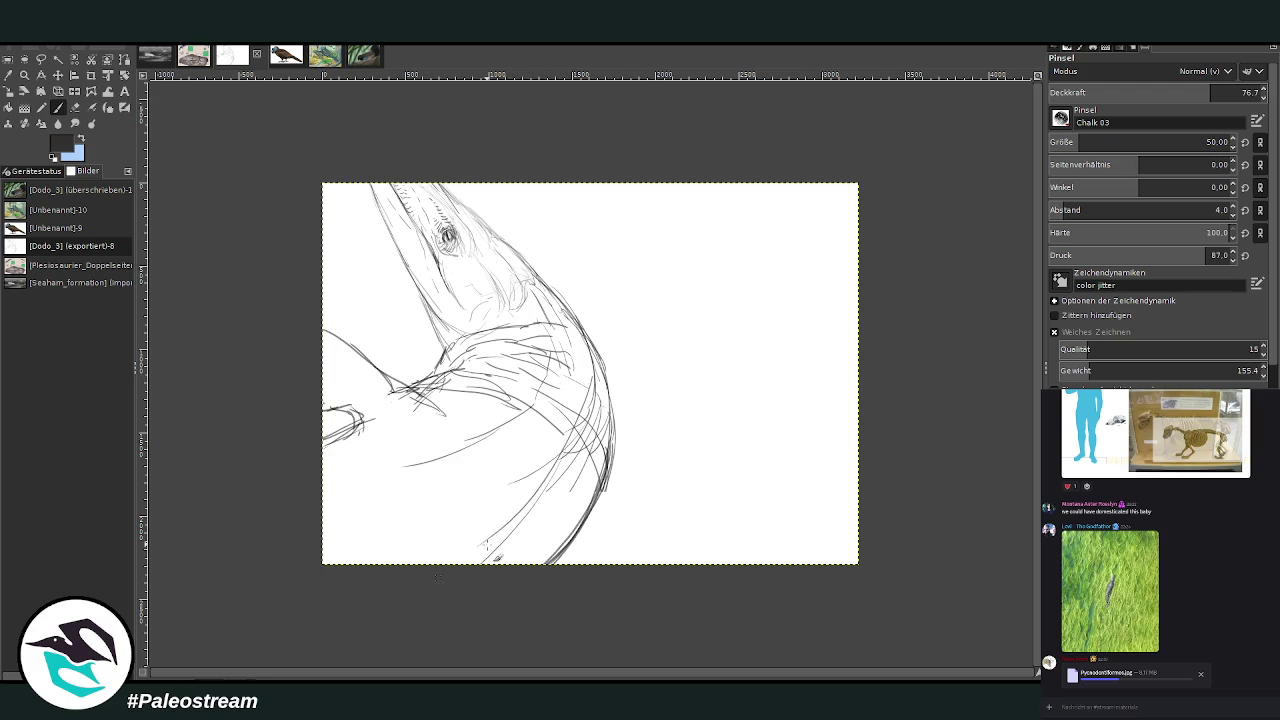
drag(602, 374, 484, 564)
drag(566, 456, 362, 617)
mouse_move(569, 490)
mouse_down()
mouse_move(441, 422)
mouse_move(476, 570)
mouse_up()
drag(445, 445, 428, 570)
drag(420, 460, 410, 570)
drag(392, 492, 386, 570)
drag(370, 520, 360, 570)
Zoom in on the head and redraw the upper snout outline darker
click(24, 74)
drag(353, 158, 607, 399)
key(p)
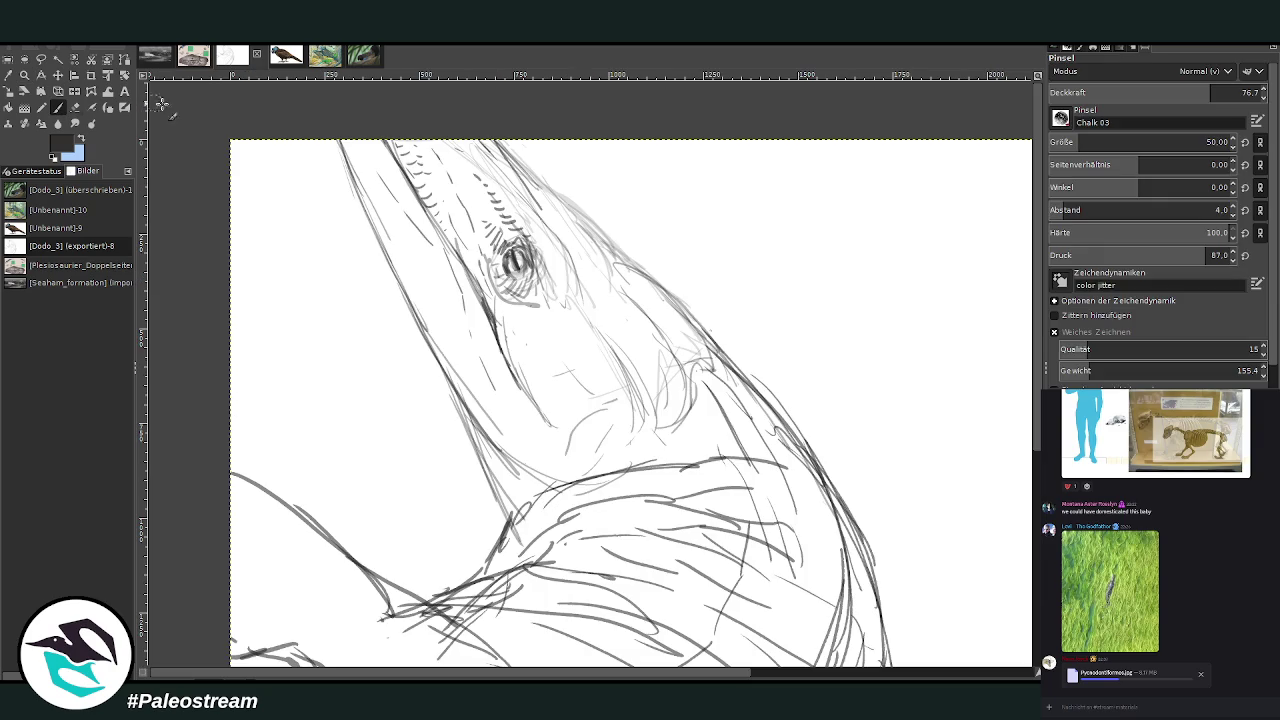
drag(640, 270, 546, 184)
key(ctrl+z)
mouse_move(625, 260)
mouse_down()
mouse_move(507, 141)
mouse_move(452, 142)
mouse_up()
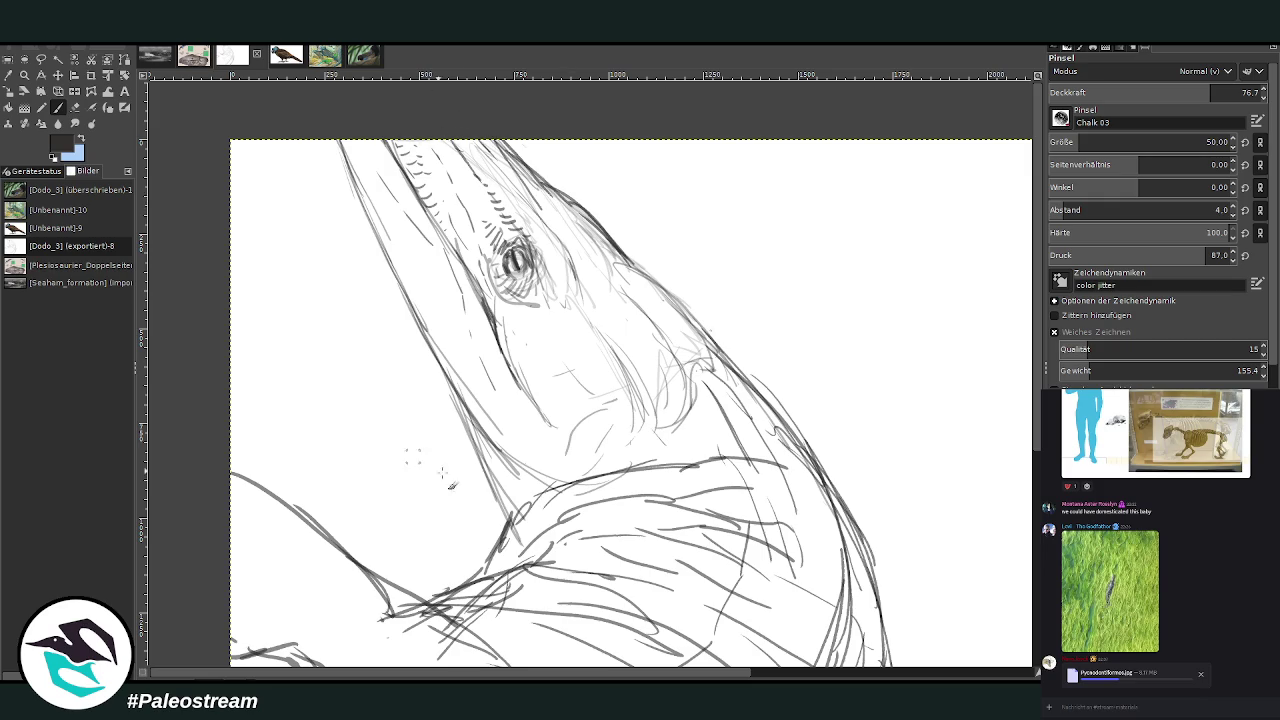
Hatch along the throat outline, then zoom in on the neck and body
drag(528, 470, 498, 528)
mouse_move(548, 492)
mouse_down()
mouse_move(500, 522)
mouse_move(486, 568)
mouse_up()
mouse_move(556, 520)
mouse_down()
mouse_move(455, 600)
mouse_move(510, 550)
mouse_move(460, 430)
mouse_up()
scroll(450, 422, down, 2)
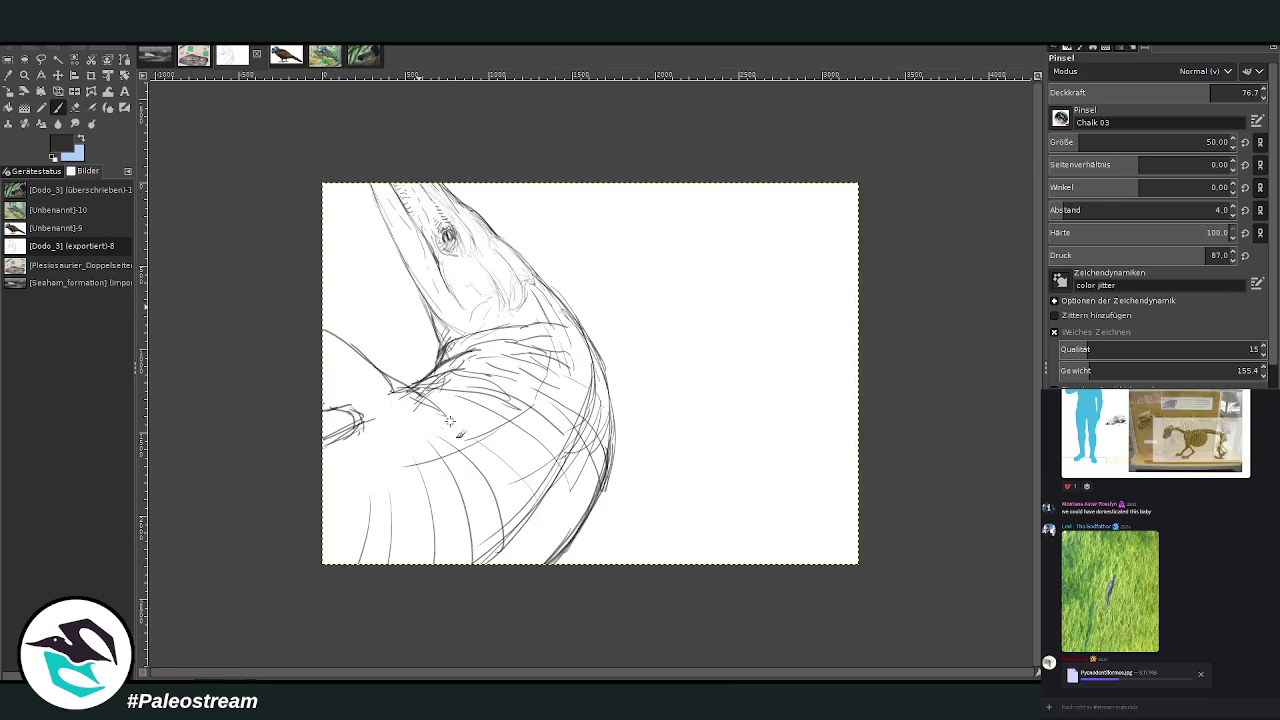
click(24, 75)
drag(308, 186, 650, 598)
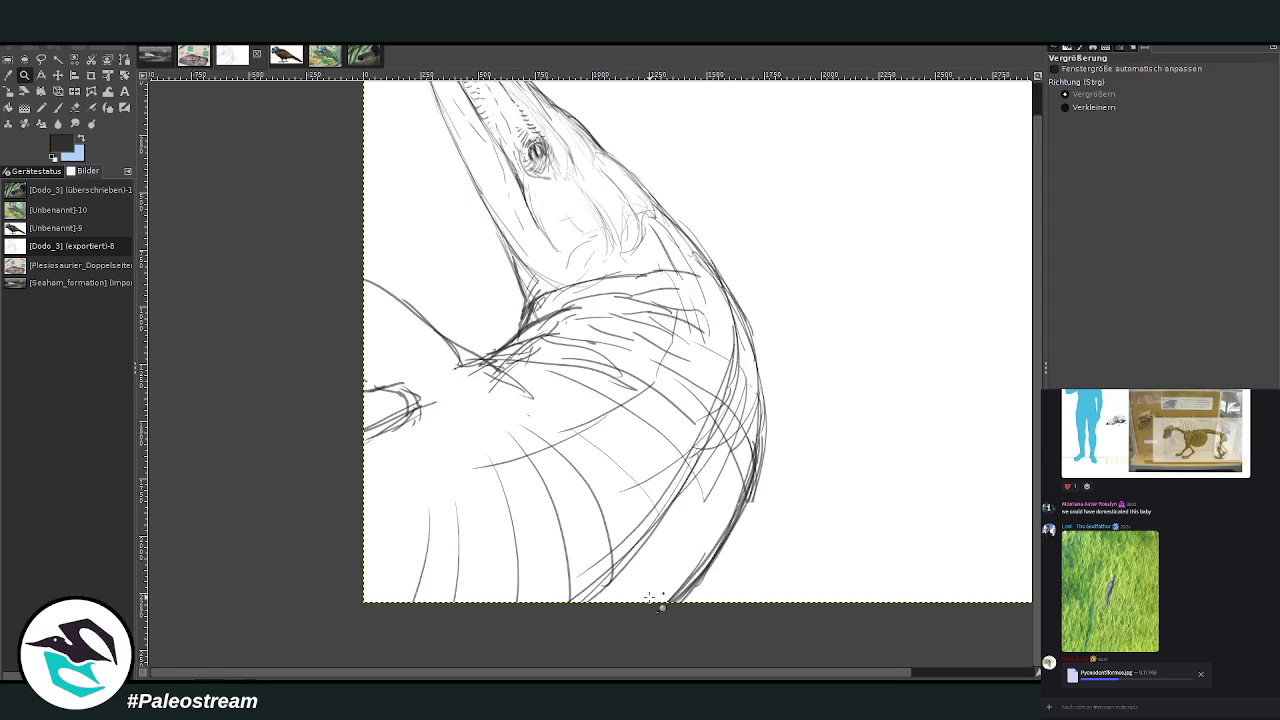
Sketch lines at the neck base and across the lower body
click(75, 107)
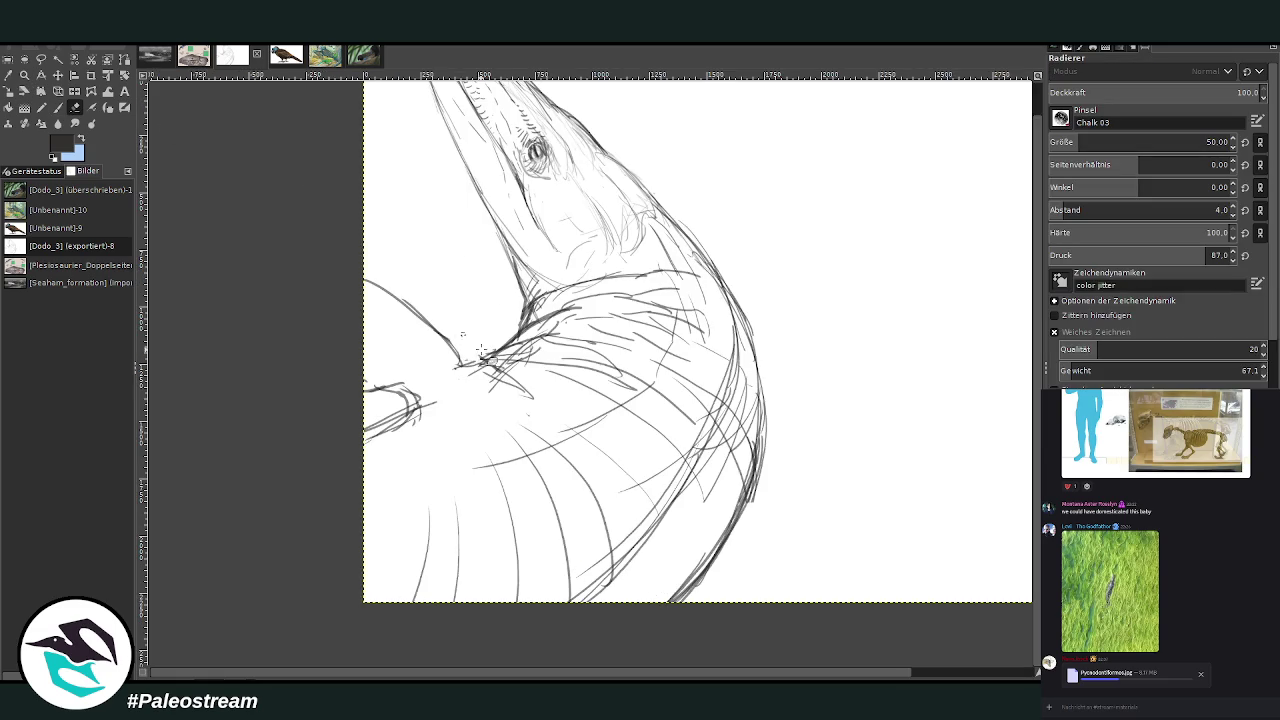
click(58, 107)
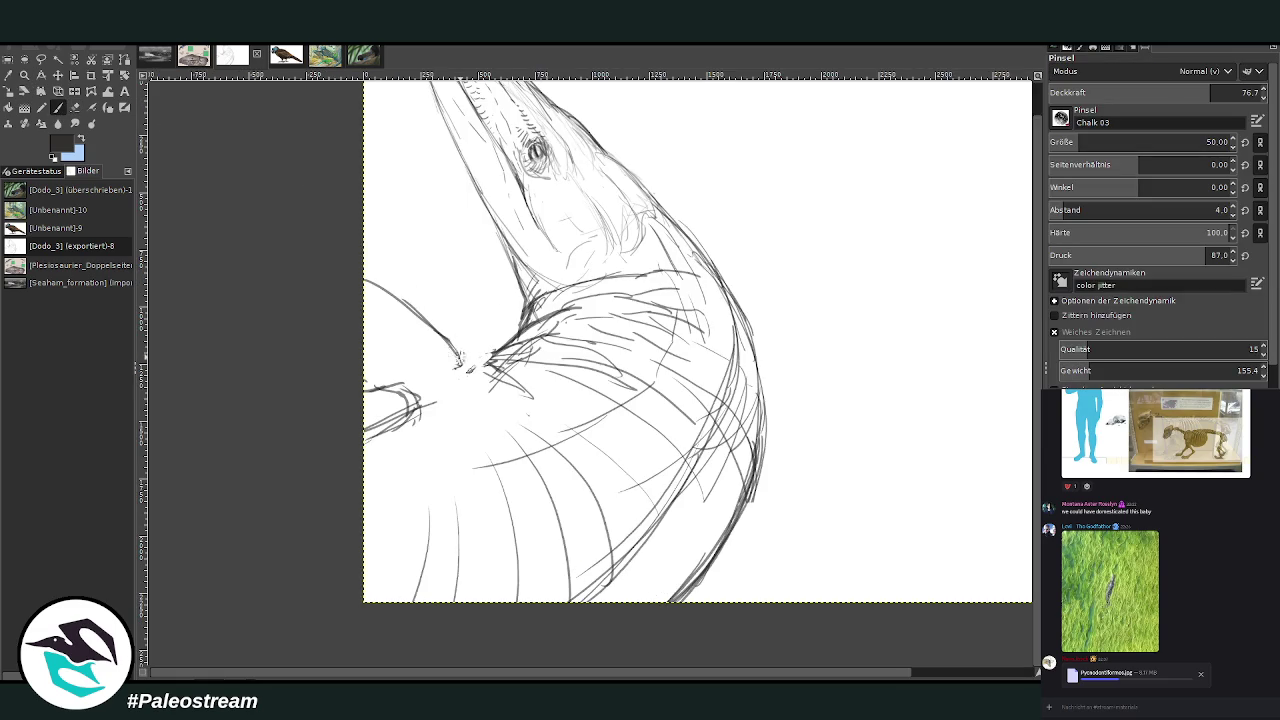
mouse_move(458, 362)
mouse_down()
mouse_move(437, 396)
mouse_move(492, 372)
mouse_move(458, 410)
mouse_up()
drag(500, 370, 530, 406)
mouse_move(418, 412)
mouse_down()
mouse_move(398, 488)
mouse_move(448, 538)
mouse_up()
mouse_move(506, 374)
mouse_down()
mouse_move(574, 394)
mouse_move(646, 494)
mouse_up()
drag(604, 518, 510, 580)
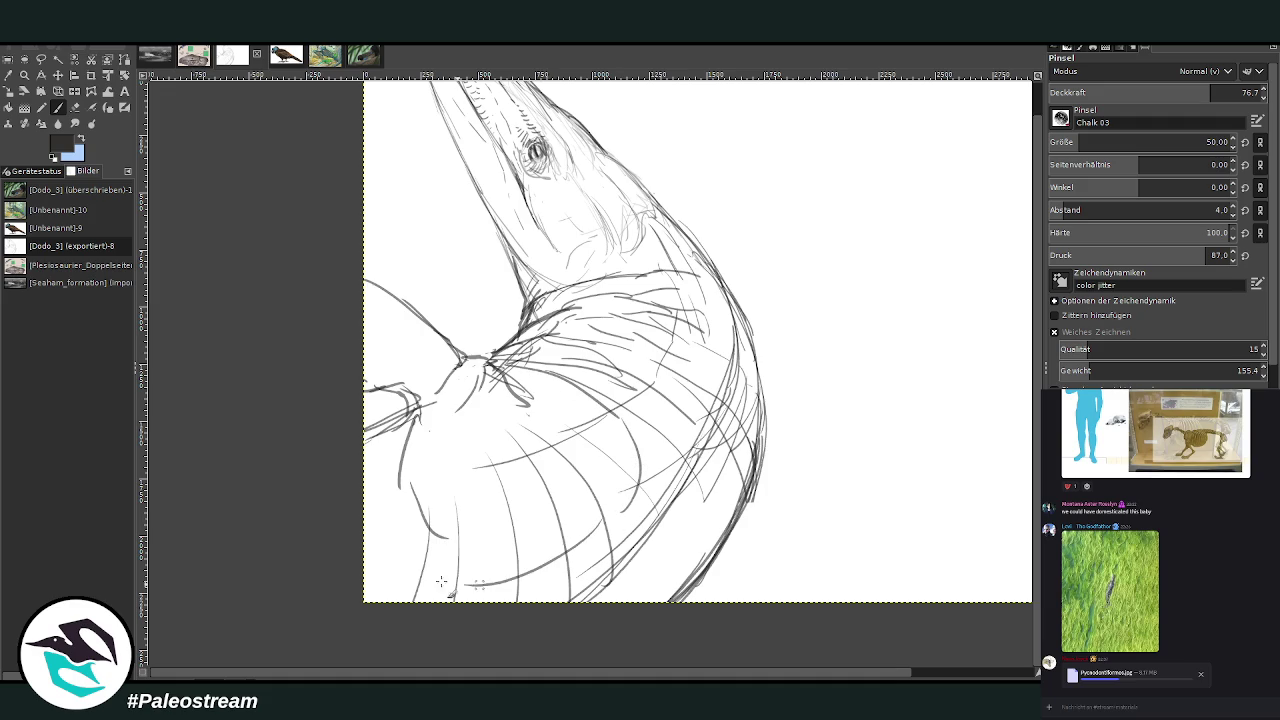
Thicken the left limb shape and trace the jaw and neck outline darker
drag(418, 414, 312, 448)
mouse_move(492, 354)
mouse_down()
mouse_move(522, 291)
mouse_move(490, 208)
mouse_up()
drag(510, 254, 444, 112)
drag(490, 200, 430, 84)
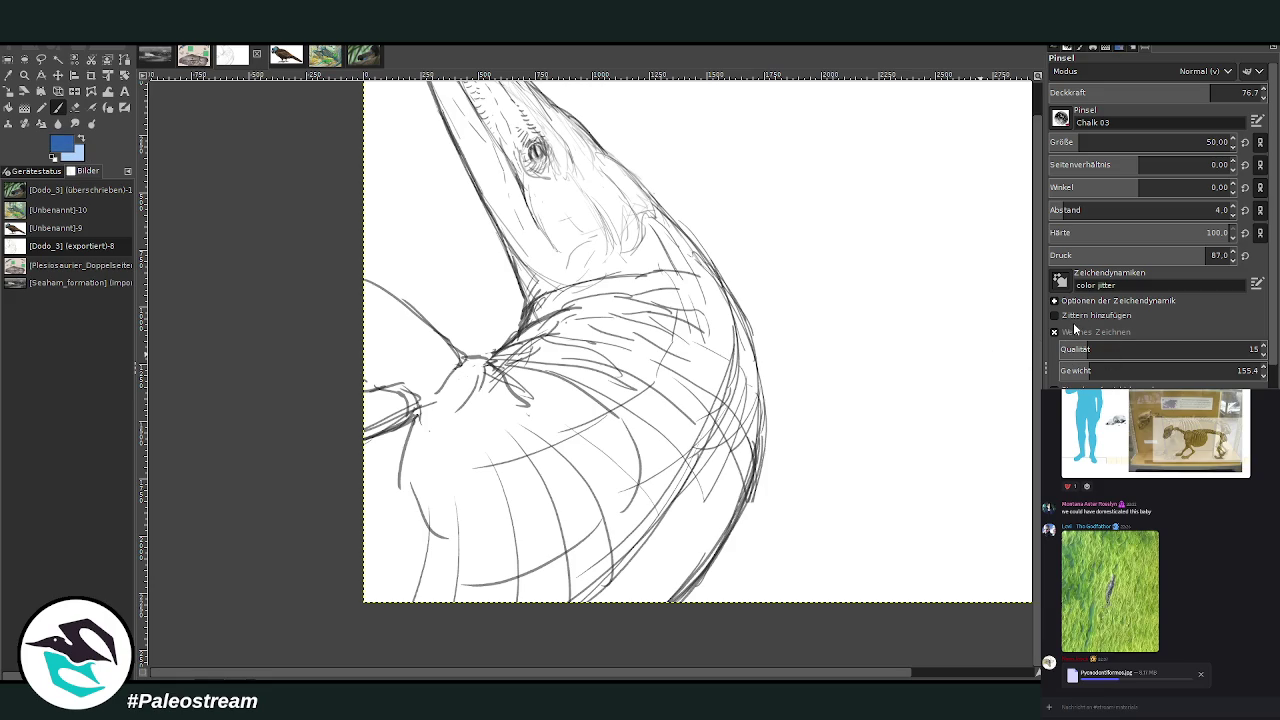
Fill the canvas with darker blue and lay a vertical gradient over the background
click(41, 108)
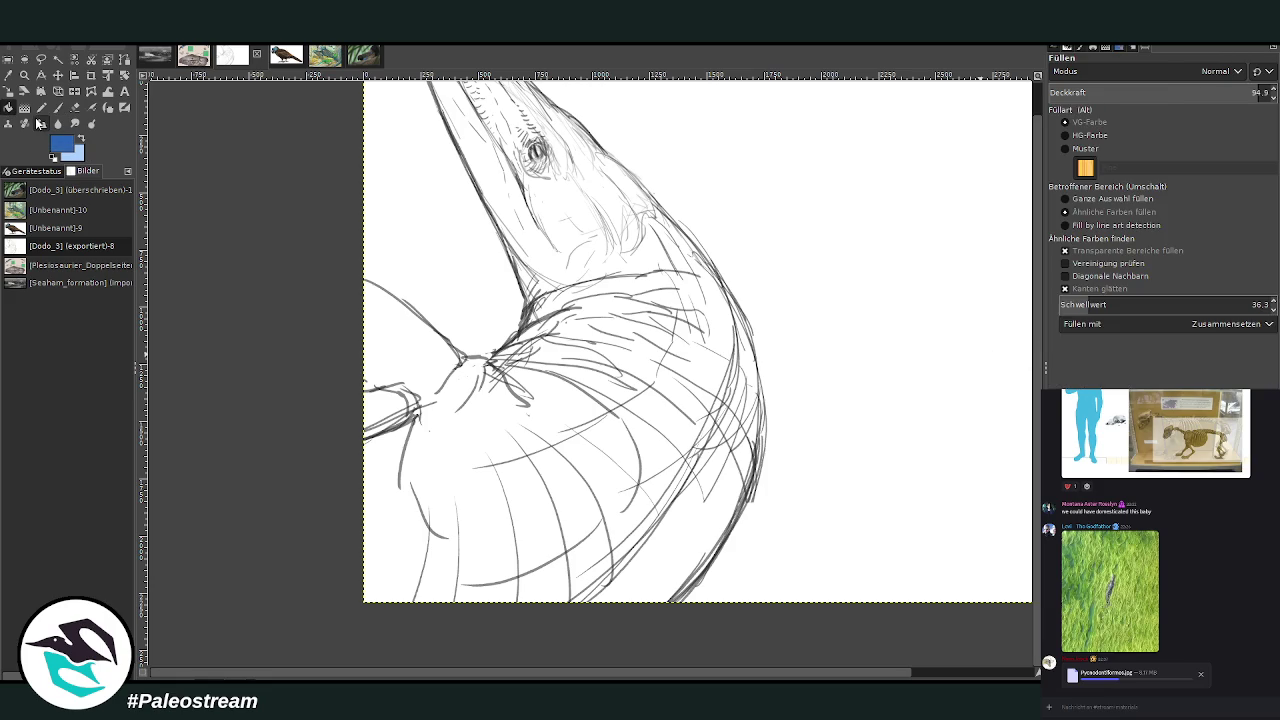
click(589, 377)
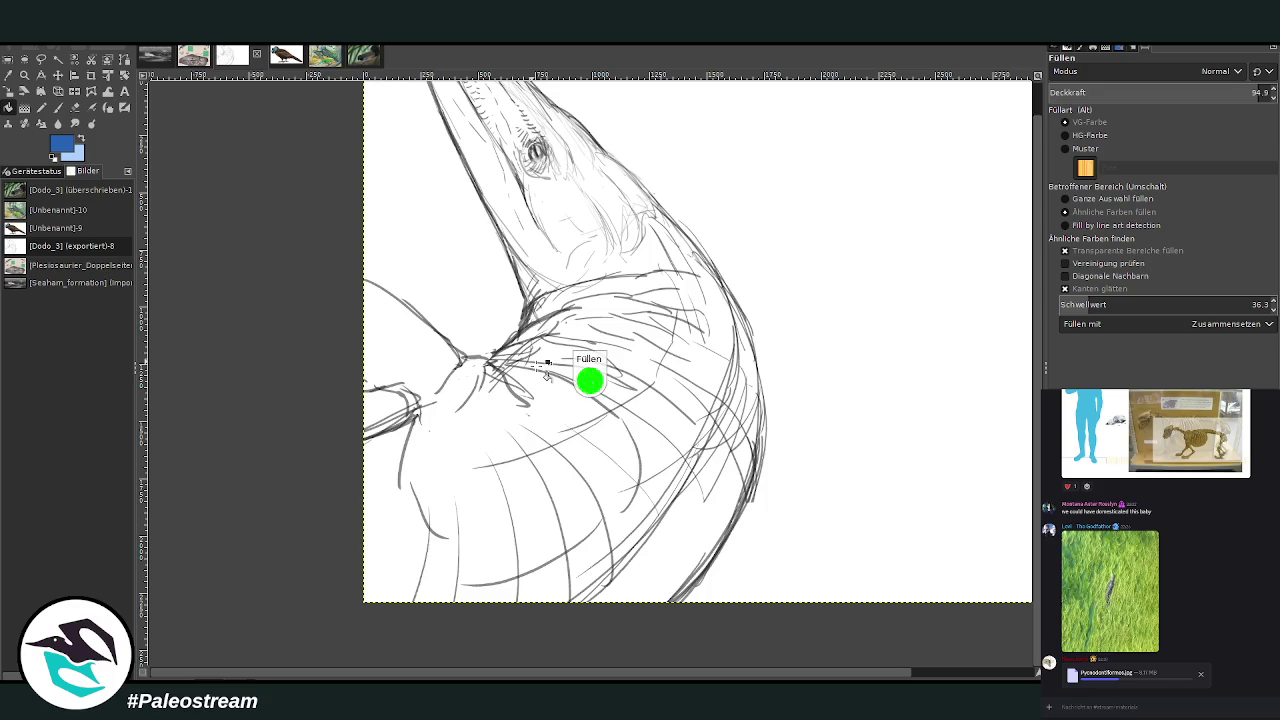
click(935, 678)
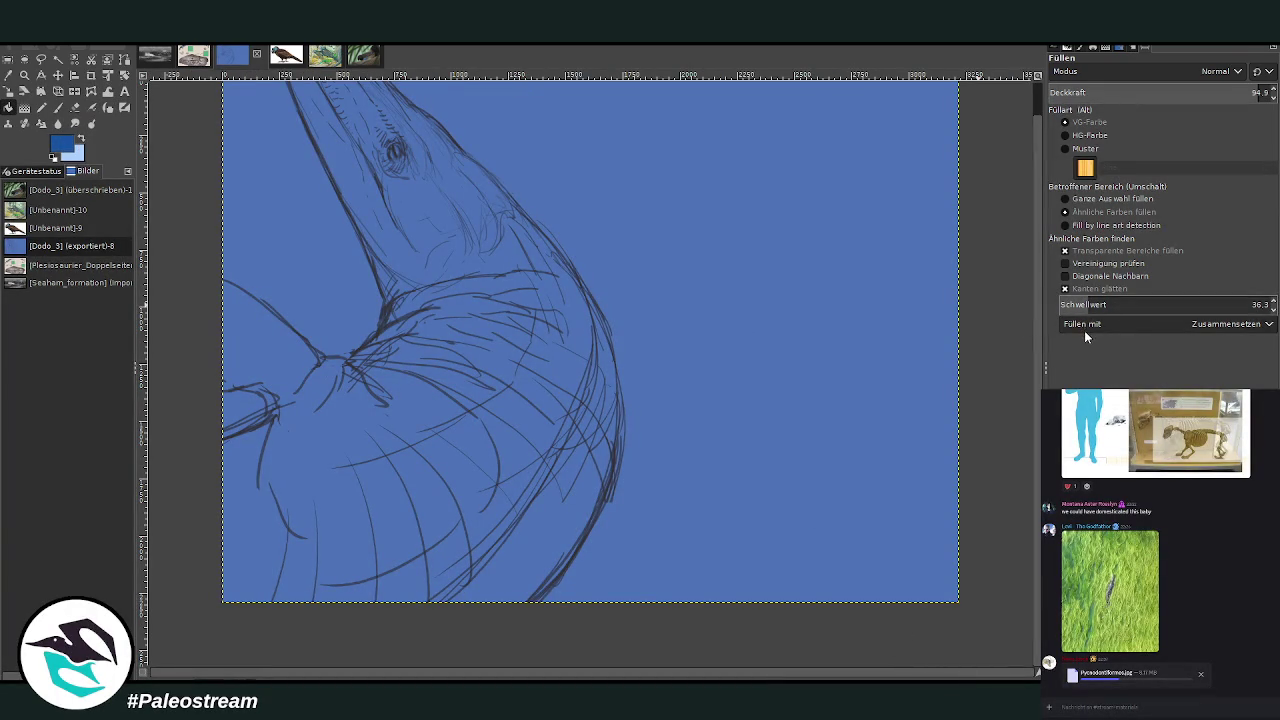
click(400, 286)
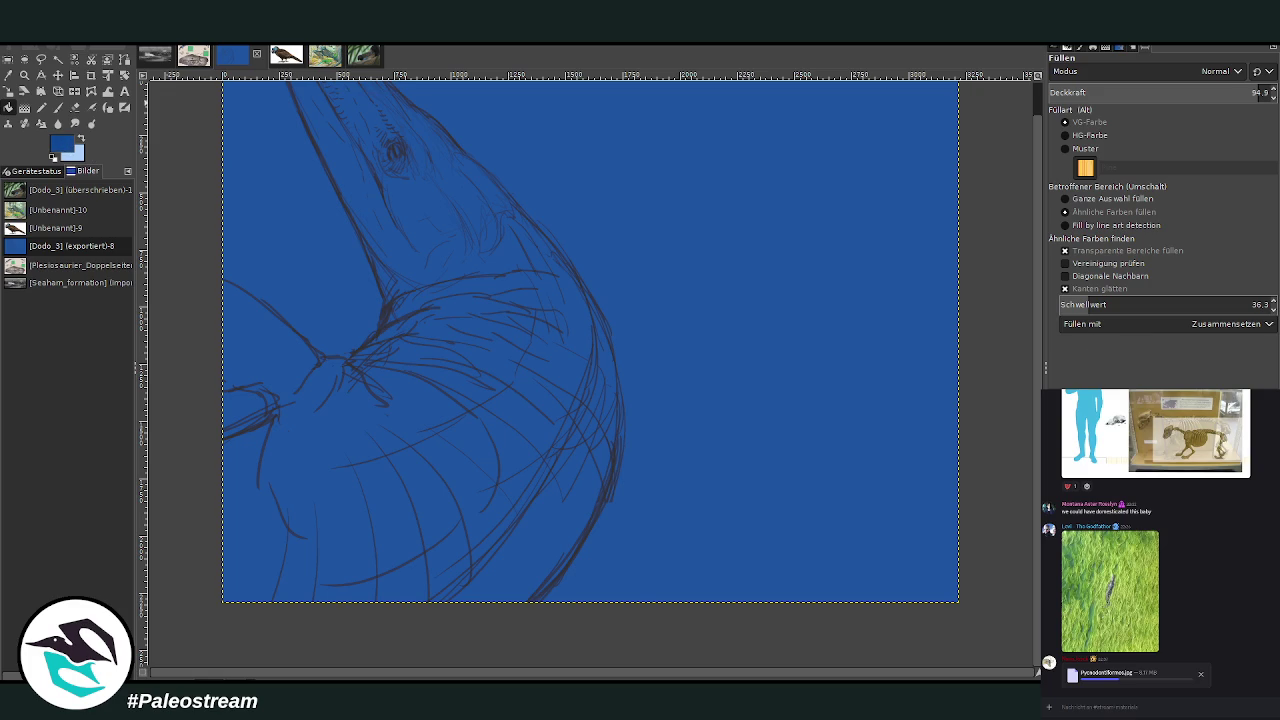
key(g)
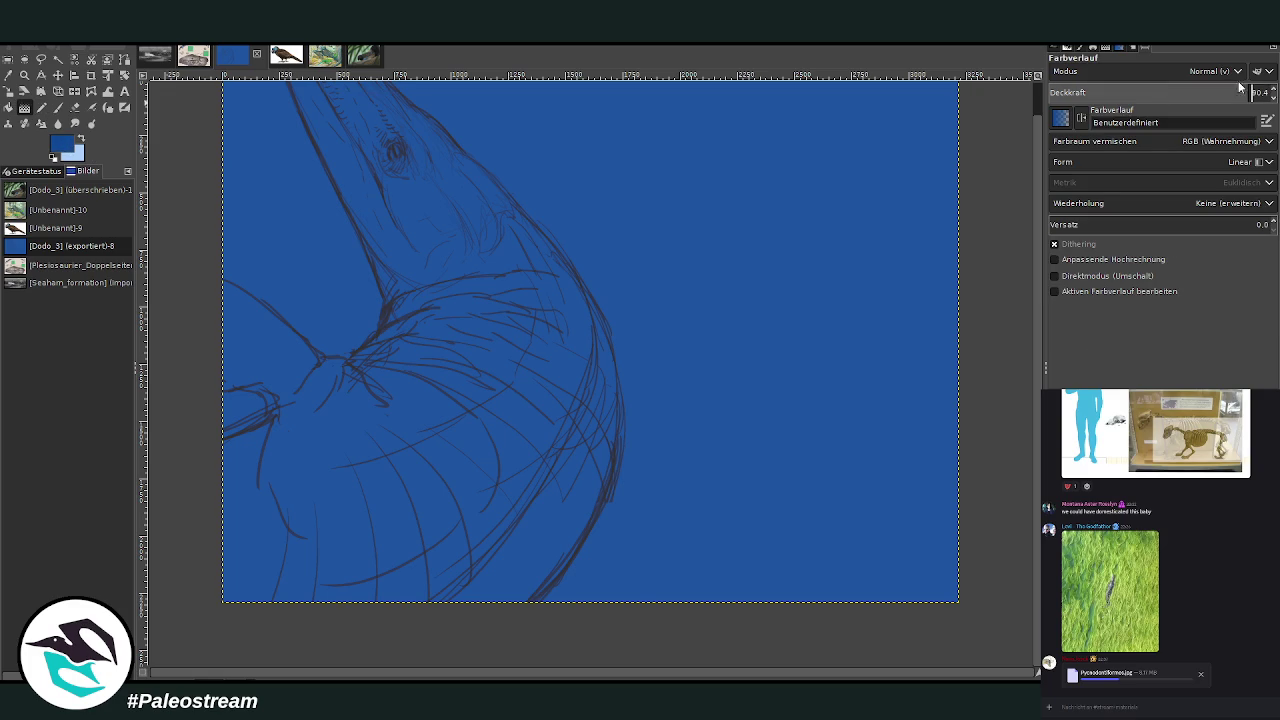
drag(596, 563, 603, 284)
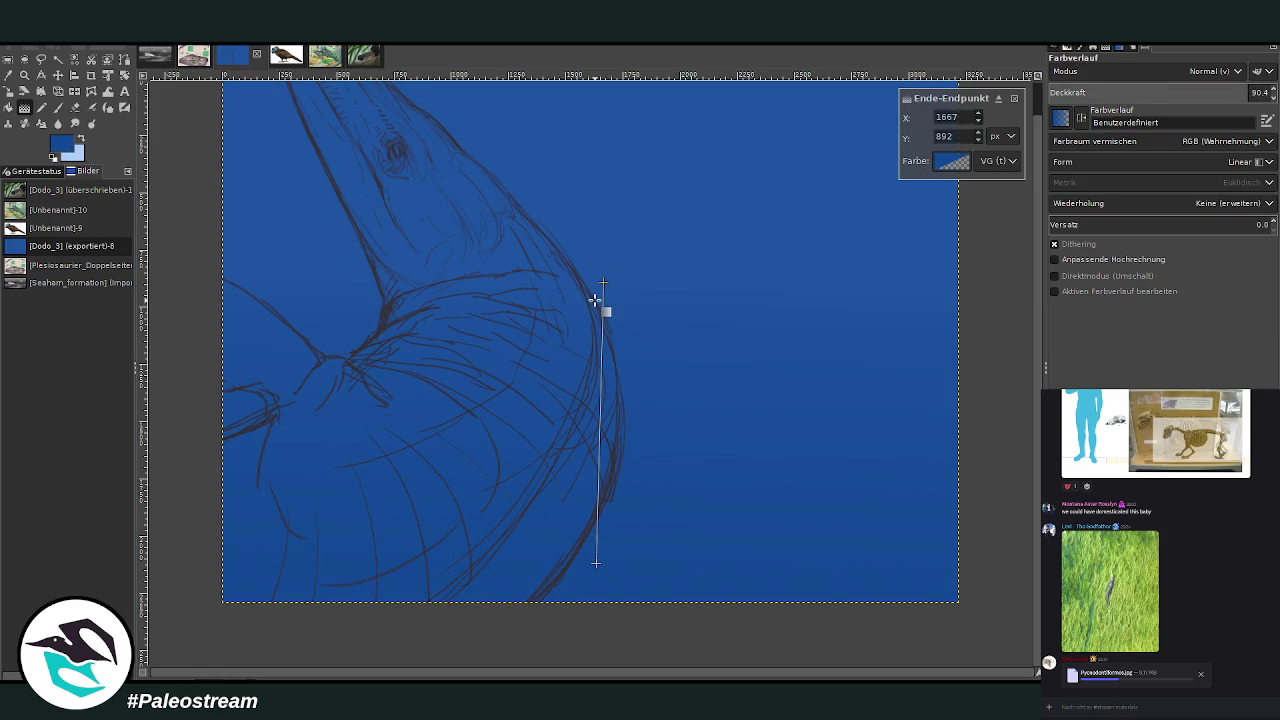
key(Return)
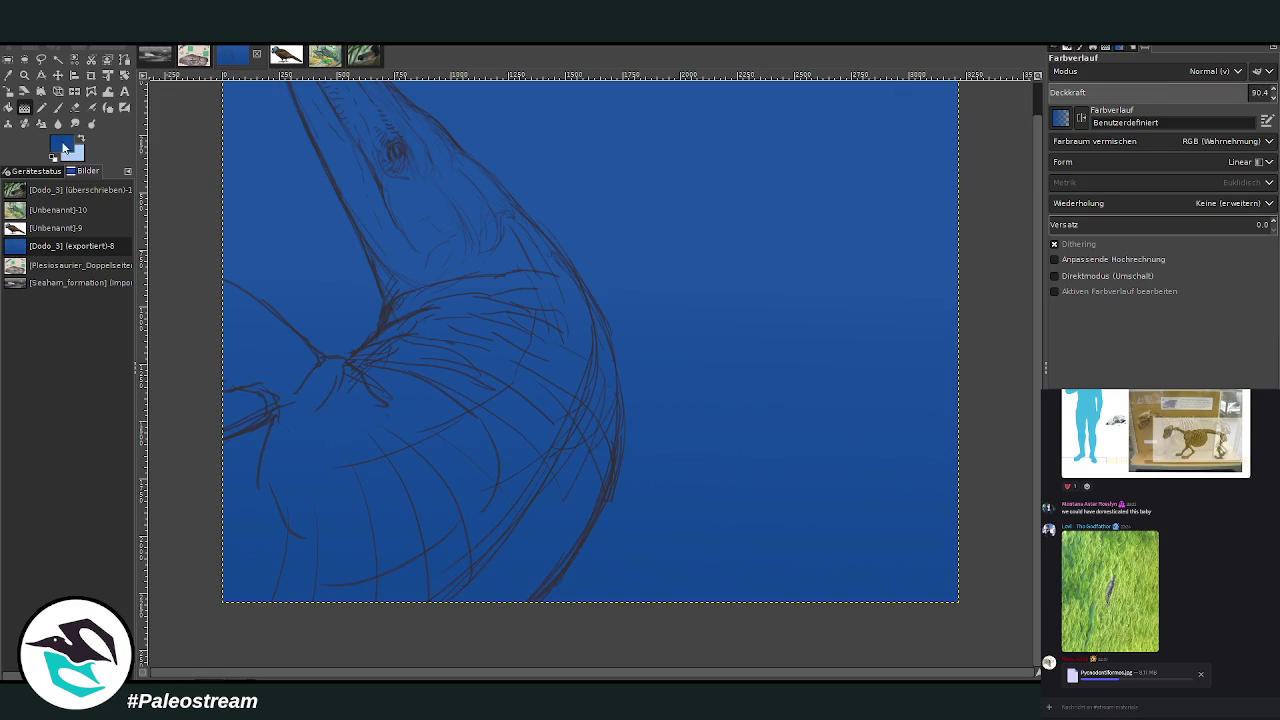
Add a short lighter-blue gradient at the canvas top at about 48 opacity
click(78, 142)
click(1155, 94)
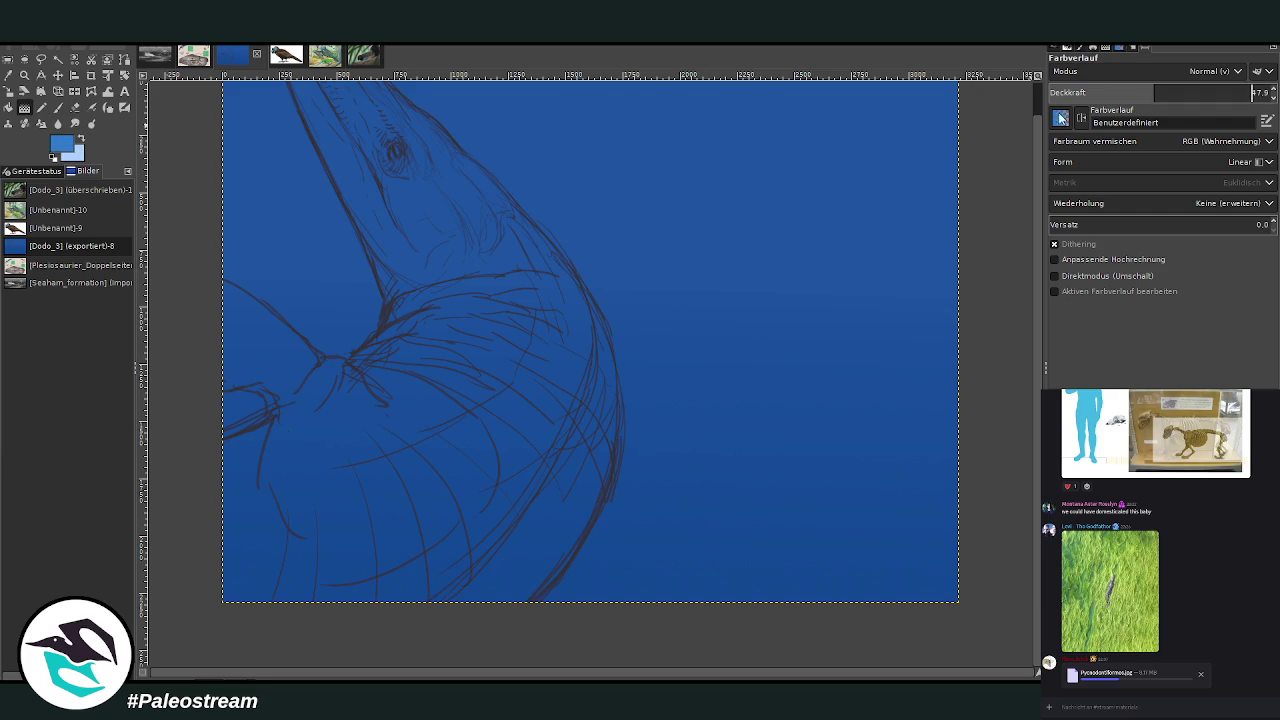
scroll(572, 100, up, 1)
drag(573, 107, 576, 197)
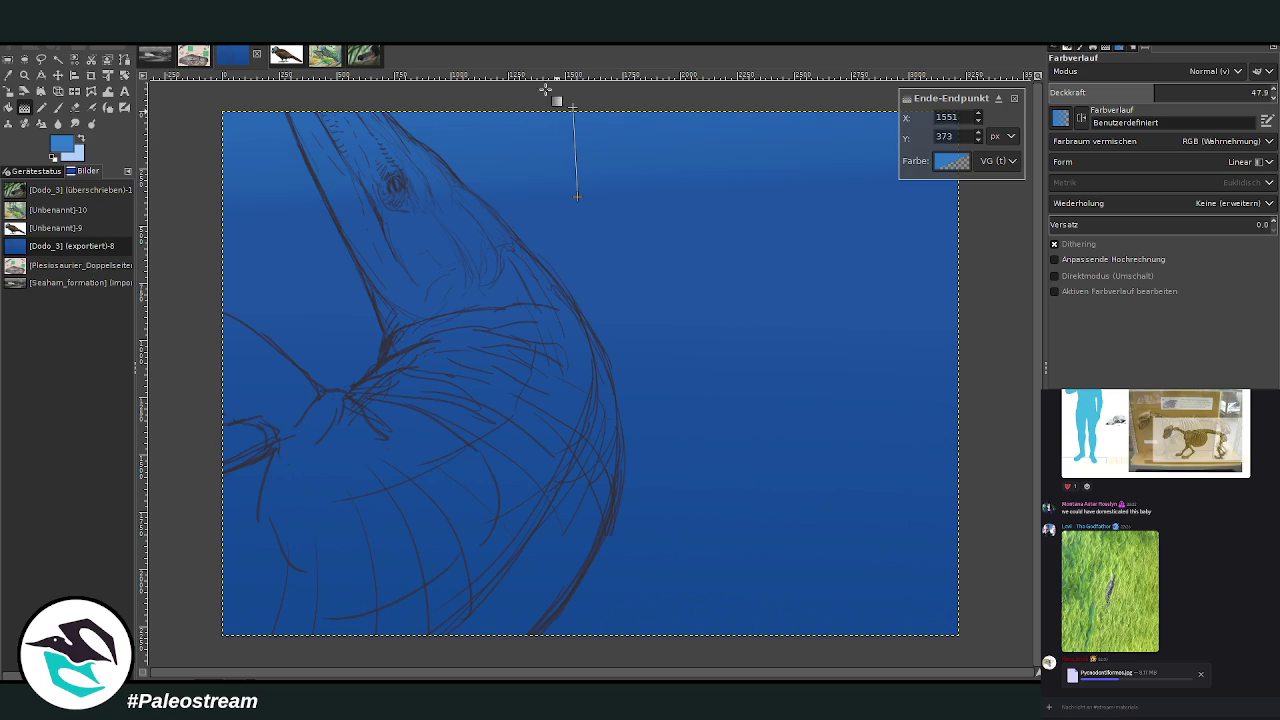
drag(576, 152, 573, 133)
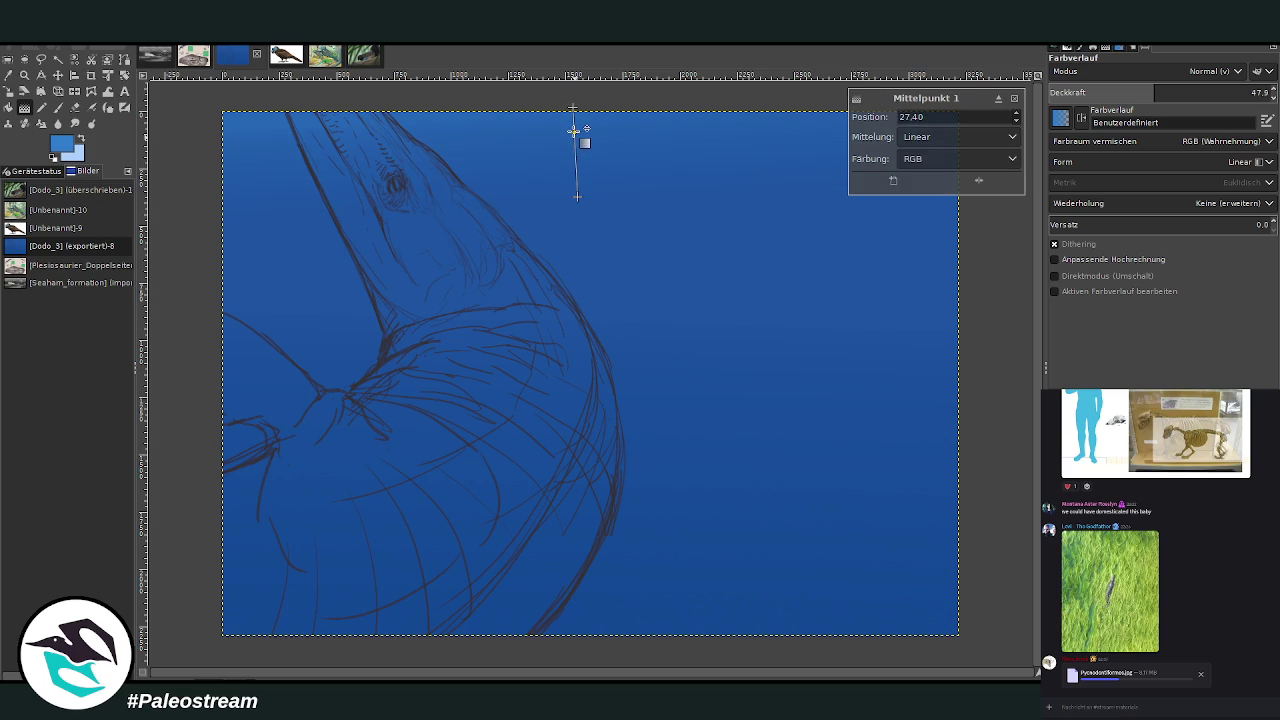
drag(576, 197, 573, 200)
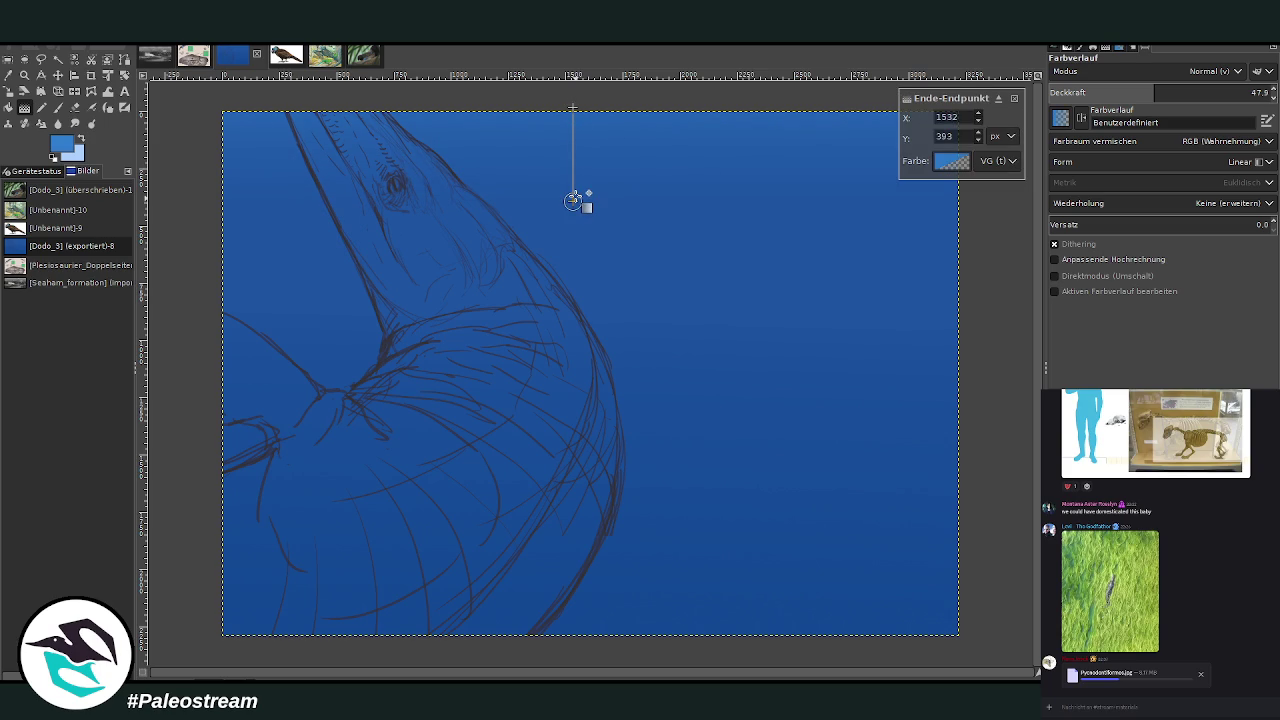
key(Return)
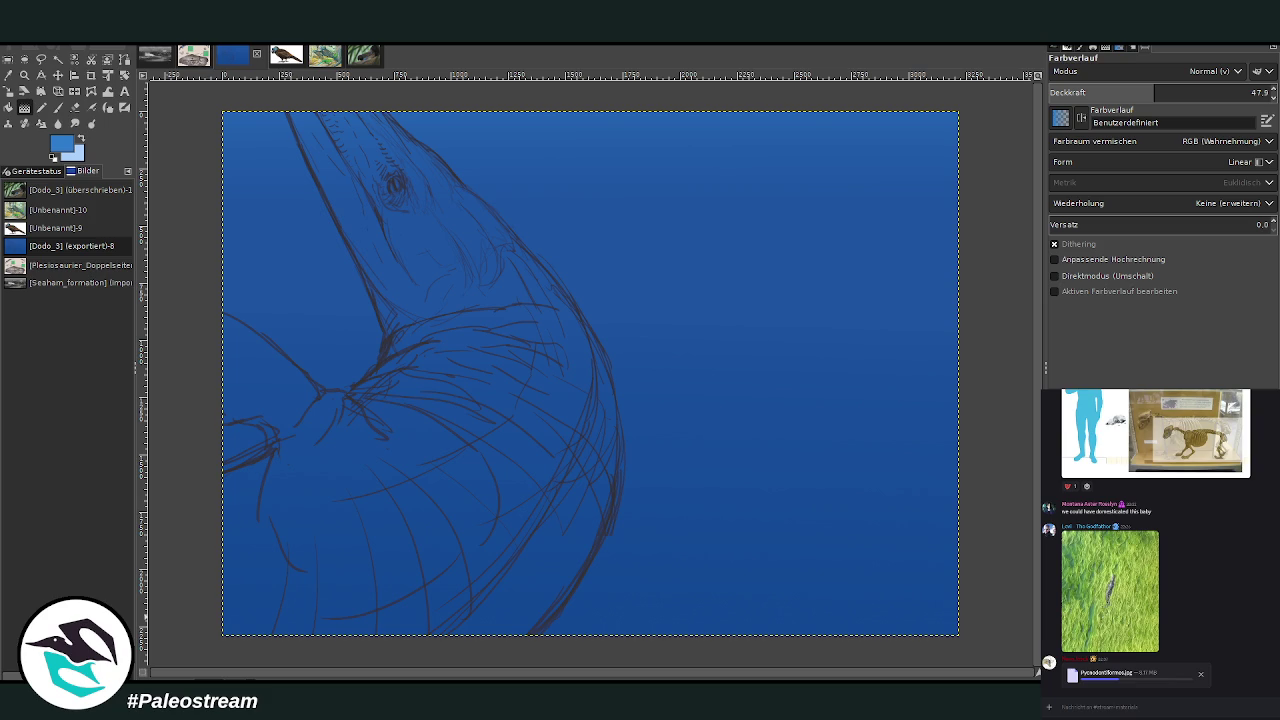
key(p)
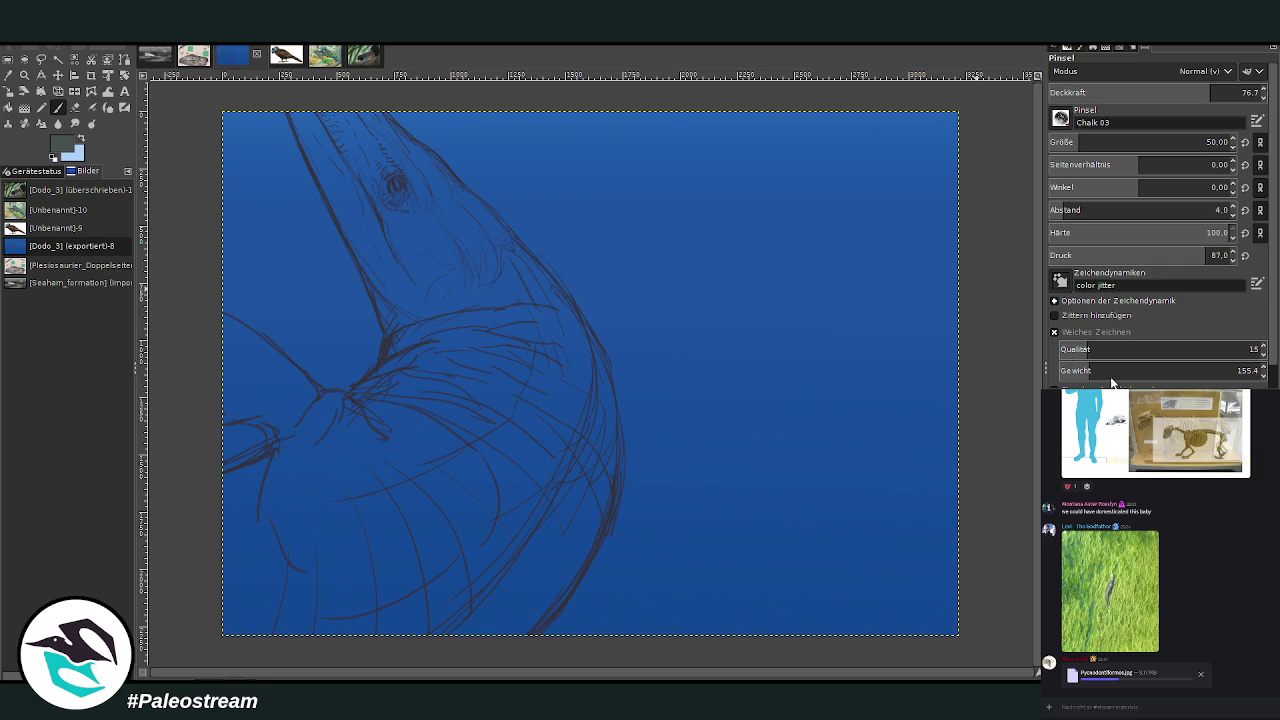
With a large full-opacity chalk brush, cover flipper, neck and body in greyish-beige, filling blue gaps
drag(1133, 92, 1240, 92)
click(1135, 141)
drag(1135, 141, 1170, 141)
mouse_move(449, 456)
mouse_down()
mouse_move(302, 497)
mouse_move(317, 442)
mouse_move(338, 424)
mouse_move(288, 388)
mouse_move(271, 420)
mouse_move(202, 413)
mouse_move(318, 412)
mouse_move(260, 363)
mouse_move(242, 384)
mouse_move(381, 410)
mouse_move(466, 489)
mouse_move(486, 297)
mouse_move(425, 200)
mouse_move(480, 225)
mouse_up()
click(1138, 141)
mouse_move(532, 313)
mouse_down()
mouse_move(483, 234)
mouse_move(531, 280)
mouse_move(485, 224)
mouse_up()
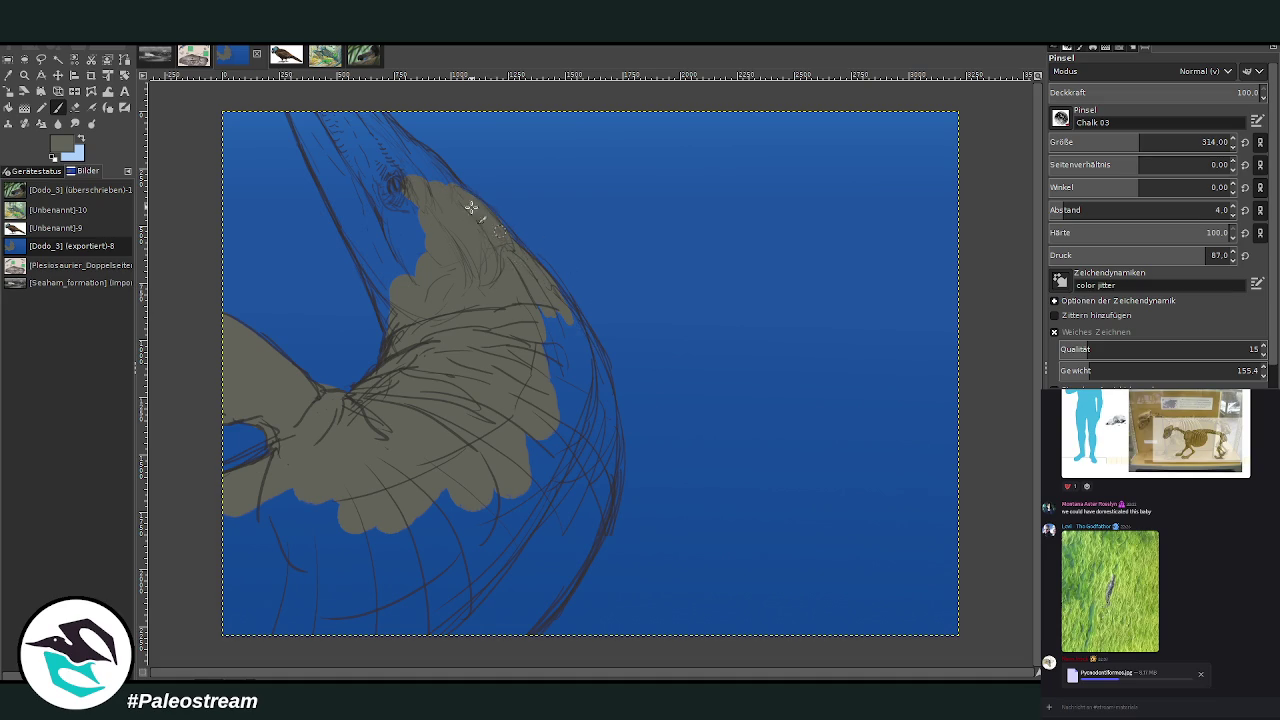
mouse_move(457, 200)
mouse_down()
mouse_move(341, 103)
mouse_move(380, 286)
mouse_move(337, 194)
mouse_move(354, 229)
mouse_move(343, 212)
mouse_up()
mouse_move(475, 338)
mouse_down()
mouse_move(560, 331)
mouse_move(597, 417)
mouse_move(604, 493)
mouse_move(543, 283)
mouse_move(521, 260)
mouse_up()
mouse_move(323, 451)
mouse_down()
mouse_move(354, 457)
mouse_move(351, 471)
mouse_move(418, 444)
mouse_move(250, 625)
mouse_move(455, 490)
mouse_move(540, 455)
mouse_move(557, 462)
mouse_move(360, 651)
mouse_up()
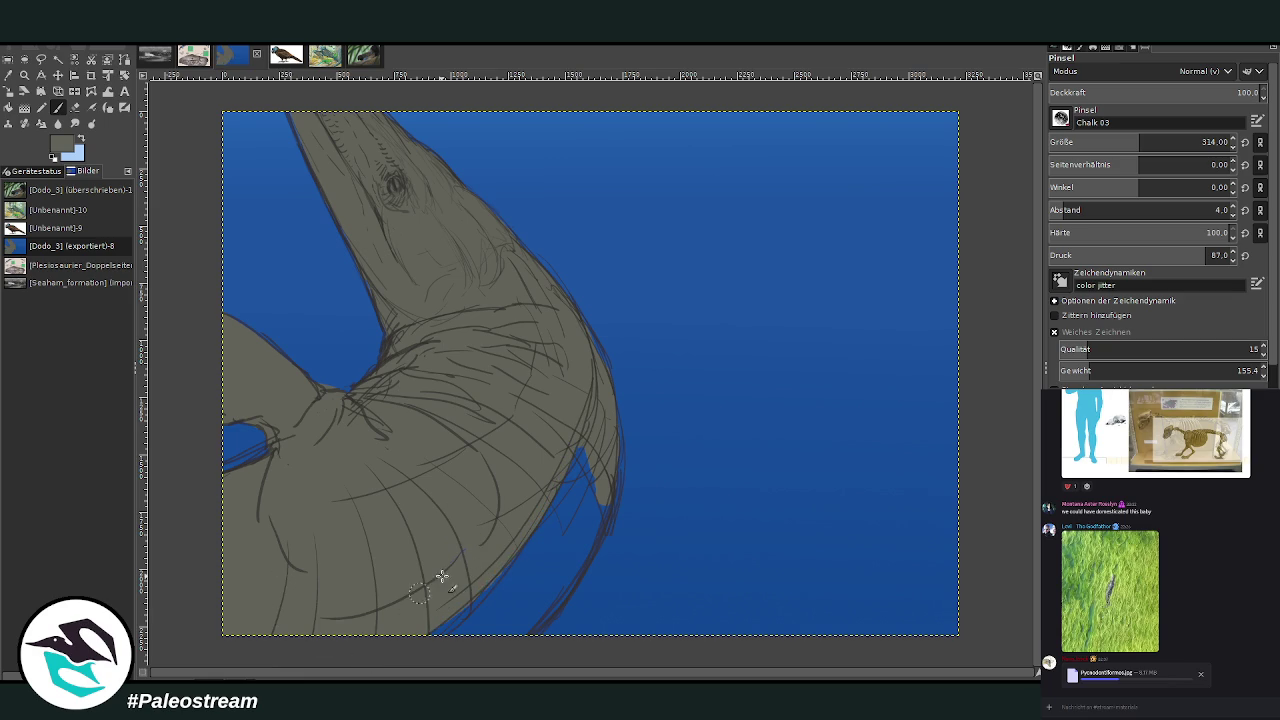
drag(534, 531, 566, 488)
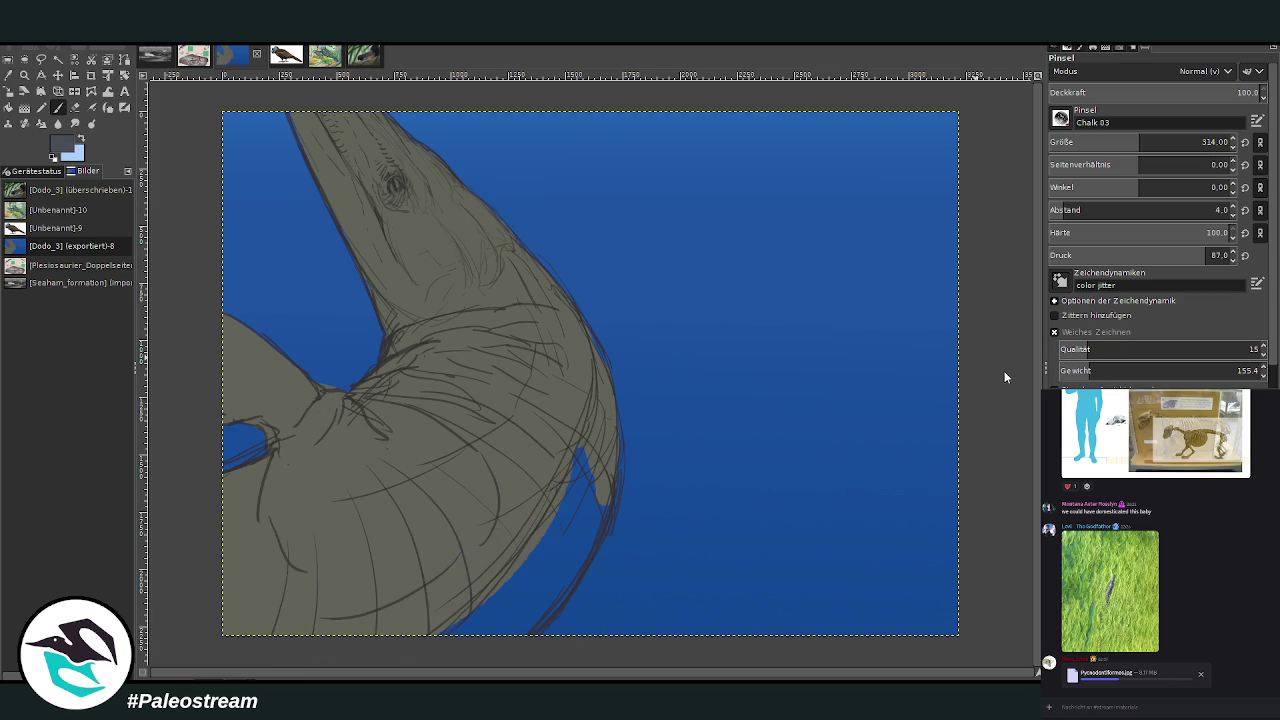
Widen and darken the grey shading band along the lower neck
drag(582, 516, 455, 630)
drag(571, 509, 509, 606)
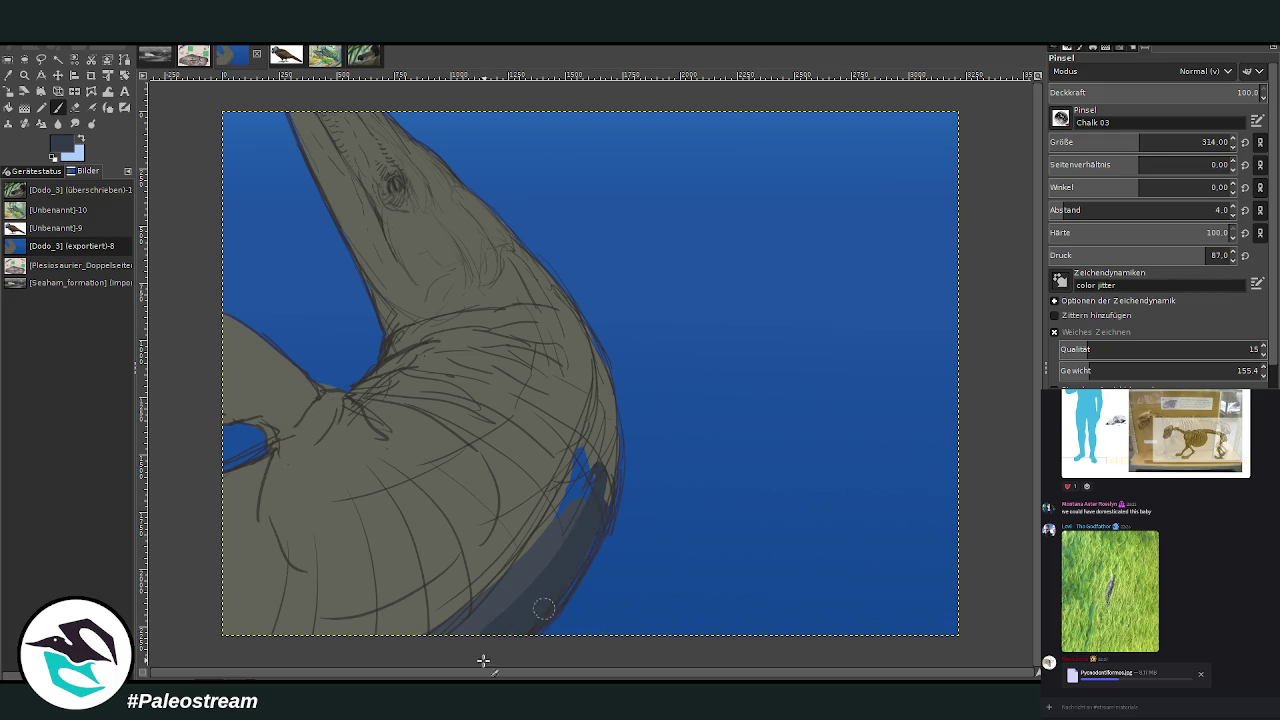
mouse_move(610, 445)
mouse_down()
mouse_move(602, 510)
mouse_move(608, 414)
mouse_move(580, 494)
mouse_move(471, 628)
mouse_move(471, 577)
mouse_up()
Paint lighter bluish-grey strokes along the neck and throat edge at opacity ~60, size 166
key(x)
mouse_move(573, 490)
mouse_down()
mouse_move(391, 634)
mouse_move(586, 437)
mouse_move(590, 400)
mouse_up()
click(1165, 90)
drag(1200, 142, 1174, 142)
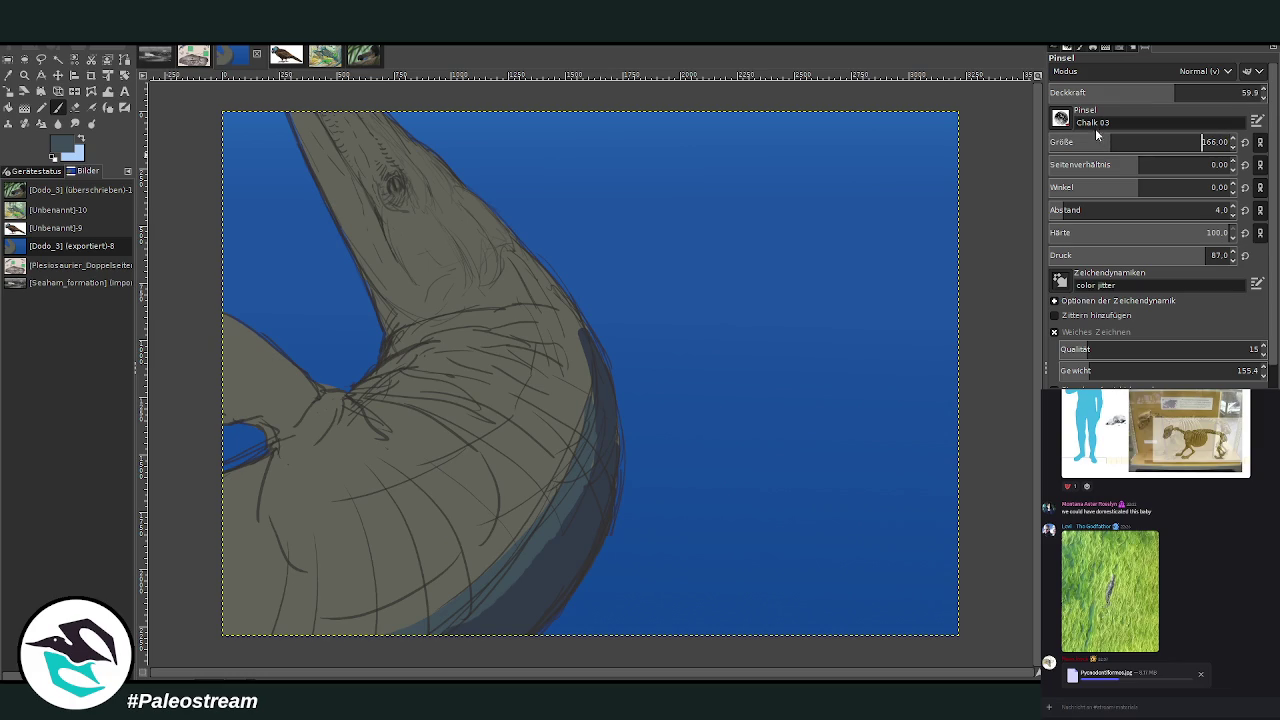
drag(587, 357, 532, 467)
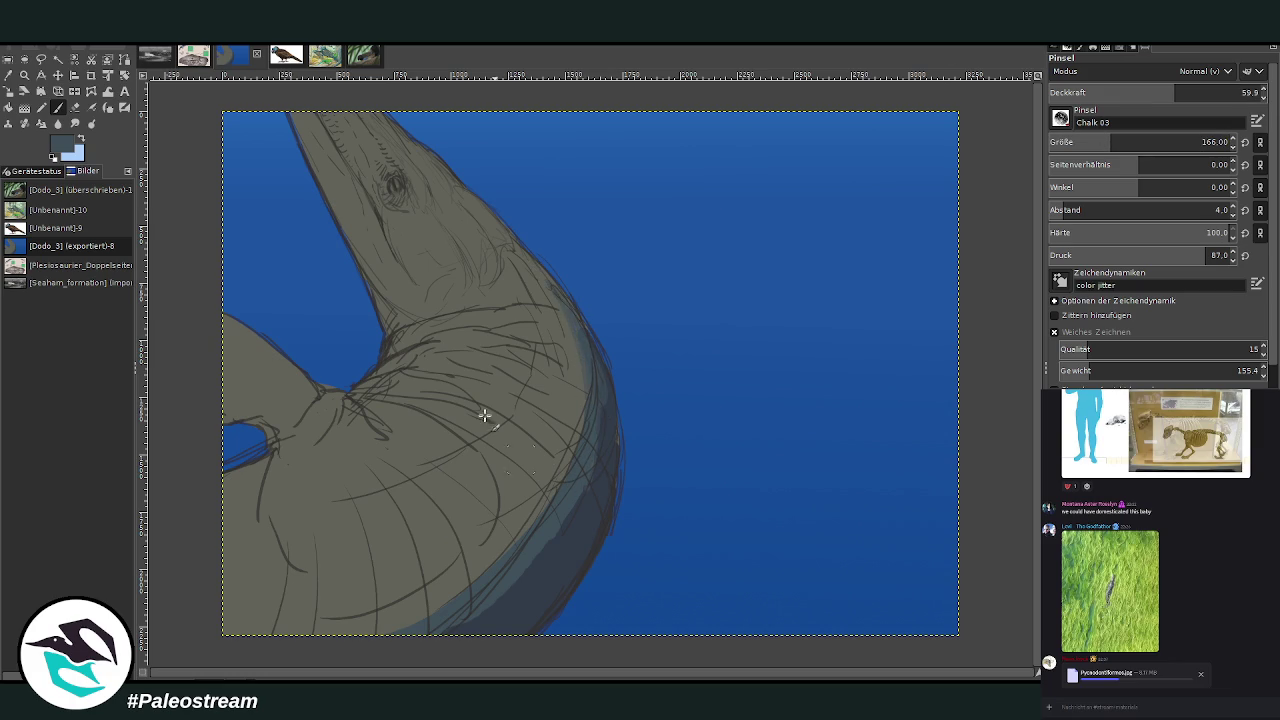
mouse_move(396, 345)
mouse_down()
mouse_move(414, 329)
mouse_move(366, 240)
mouse_move(414, 329)
mouse_move(363, 257)
mouse_move(380, 214)
mouse_up()
Softly lighten throat, snout, flipper junction and head around the eye at low opacity, then sample a body colour
drag(1175, 92, 1121, 92)
mouse_move(459, 270)
mouse_down()
mouse_move(397, 334)
mouse_move(339, 160)
mouse_up()
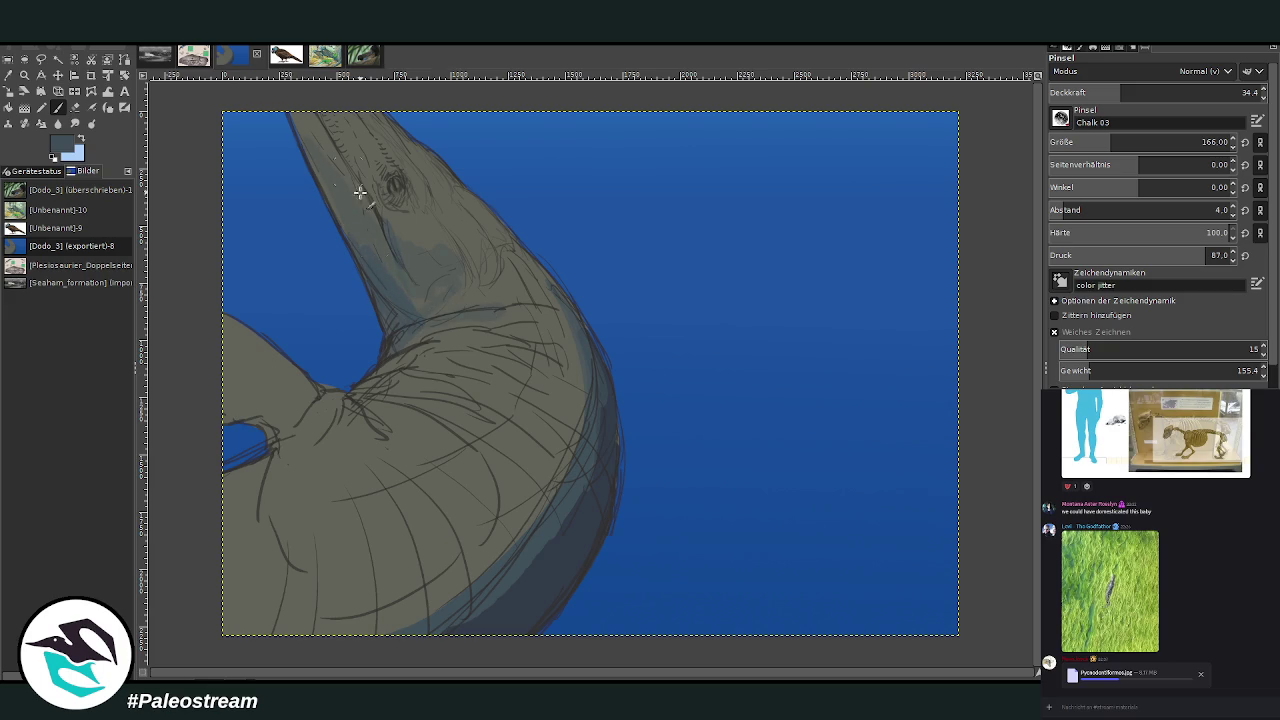
drag(203, 426, 320, 393)
drag(1120, 146, 1160, 146)
drag(1120, 97, 1039, 100)
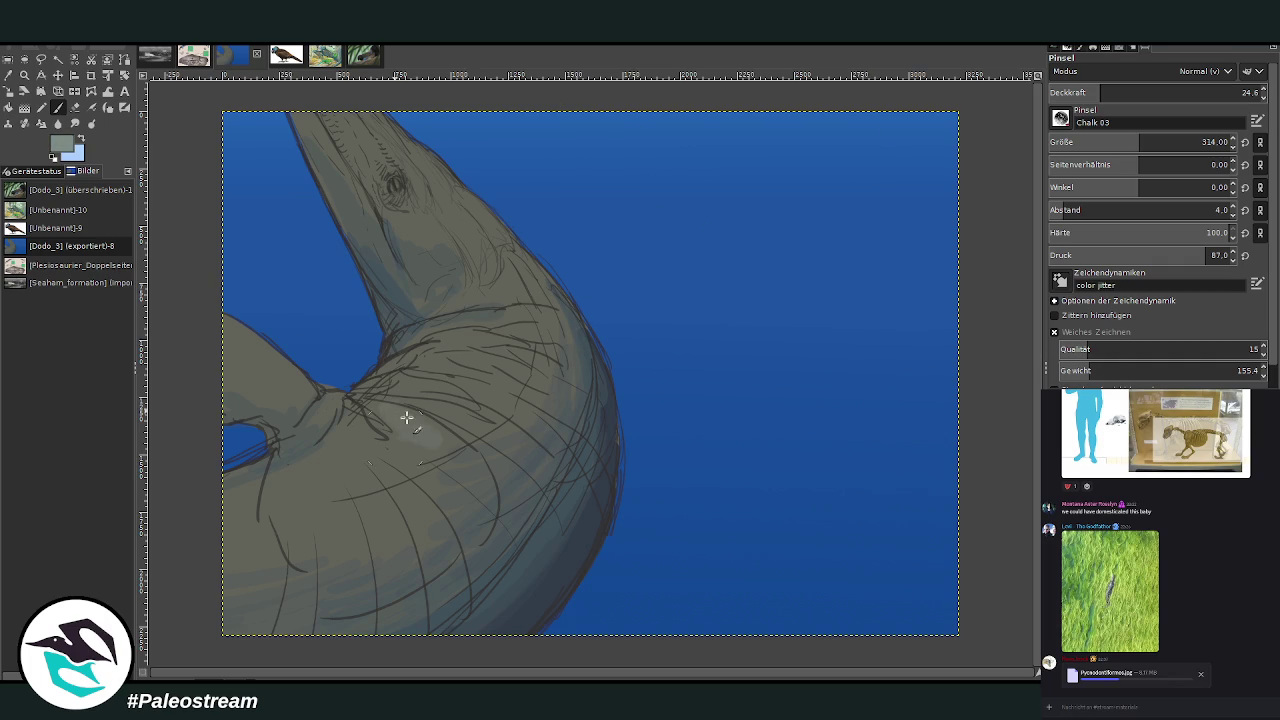
mouse_move(469, 342)
mouse_down()
mouse_move(306, 489)
mouse_move(245, 502)
mouse_move(418, 450)
mouse_move(443, 371)
mouse_up()
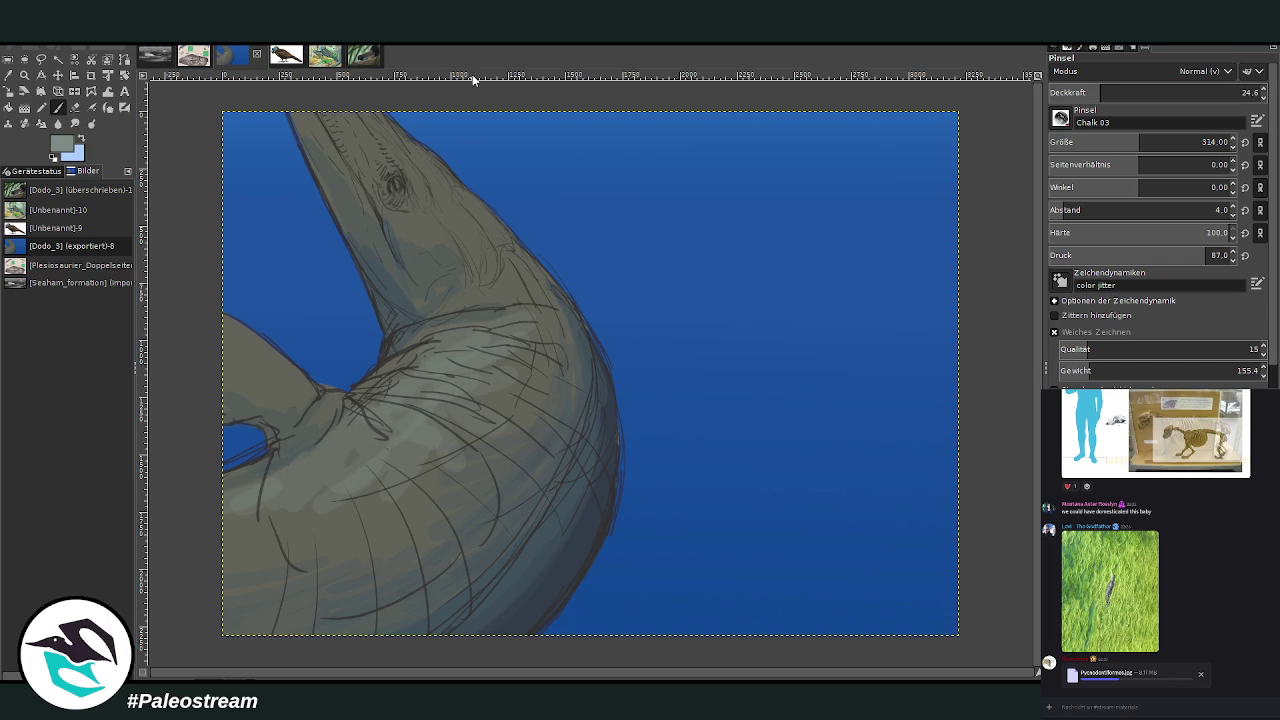
mouse_move(430, 232)
mouse_down()
mouse_move(423, 172)
mouse_move(457, 204)
mouse_move(387, 149)
mouse_move(443, 186)
mouse_up()
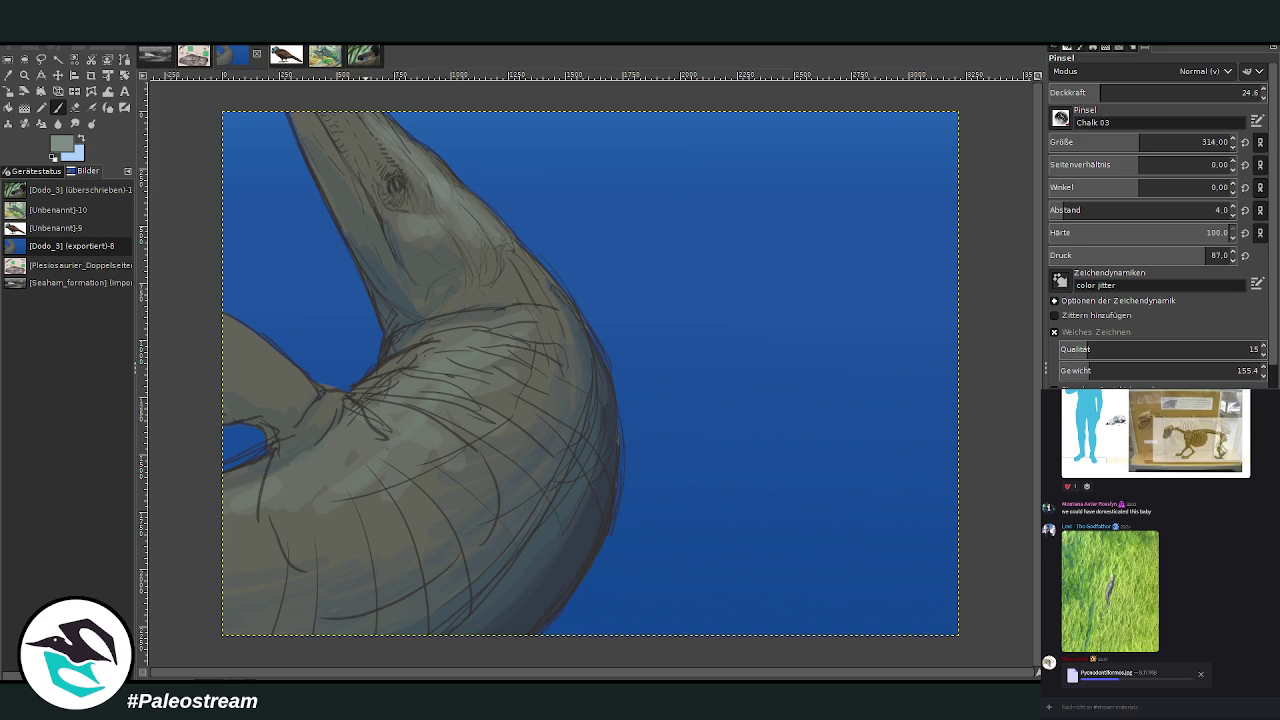
click(8, 76)
click(491, 334)
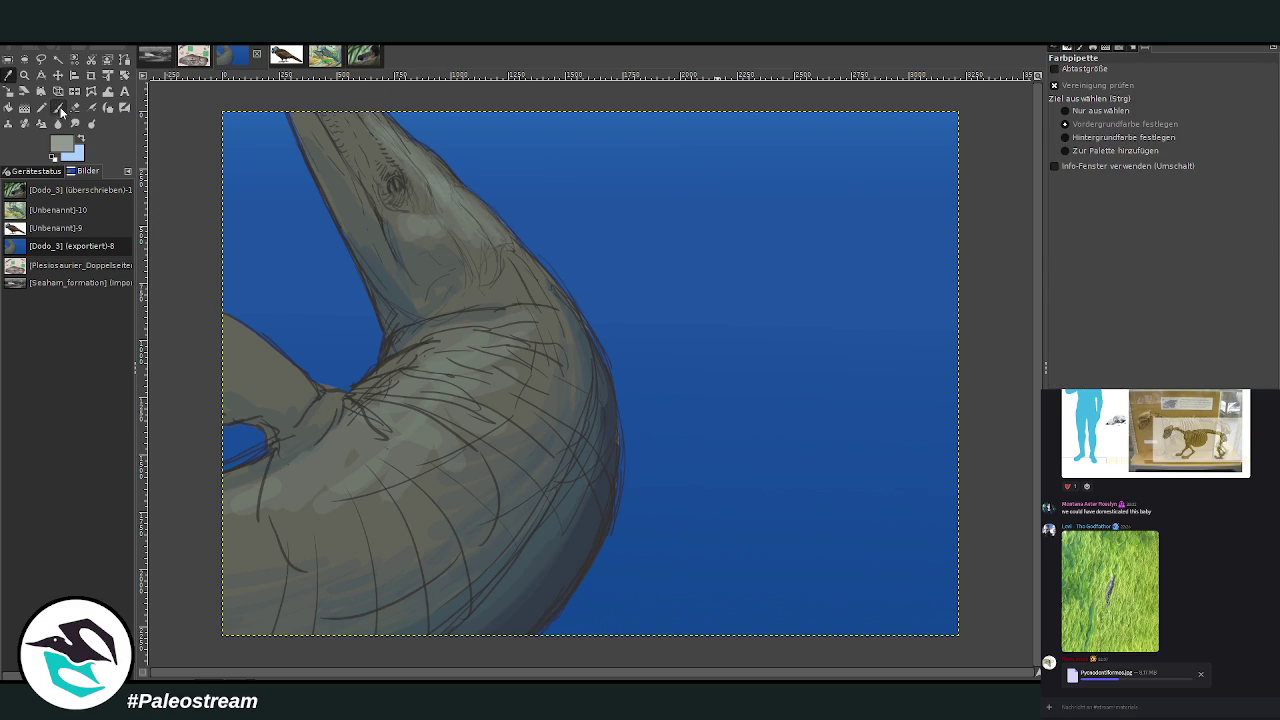
Paint pale scale strokes up the neck, below the eye and on the snout top
click(58, 108)
mouse_move(409, 413)
mouse_down()
mouse_move(395, 375)
mouse_move(454, 329)
mouse_move(420, 334)
mouse_move(525, 320)
mouse_move(546, 364)
mouse_move(455, 348)
mouse_move(380, 382)
mouse_move(515, 403)
mouse_move(540, 362)
mouse_move(443, 400)
mouse_move(348, 397)
mouse_move(305, 432)
mouse_move(352, 418)
mouse_move(221, 490)
mouse_move(335, 500)
mouse_move(240, 560)
mouse_move(330, 470)
mouse_move(420, 460)
mouse_move(455, 485)
mouse_move(490, 425)
mouse_move(430, 405)
mouse_up()
drag(385, 445, 305, 470)
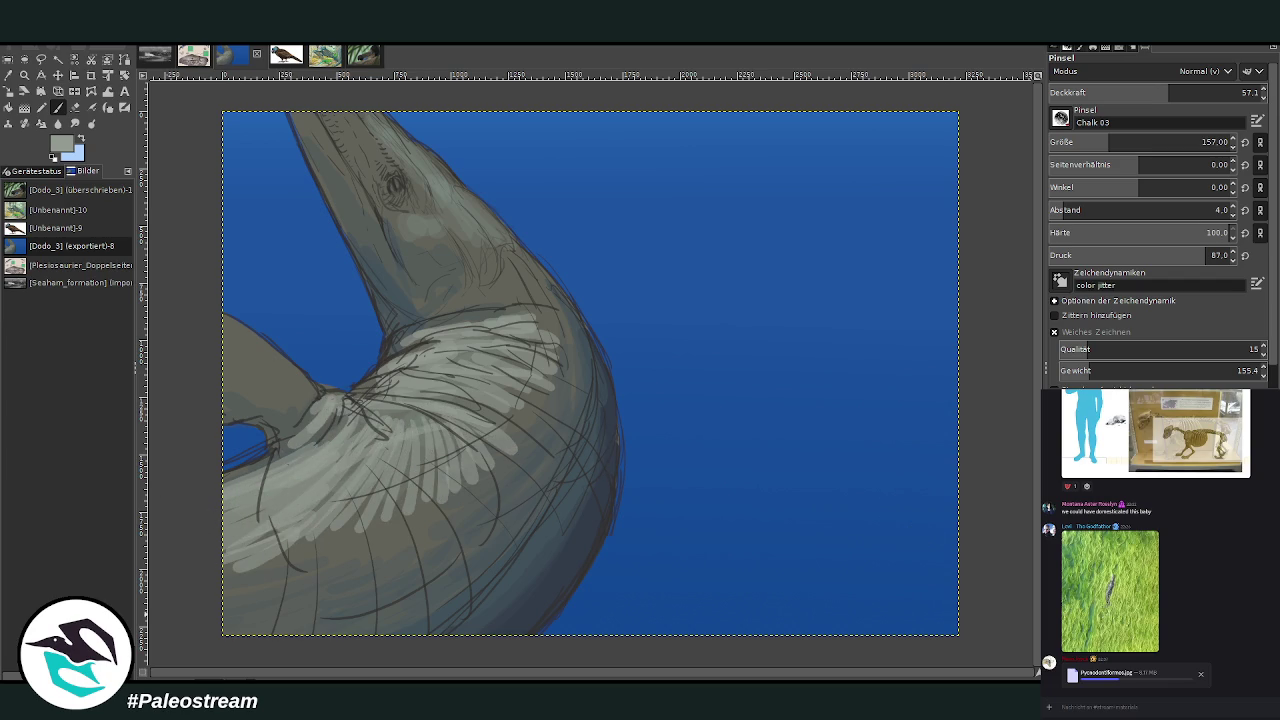
drag(512, 334, 443, 337)
drag(550, 322, 440, 300)
drag(399, 210, 418, 214)
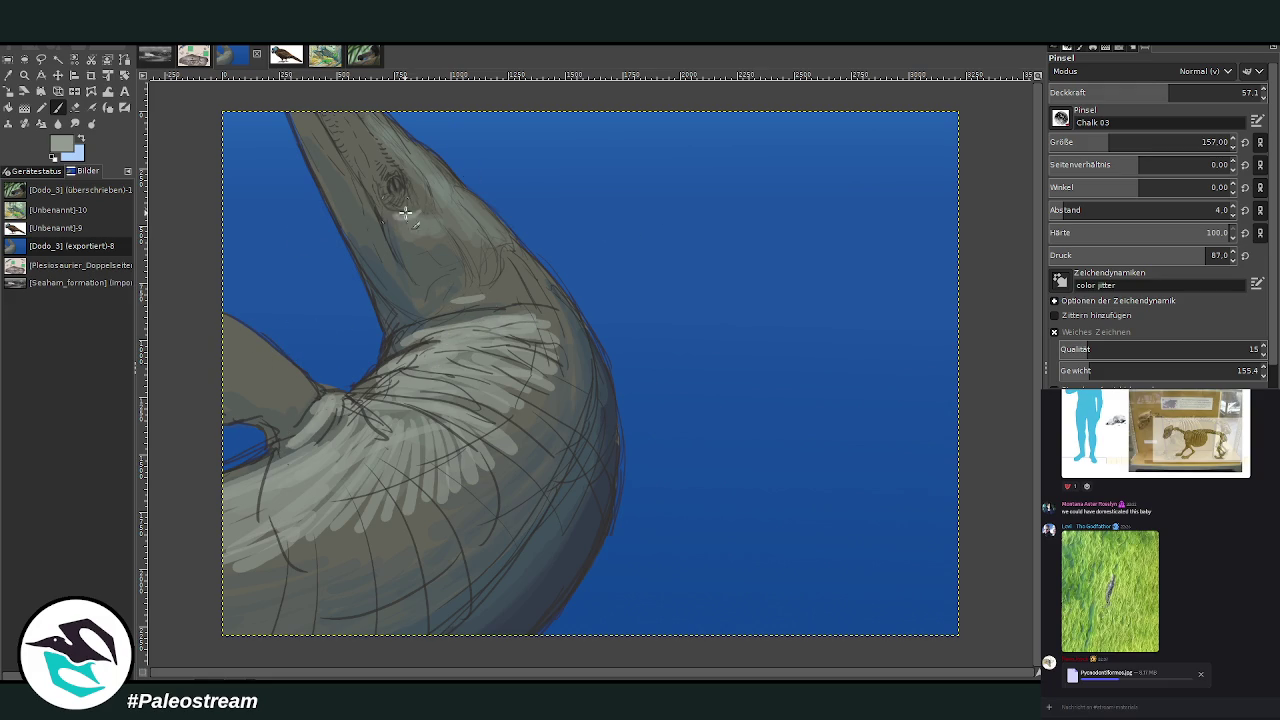
mouse_move(418, 157)
mouse_down()
mouse_move(405, 185)
mouse_move(370, 118)
mouse_move(400, 150)
mouse_move(382, 116)
mouse_up()
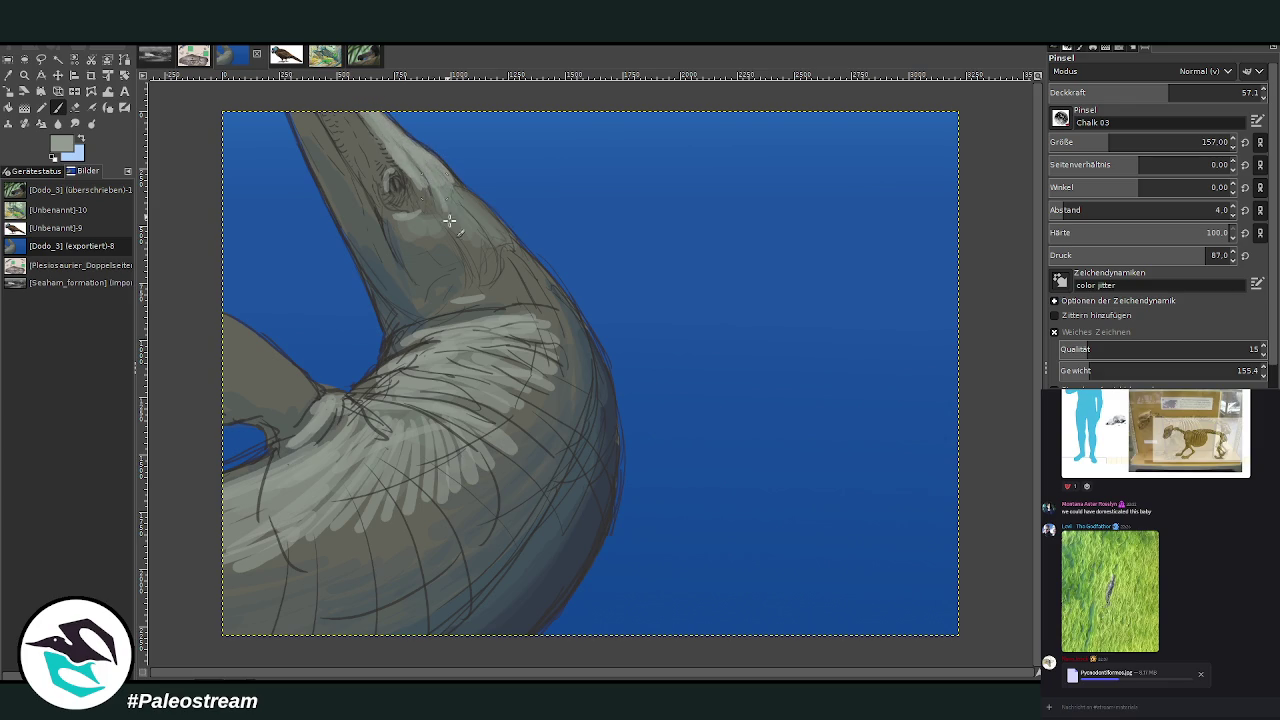
click(1242, 92)
Add pale highlights behind the eye, across the neck and fainter ones at the neck base
mouse_move(440, 193)
mouse_down()
mouse_move(475, 240)
mouse_move(480, 218)
mouse_move(452, 186)
mouse_move(506, 229)
mouse_move(492, 289)
mouse_move(395, 355)
mouse_move(490, 312)
mouse_up()
mouse_move(459, 382)
mouse_down()
mouse_move(540, 430)
mouse_move(557, 334)
mouse_move(454, 401)
mouse_move(415, 482)
mouse_move(270, 585)
mouse_move(230, 560)
mouse_move(405, 535)
mouse_move(405, 447)
mouse_up()
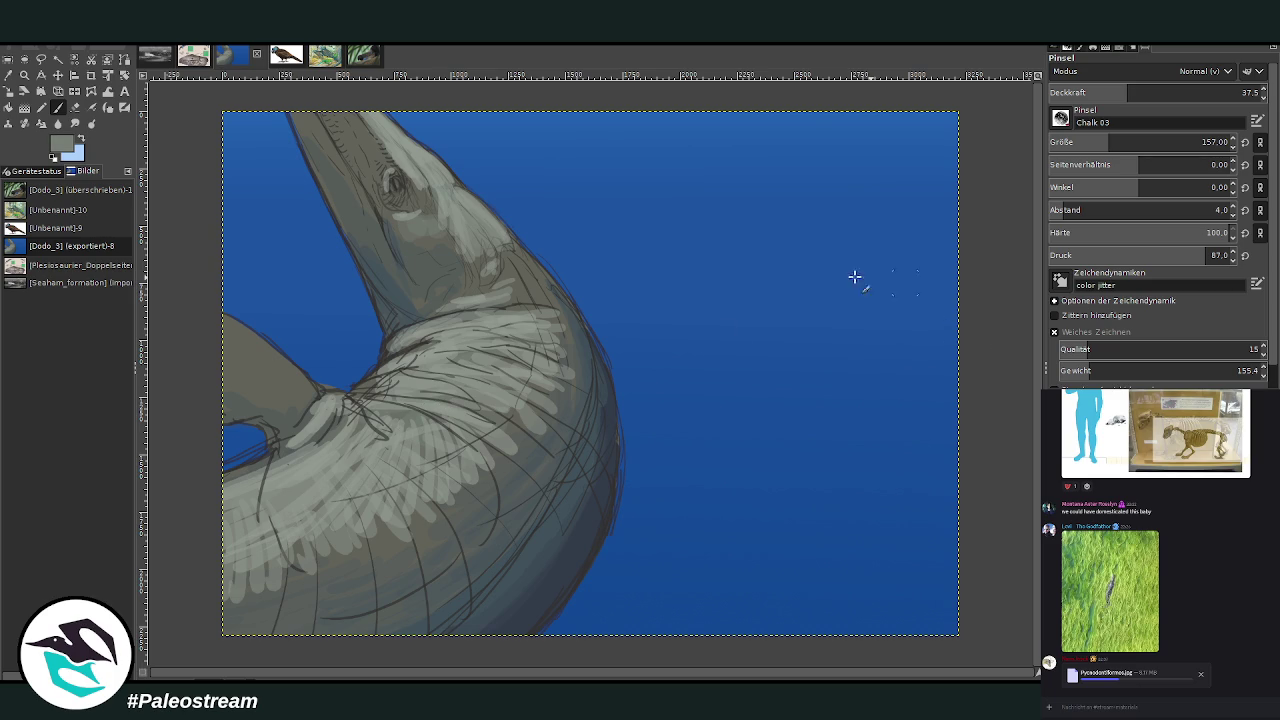
mouse_move(400, 534)
mouse_down()
mouse_move(306, 589)
mouse_move(277, 535)
mouse_move(235, 620)
mouse_up()
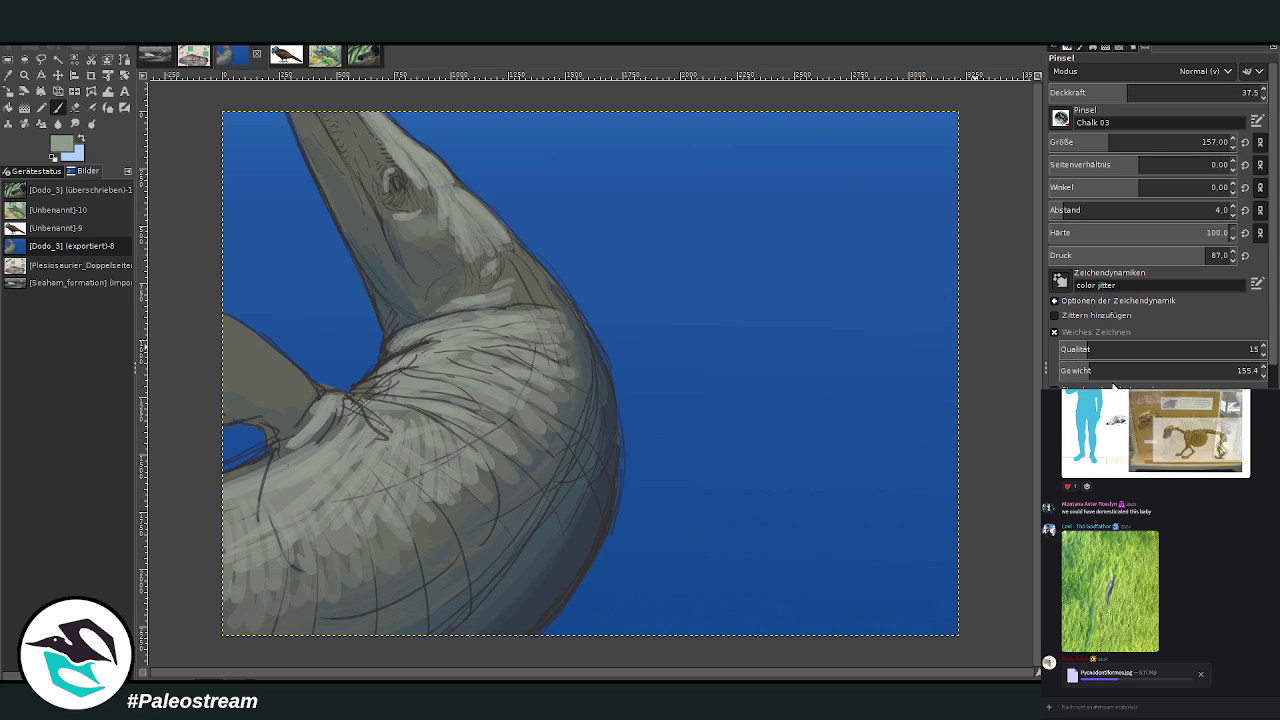
mouse_move(520, 418)
mouse_down()
mouse_move(565, 360)
mouse_move(538, 313)
mouse_up()
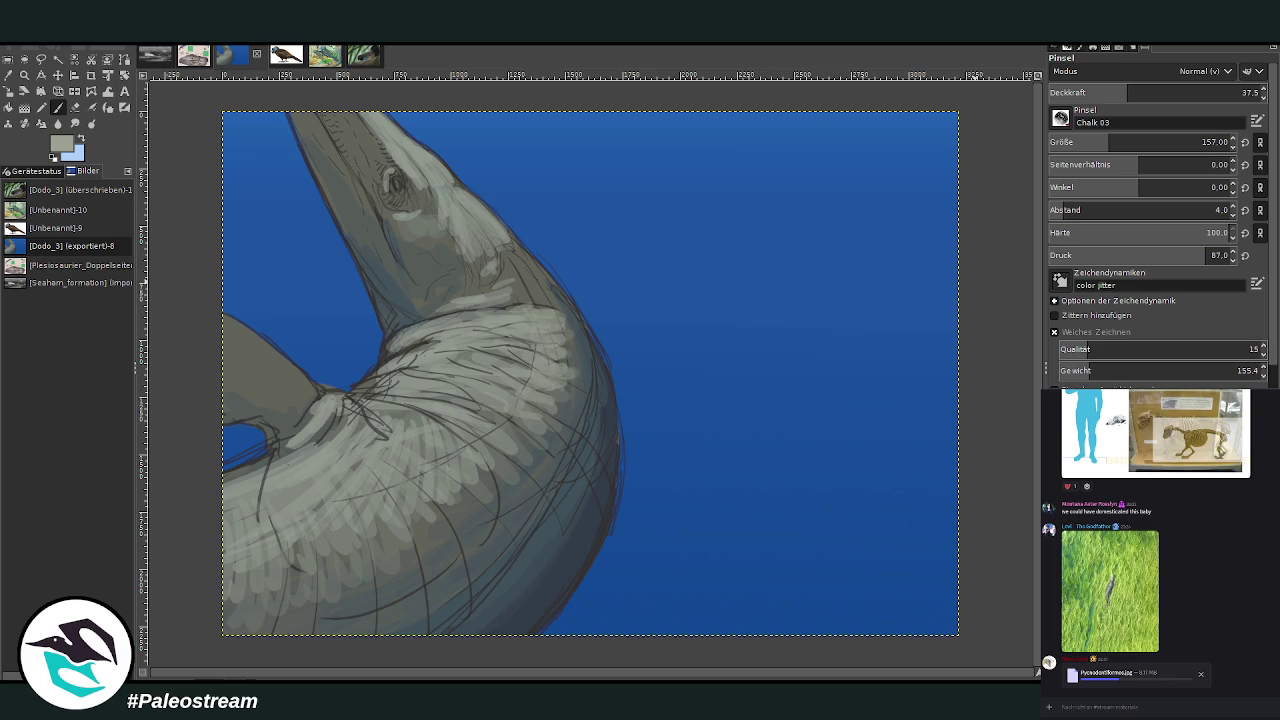
mouse_move(527, 417)
mouse_down()
mouse_move(500, 468)
mouse_move(458, 490)
mouse_up()
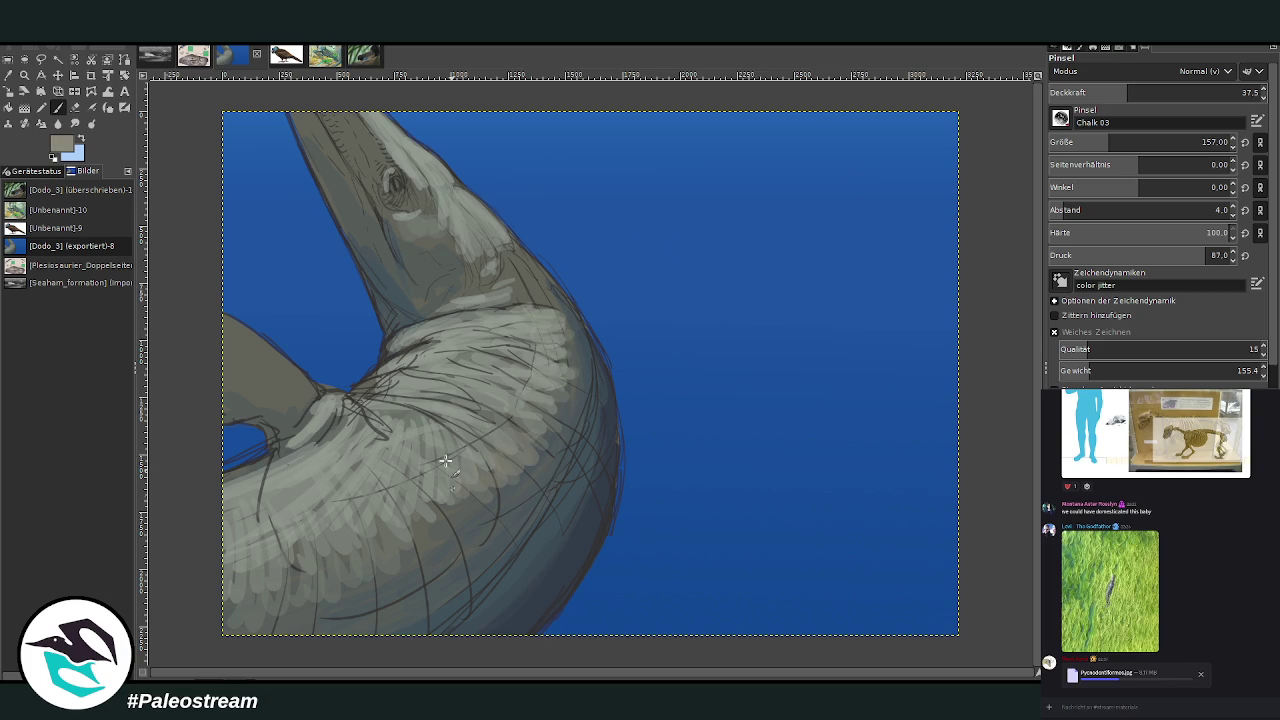
drag(1123, 96, 1094, 96)
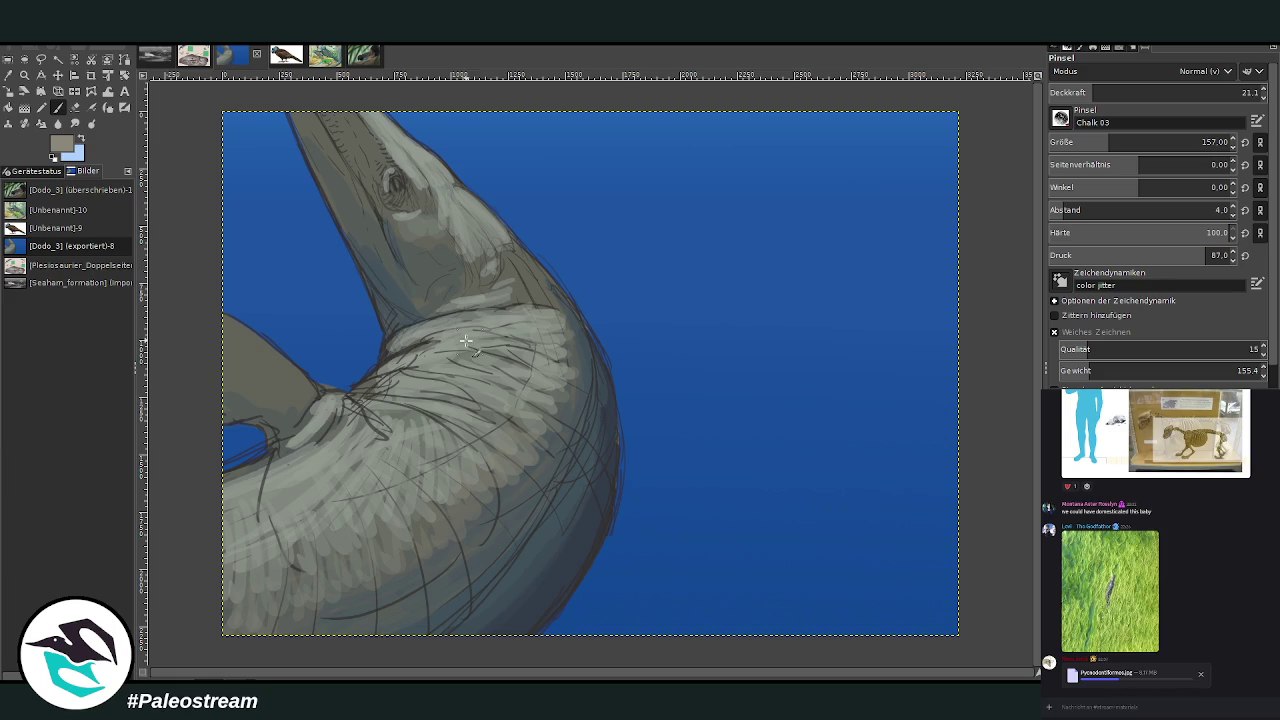
drag(428, 343, 372, 392)
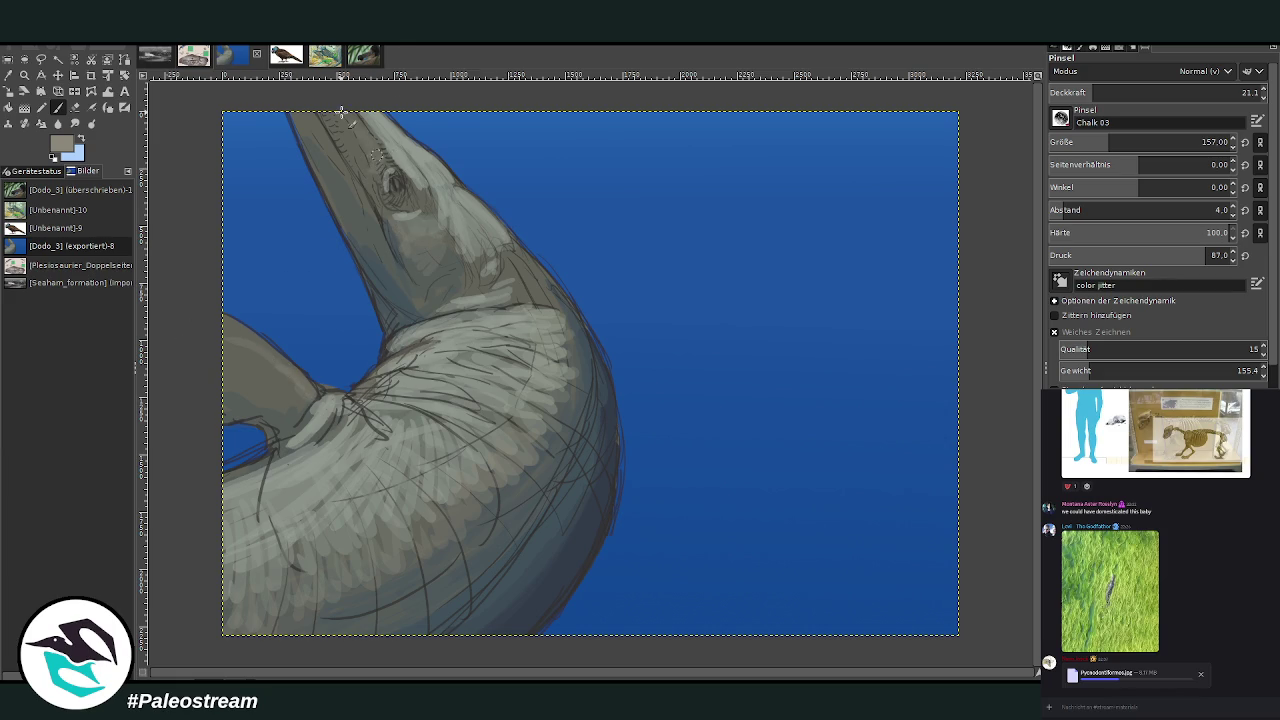
Highlight the upper snout, throat band and neck fold, ending at brush size 92, opacity 66.2
drag(1100, 92, 1142, 92)
scroll(1180, 142, down, 2)
drag(351, 136, 362, 160)
drag(332, 110, 370, 170)
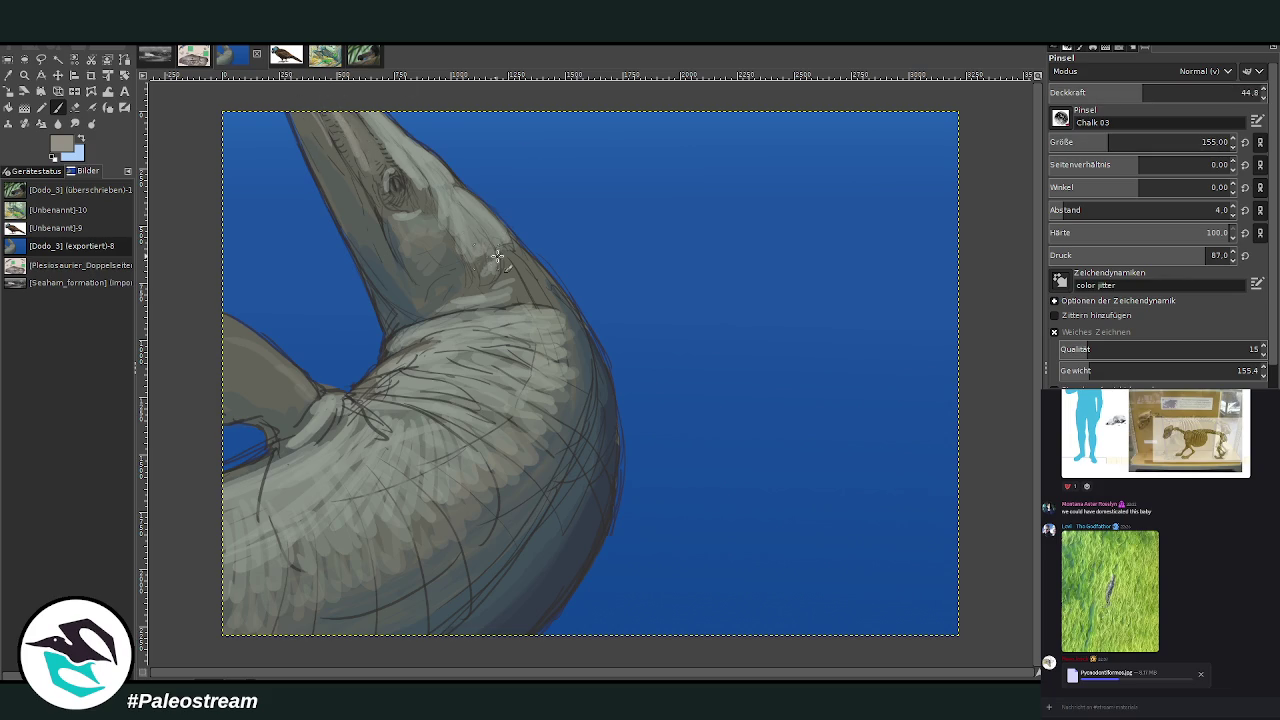
mouse_move(500, 295)
mouse_down()
mouse_move(552, 304)
mouse_move(480, 310)
mouse_up()
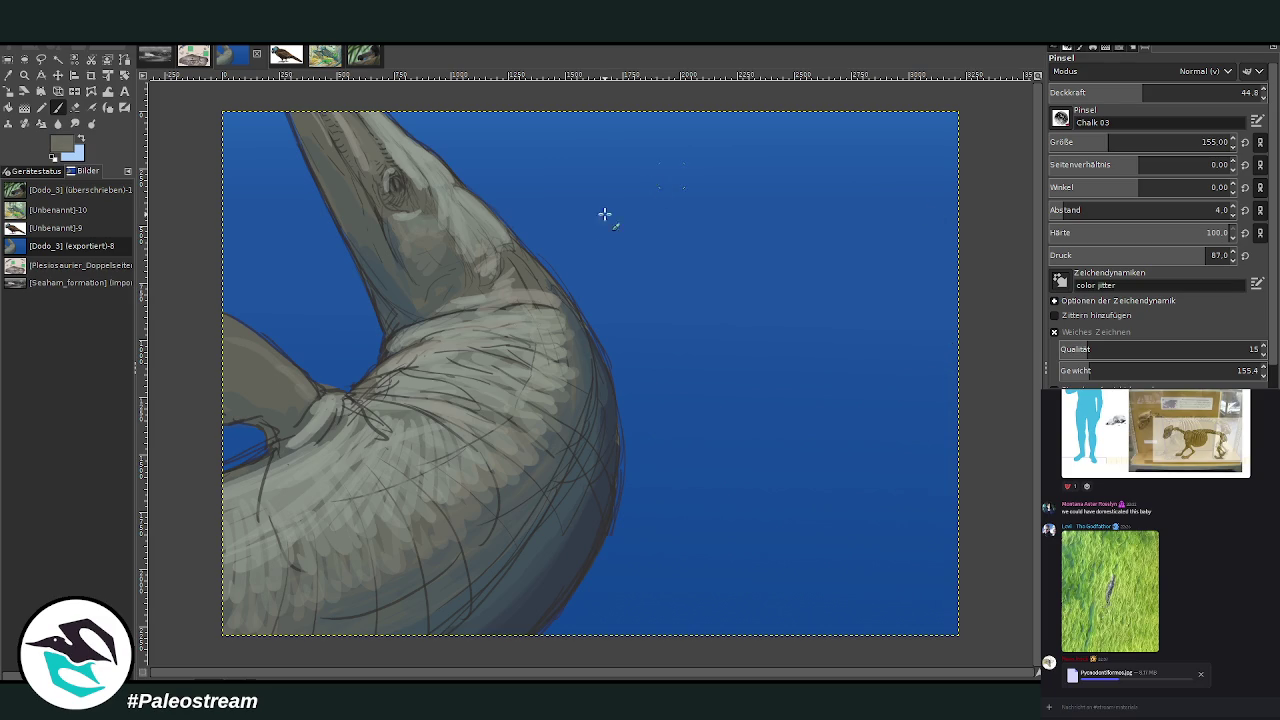
mouse_move(470, 388)
mouse_down()
mouse_move(392, 377)
mouse_move(508, 337)
mouse_move(420, 333)
mouse_move(540, 306)
mouse_move(495, 288)
mouse_move(448, 300)
mouse_up()
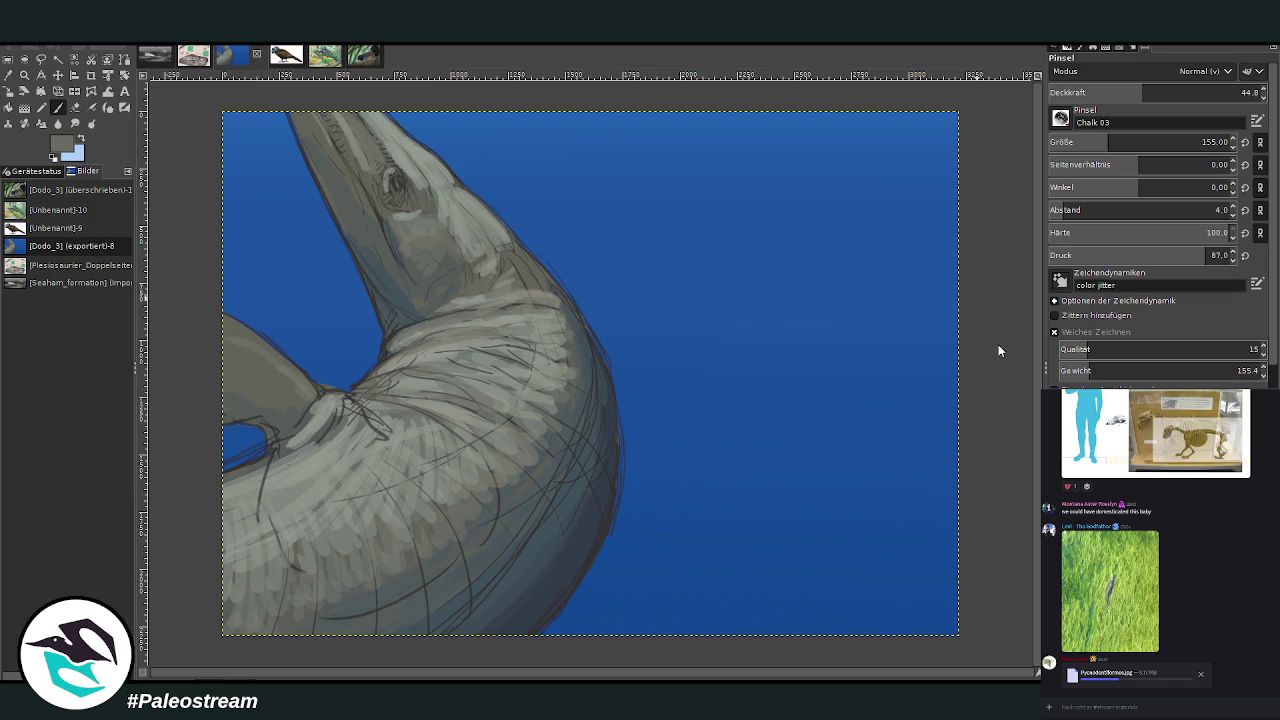
drag(1143, 92, 1188, 92)
With brush size 92 and opacity 66.2, paint pale highlights over the throat, neck and flipper-shoulder junction
drag(1110, 142, 1206, 142)
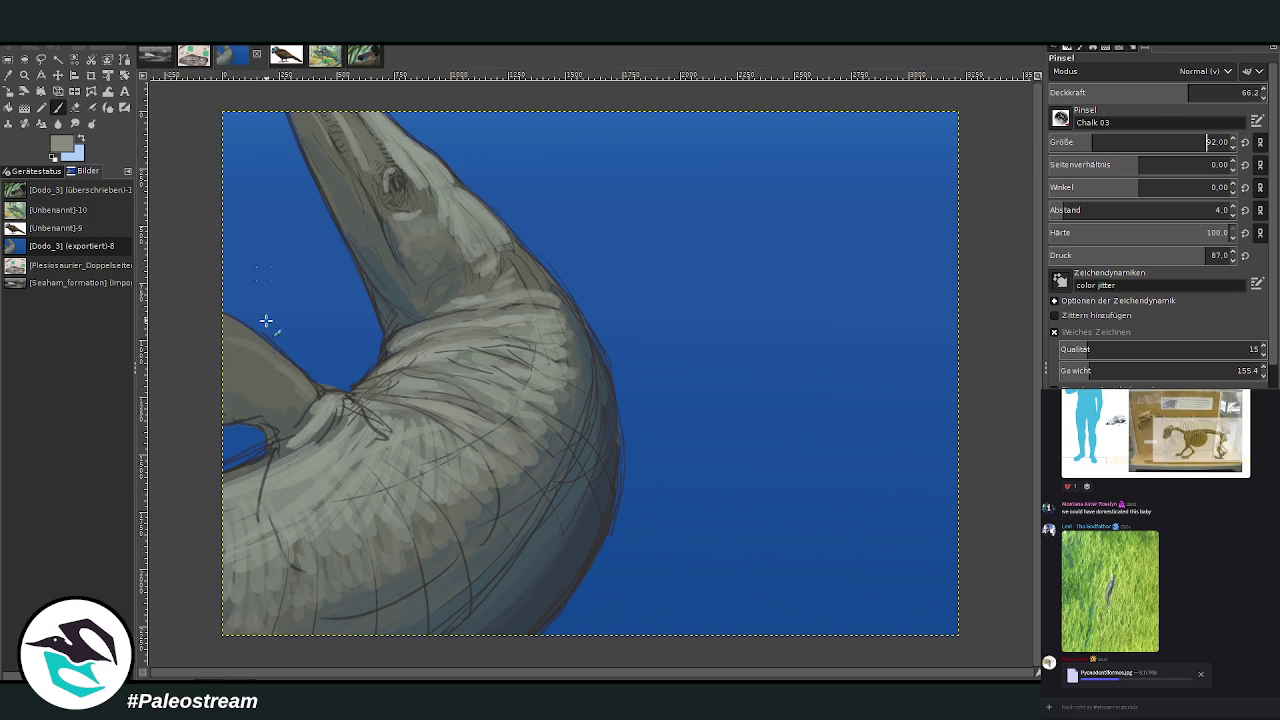
mouse_move(310, 384)
mouse_down()
mouse_move(214, 312)
mouse_move(307, 384)
mouse_move(194, 312)
mouse_up()
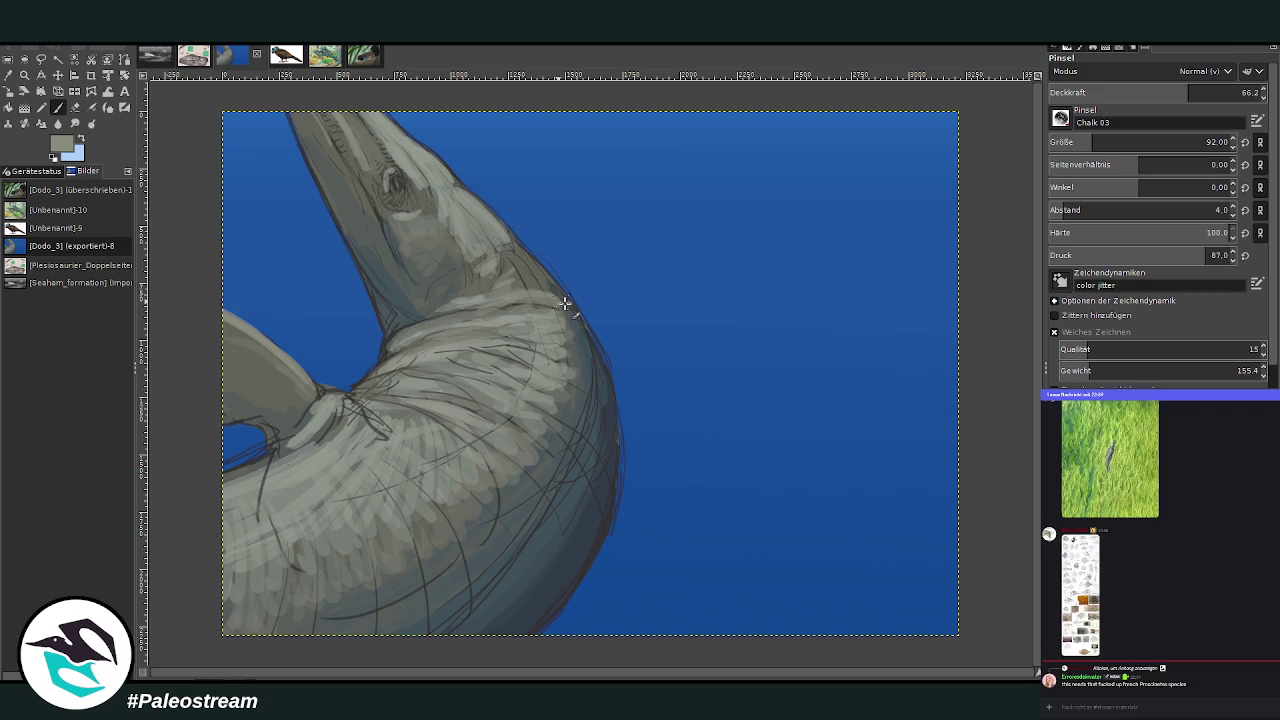
mouse_move(455, 355)
mouse_down()
mouse_move(518, 350)
mouse_move(470, 335)
mouse_up()
mouse_move(528, 289)
mouse_down()
mouse_move(501, 270)
mouse_move(485, 318)
mouse_move(382, 387)
mouse_move(431, 387)
mouse_move(359, 392)
mouse_move(391, 365)
mouse_up()
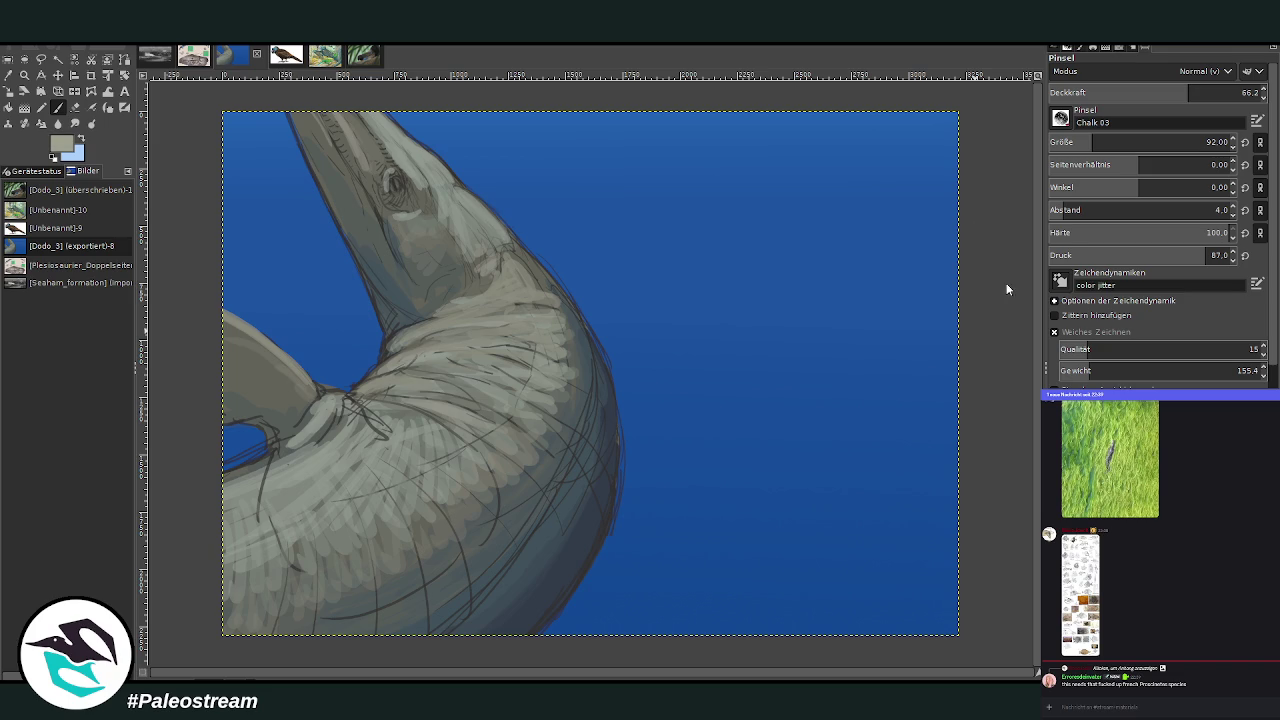
mouse_move(432, 343)
mouse_down()
mouse_move(445, 335)
mouse_move(409, 334)
mouse_move(480, 312)
mouse_up()
mouse_move(324, 403)
mouse_down()
mouse_move(395, 420)
mouse_move(315, 400)
mouse_move(290, 375)
mouse_move(302, 374)
mouse_move(228, 320)
mouse_up()
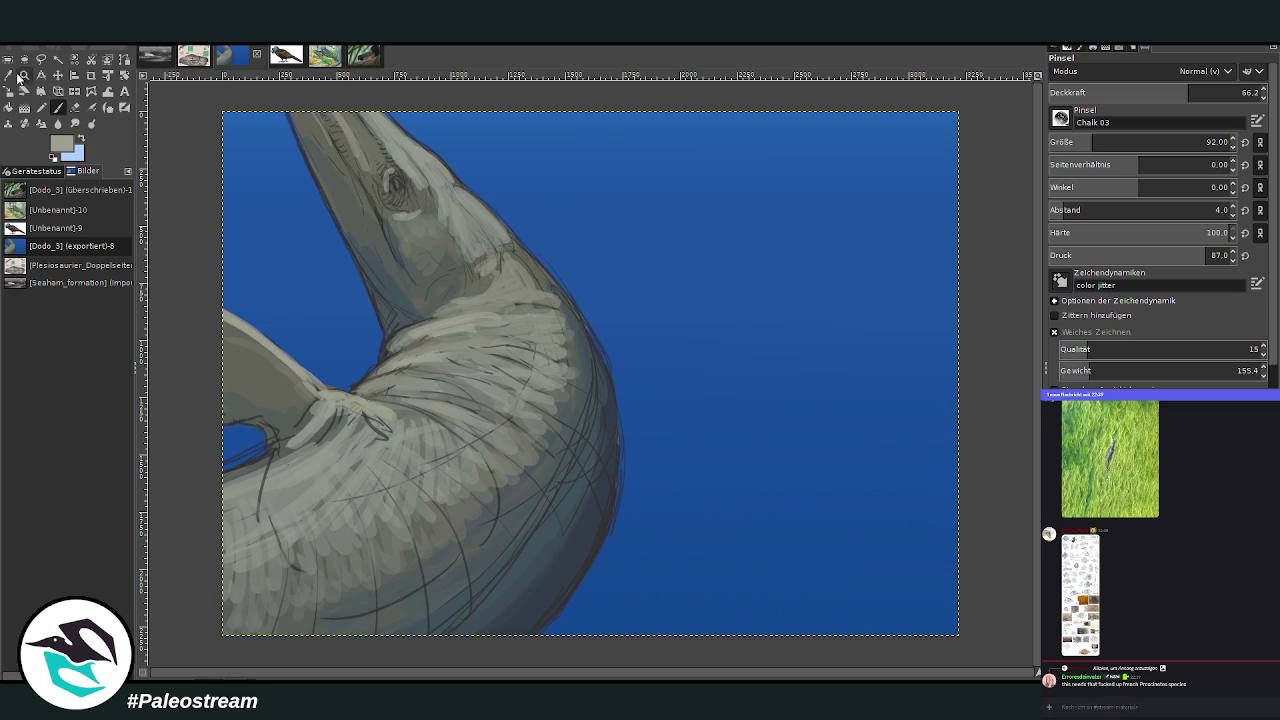
click(74, 107)
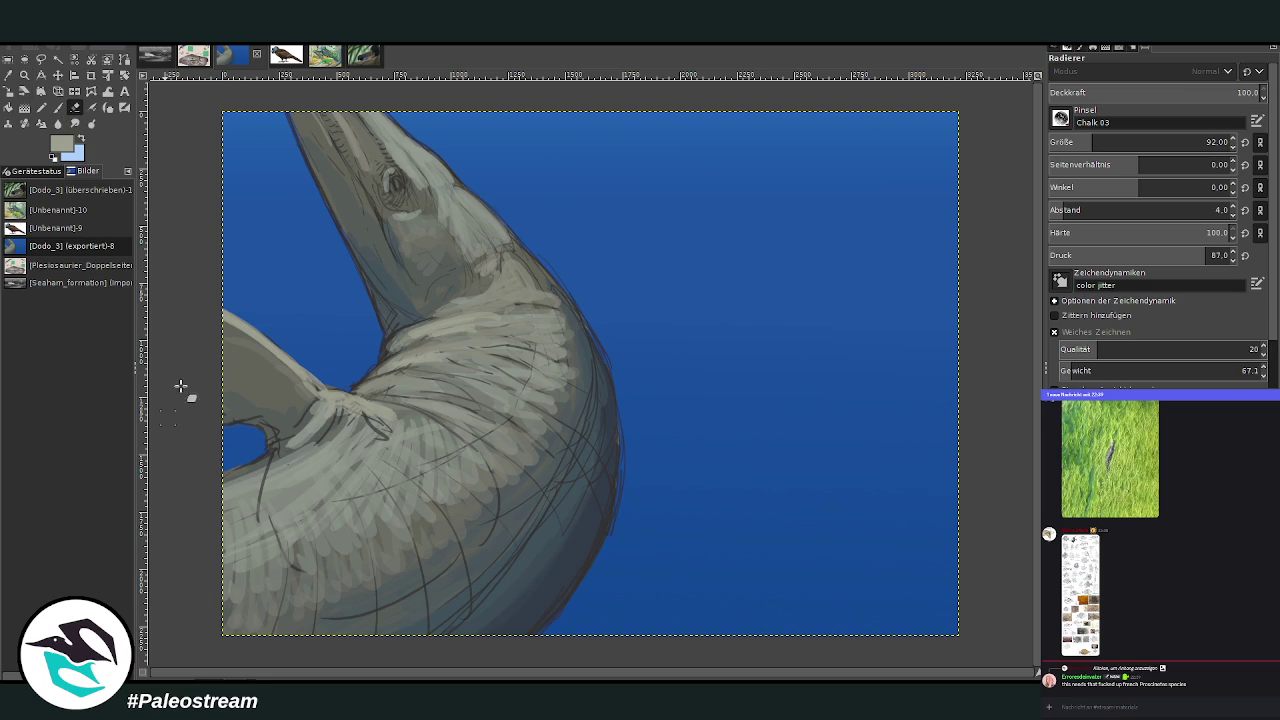
Sample the dark outline colour at the body's edge and set brush opacity to 80.1
key(o)
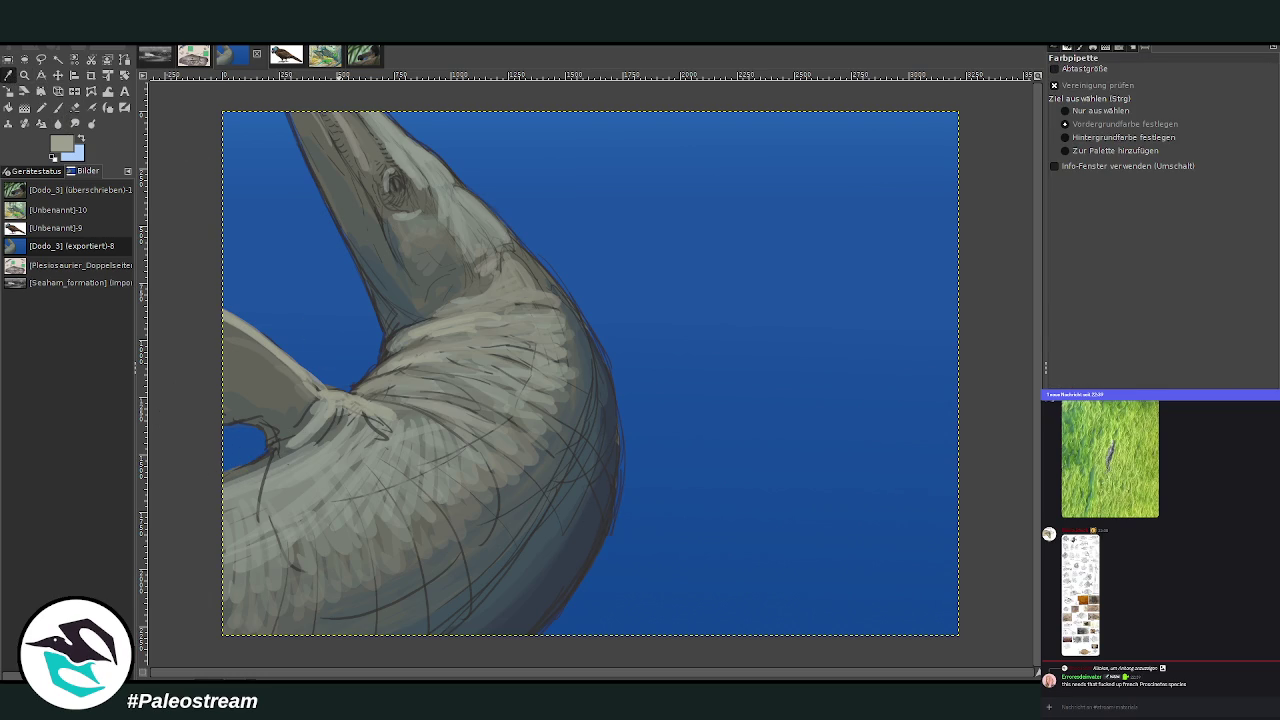
click(72, 108)
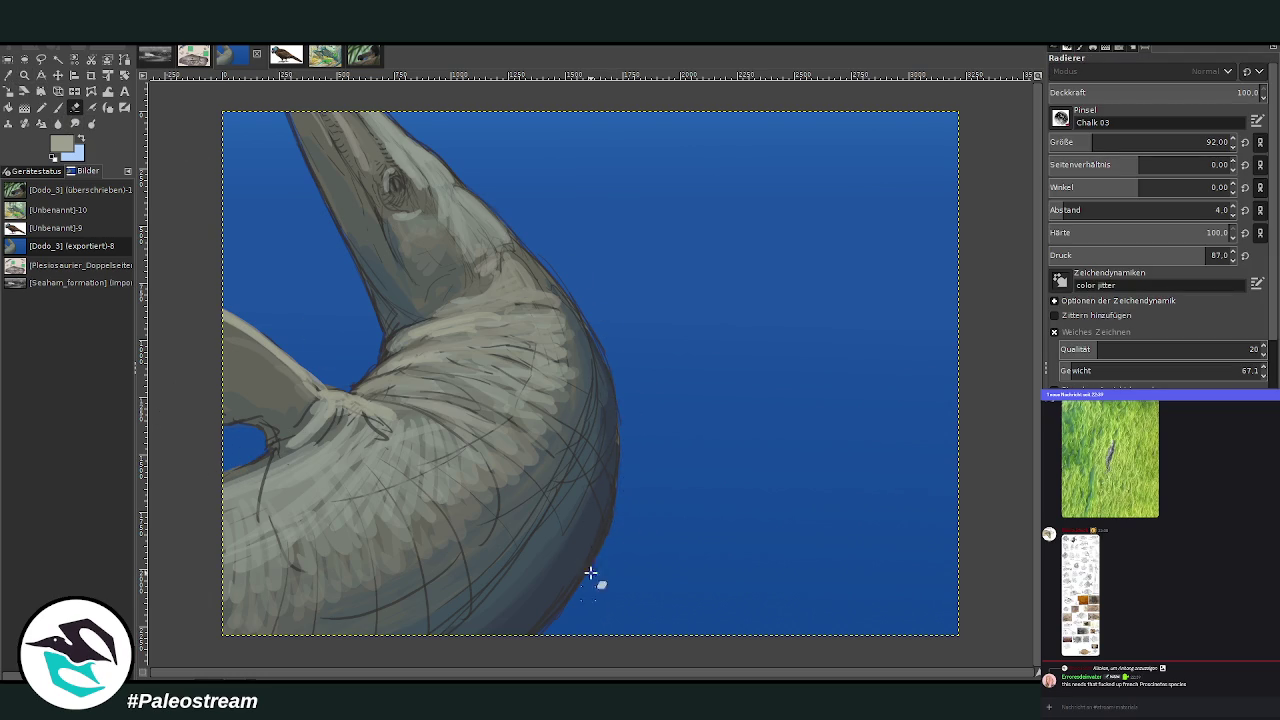
key(o)
click(604, 533)
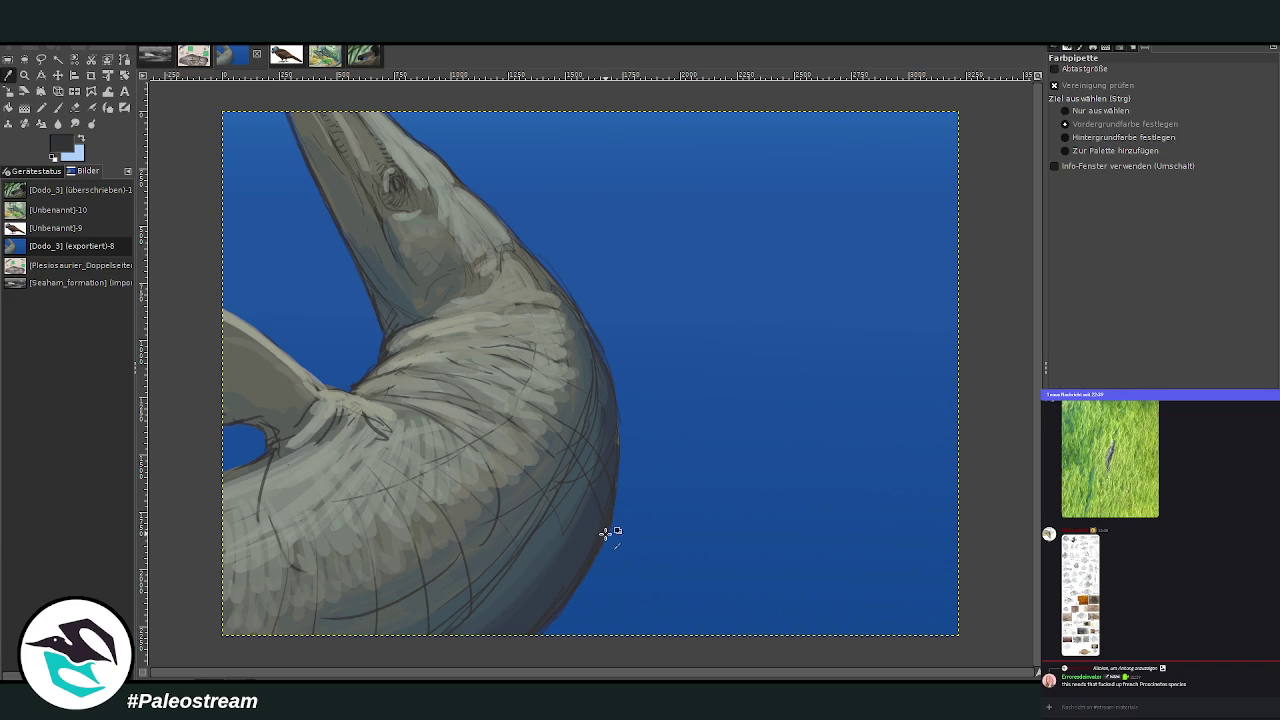
key(p)
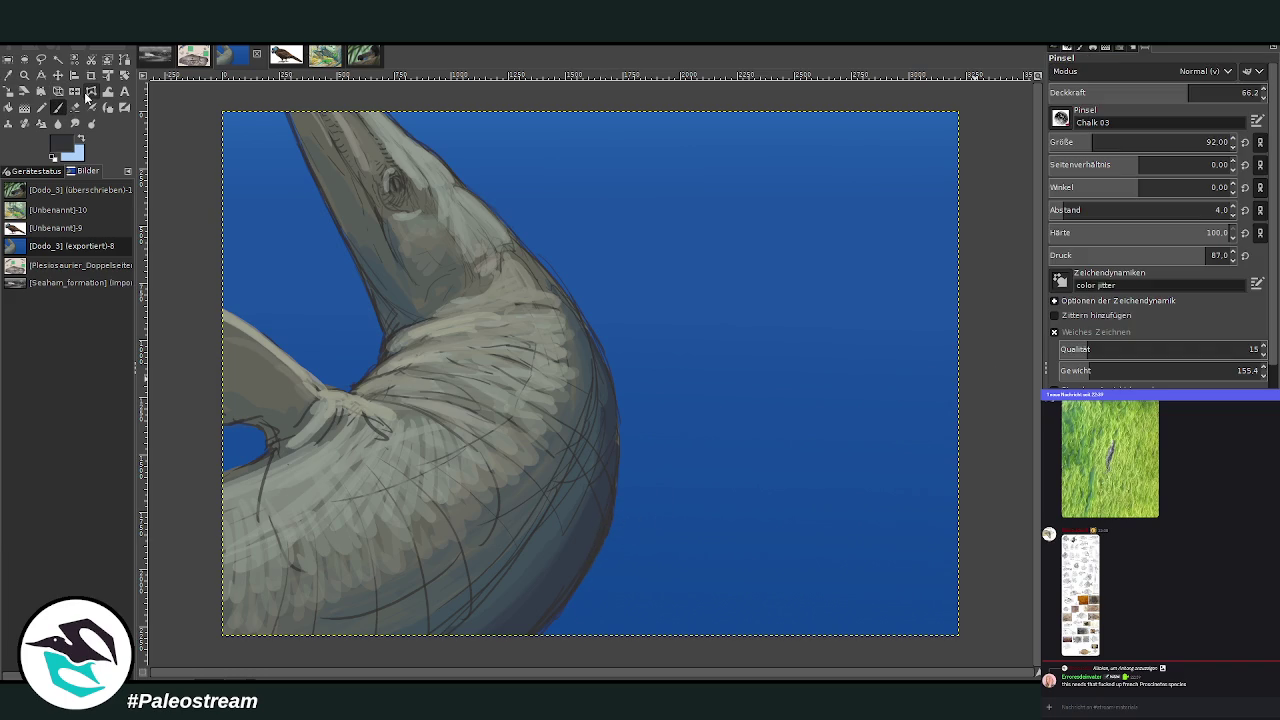
drag(1201, 93, 1223, 93)
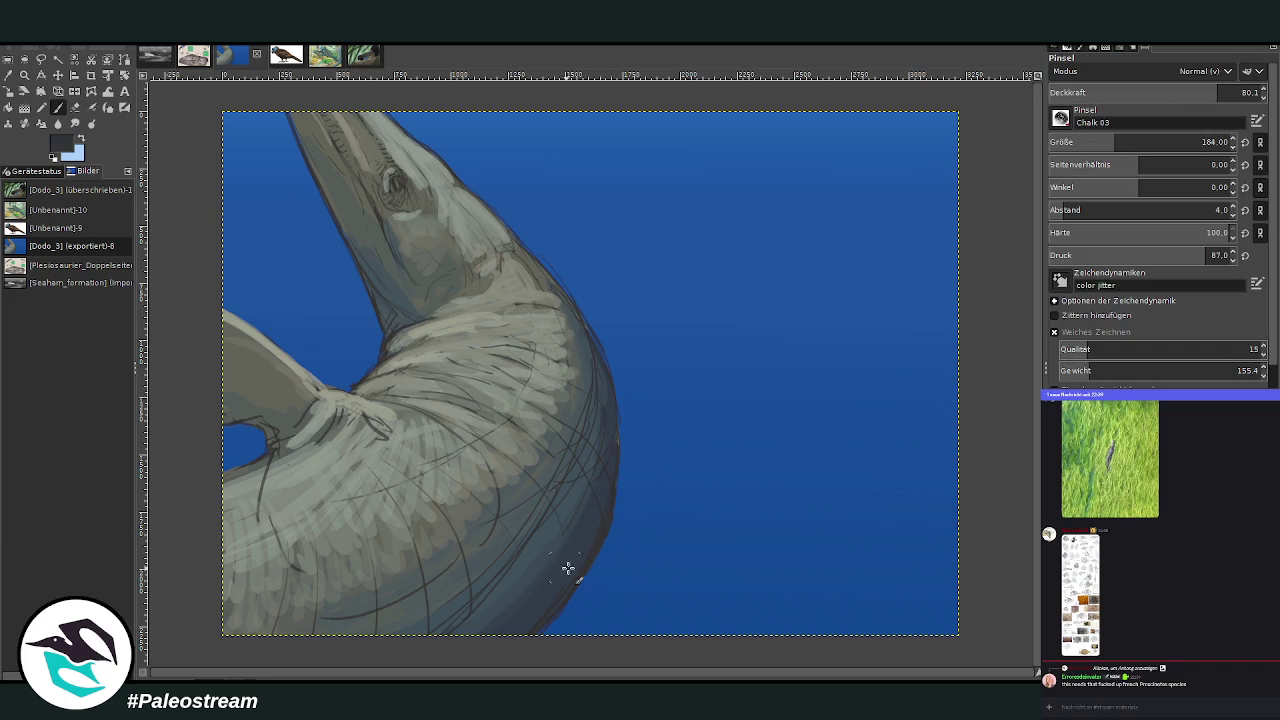
Paint a dark blue-grey shading band along the lower body's right edge
drag(597, 540, 614, 426)
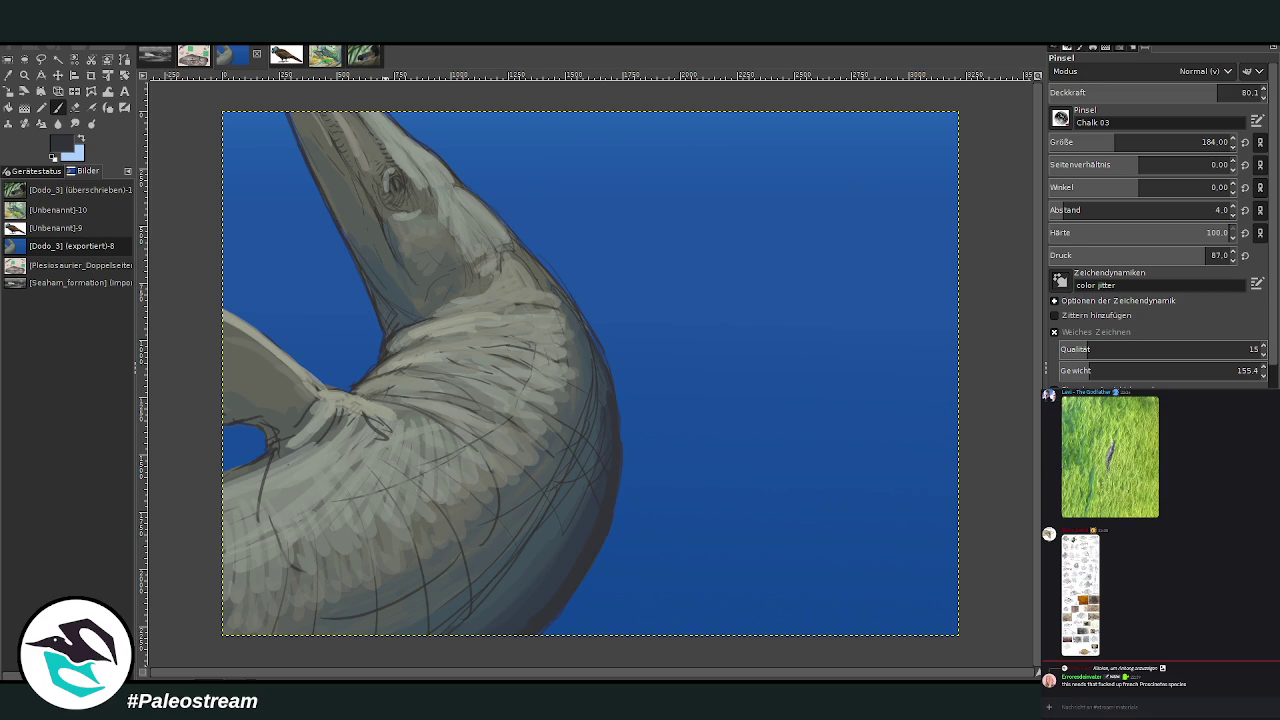
scroll(1056, 601, up, 5)
scroll(1056, 601, up, 5)
scroll(1056, 601, up, 5)
scroll(1056, 601, up, 5)
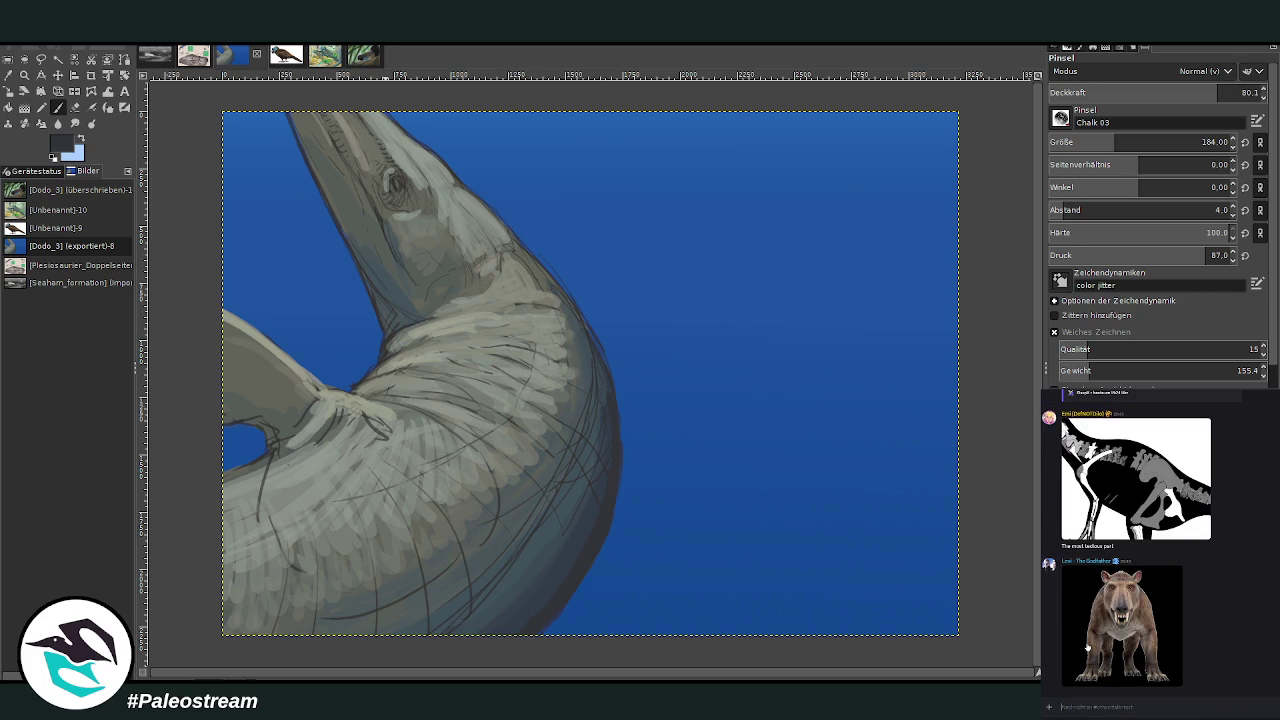
click(1108, 621)
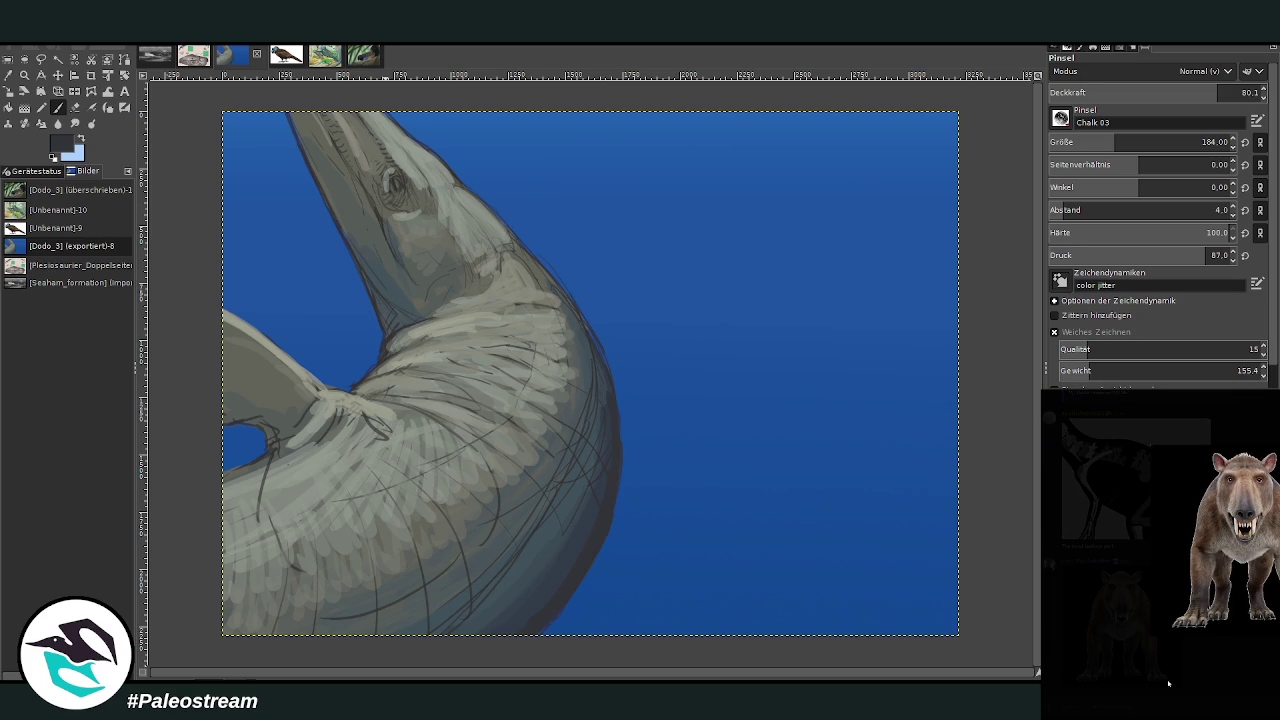